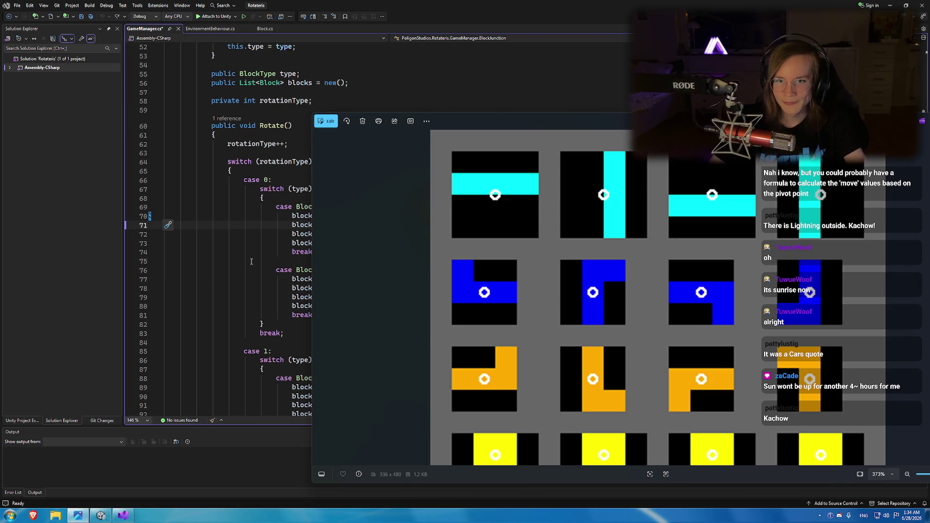
Review the I-piece Rotate() cases around lines 73–75, then bring up the SRS-pieces.png reference.
left_click(292, 244)
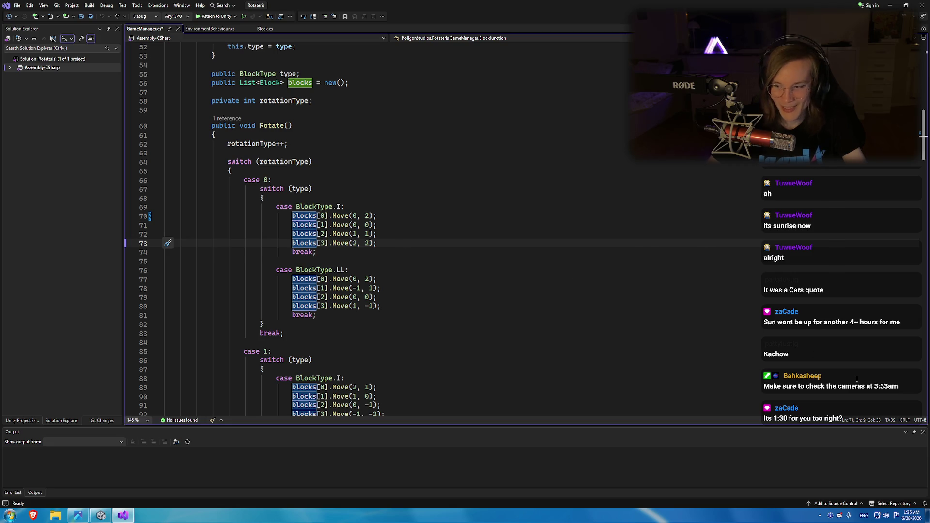
mouse_move(905, 517)
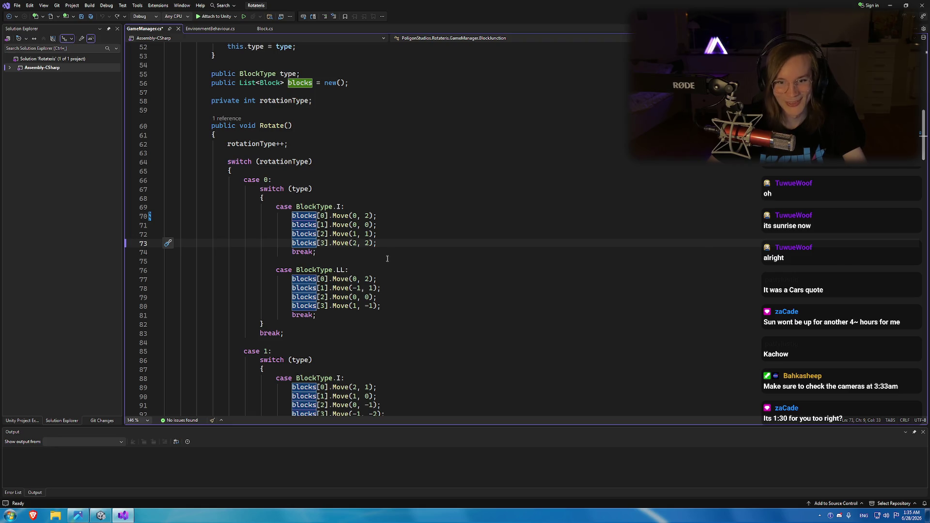
left_click(383, 260)
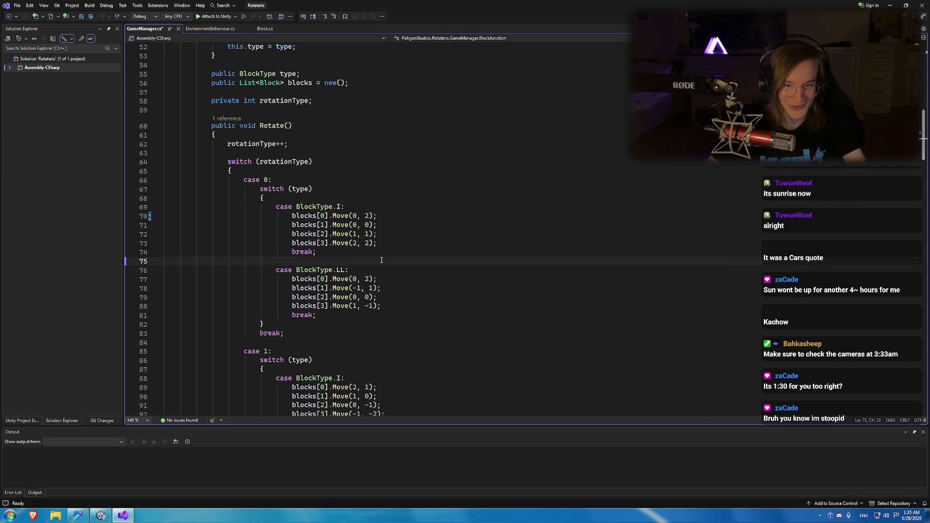
left_click(78, 515)
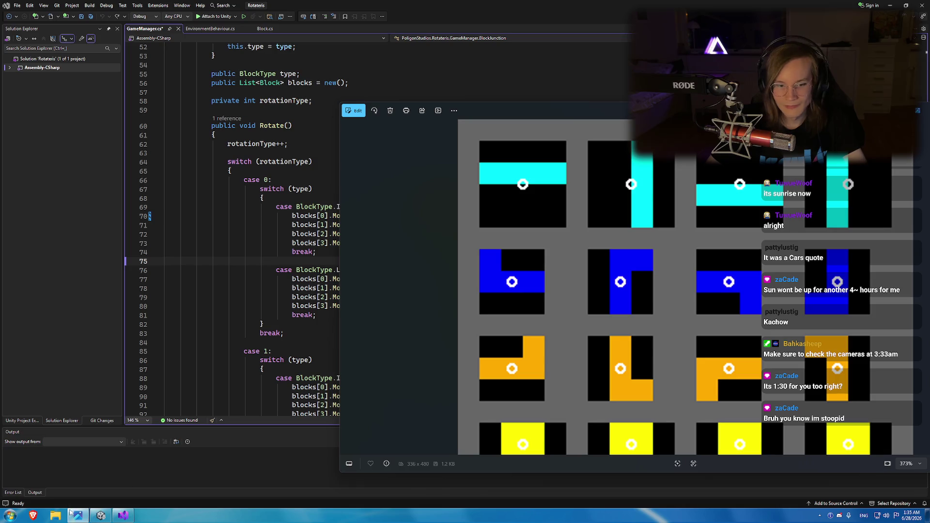
left_click(101, 515)
Rotate the falling piece repeatedly in the Game view, then return to the Rotate code.
left_click(461, 162)
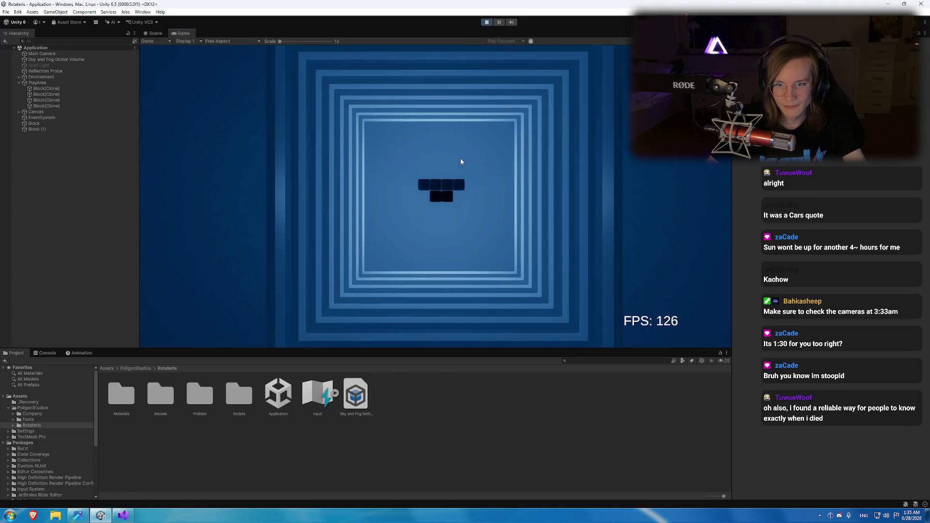
left_click(460, 161)
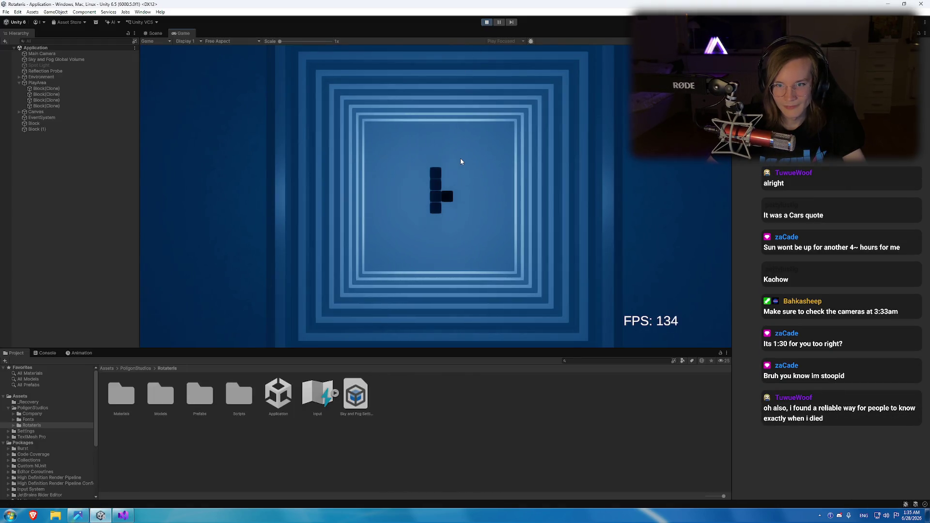
left_click(460, 162)
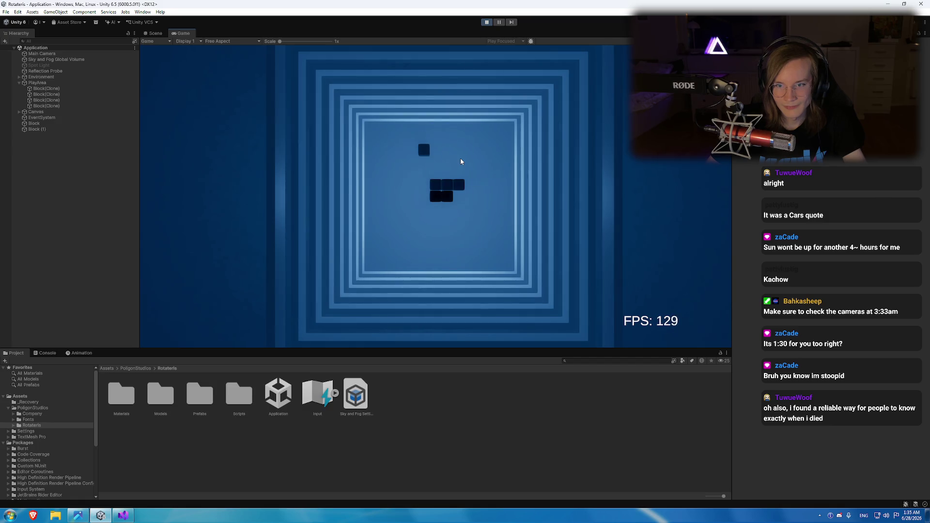
left_click(460, 161)
left_click(461, 162)
left_click(461, 161)
left_click(460, 162)
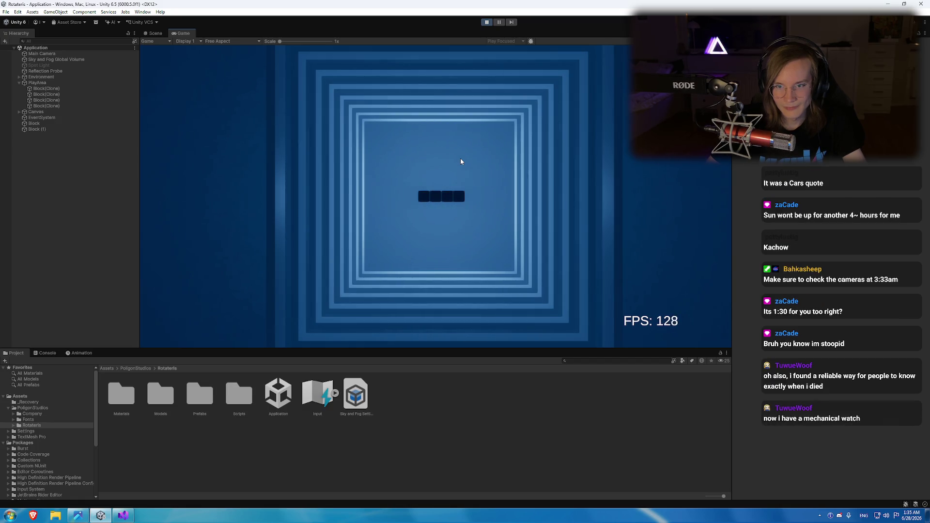
left_click(461, 160)
left_click(461, 159)
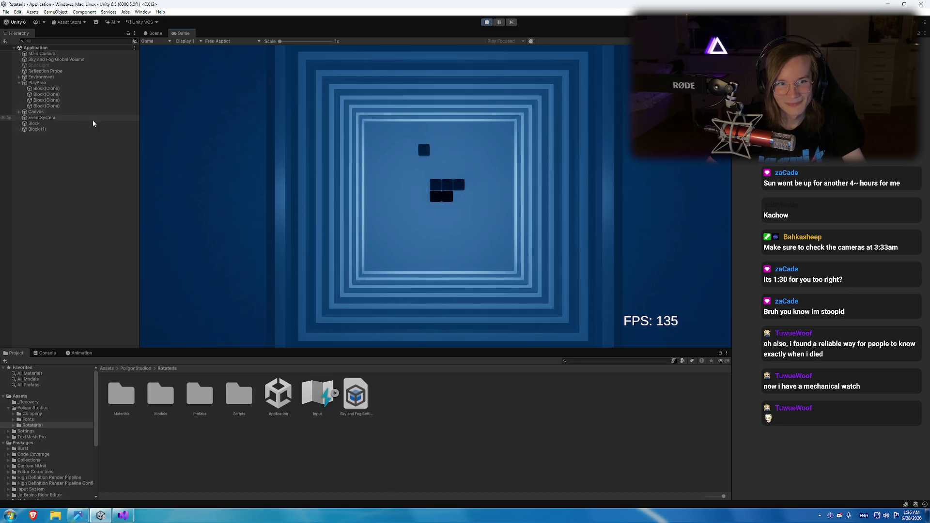
left_click(120, 516)
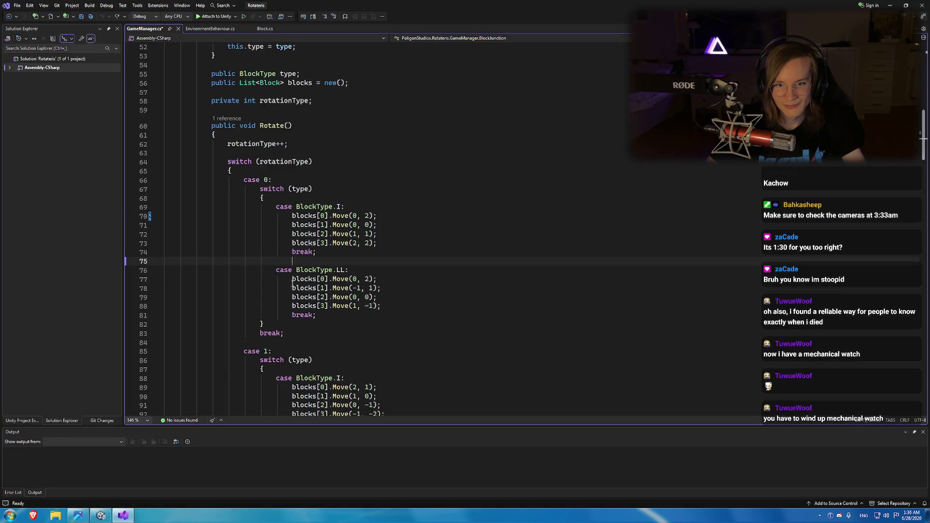
Change the first I-block move's second offset to 0, save, and restart Play mode.
double_click(366, 216)
type("0")
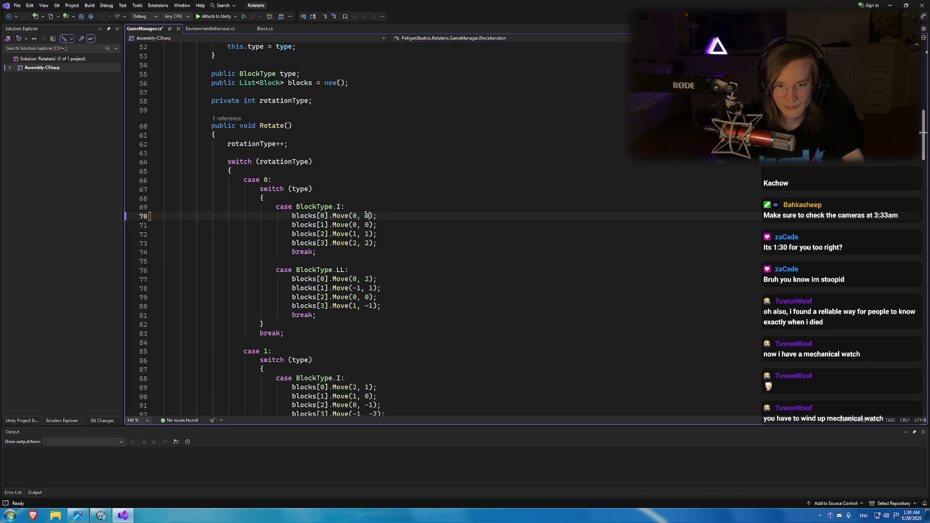
key("ctrl+s")
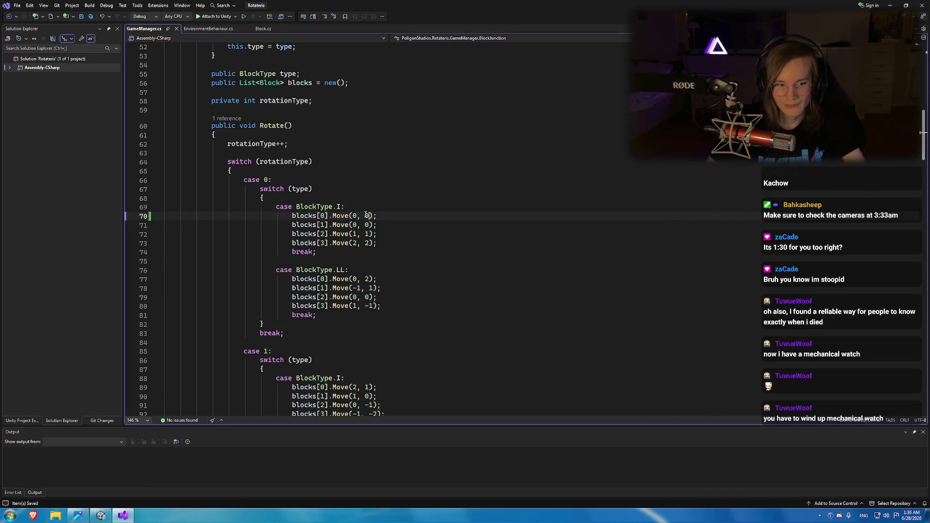
left_click(118, 518)
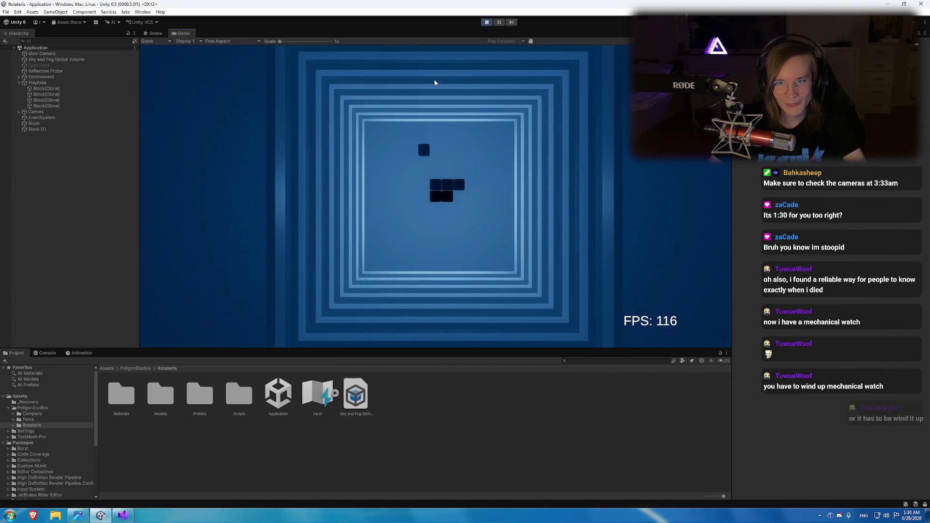
left_click(487, 22)
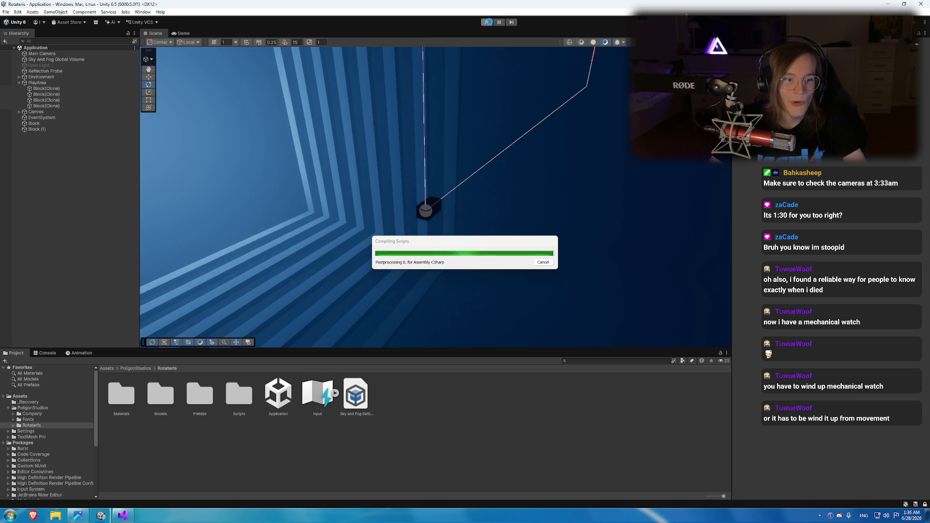
left_click(488, 22)
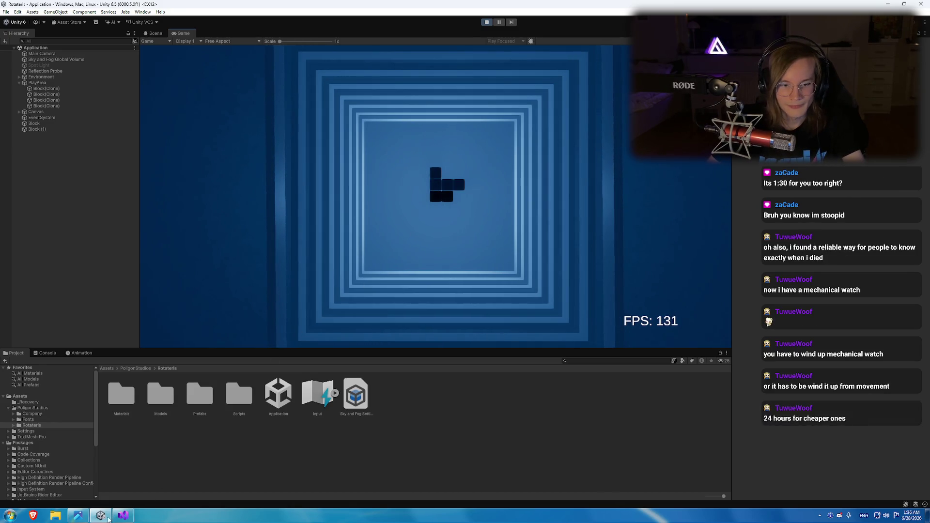
Set the first I-block move to Move(-1, -1), save, and restart the game to recompile.
mouse_move(108, 517)
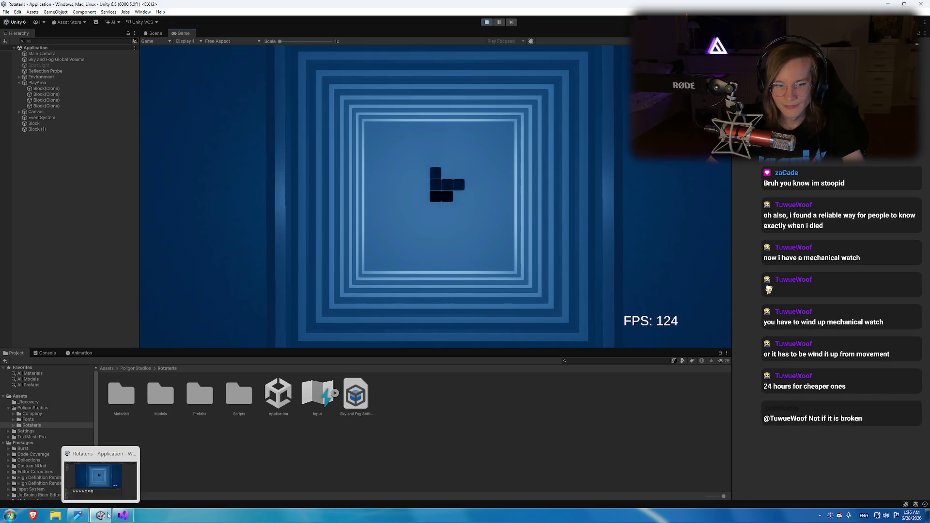
left_click(123, 517)
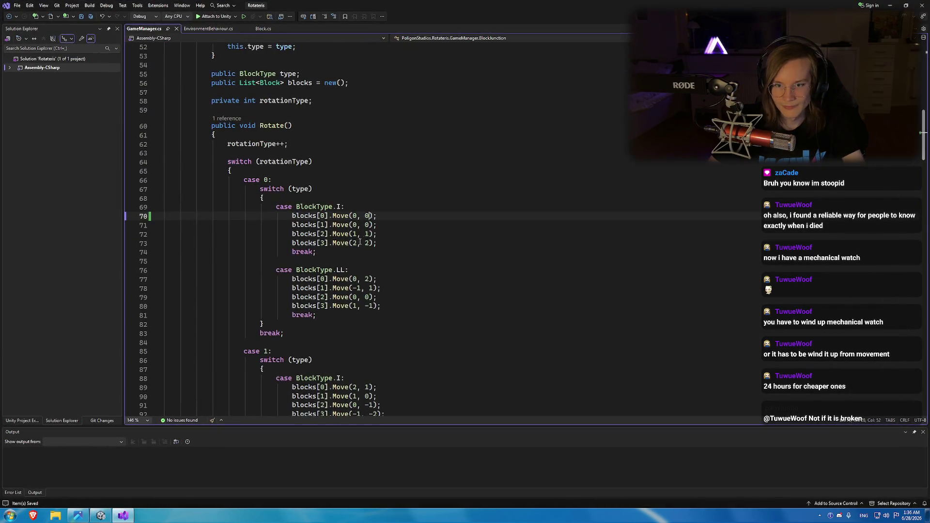
left_click(368, 215)
type("-1")
double_click(354, 216)
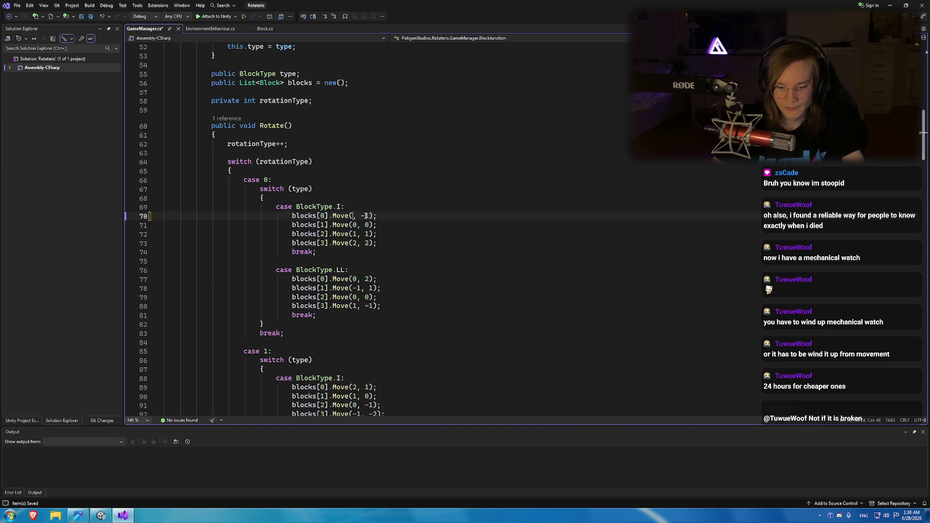
type("-1")
key("ctrl+s")
left_click(124, 518)
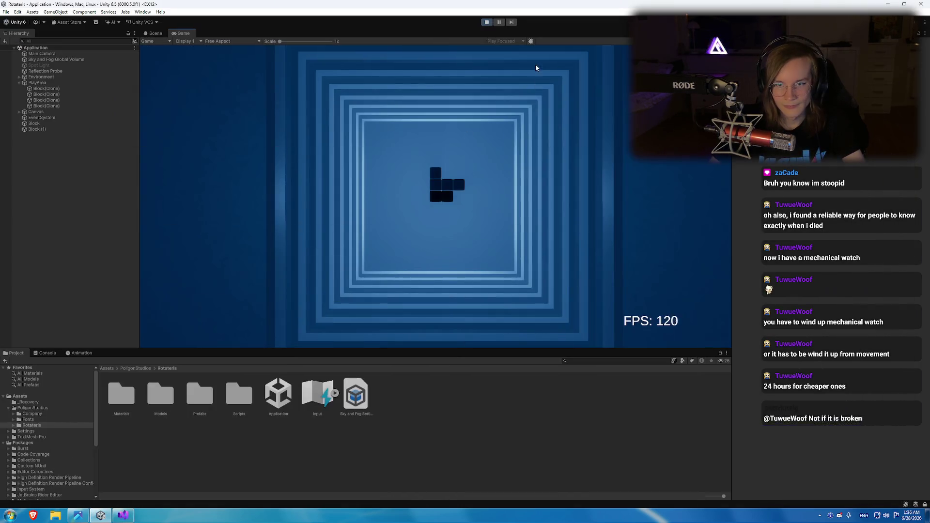
left_click(487, 22)
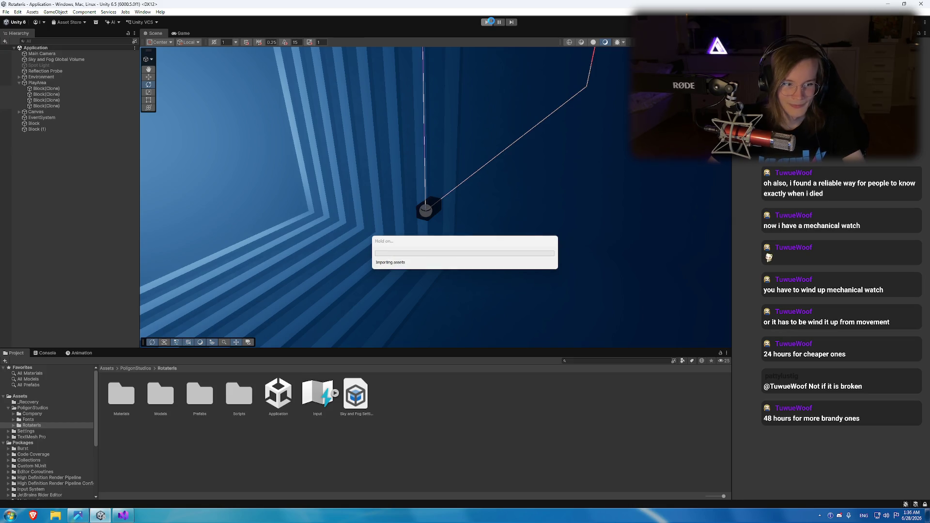
left_click(491, 22)
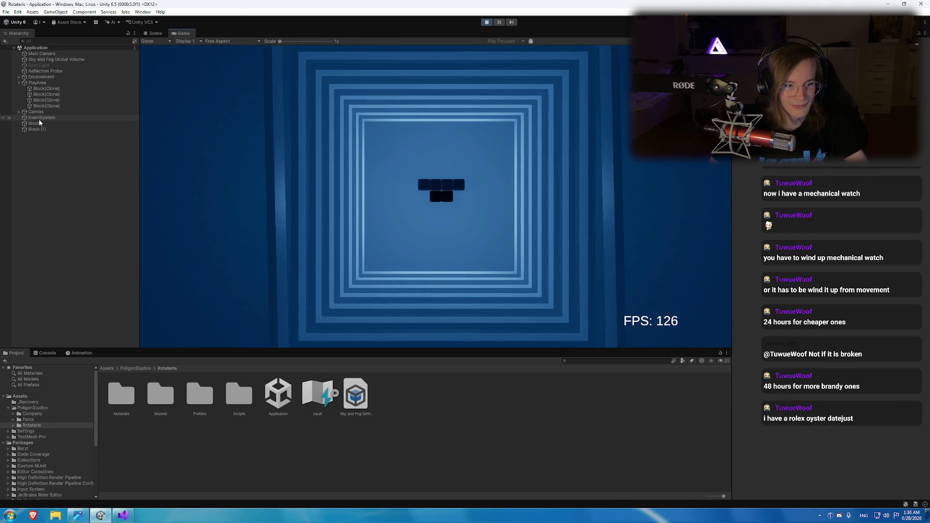
Select PlayArea, rotate the piece with the Up and Down keys, then stop the game.
left_click(38, 83)
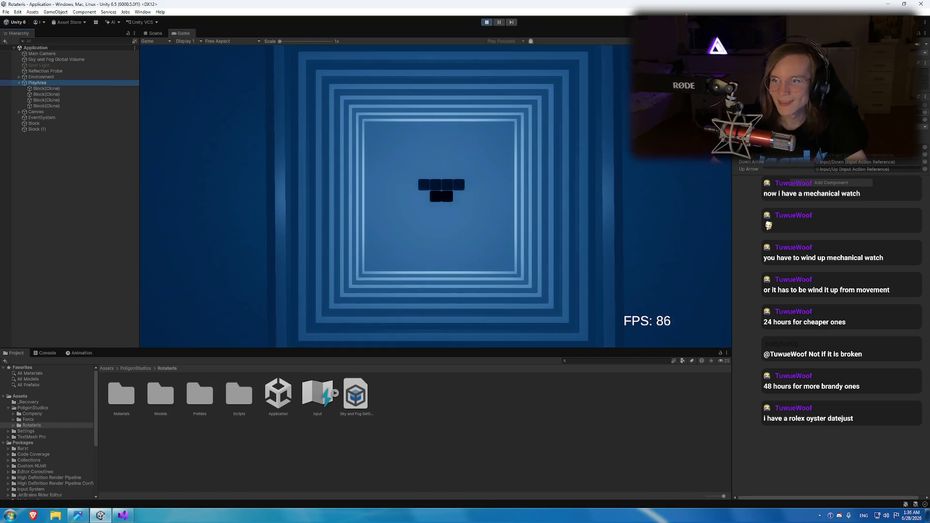
left_click(833, 154)
left_click(385, 227)
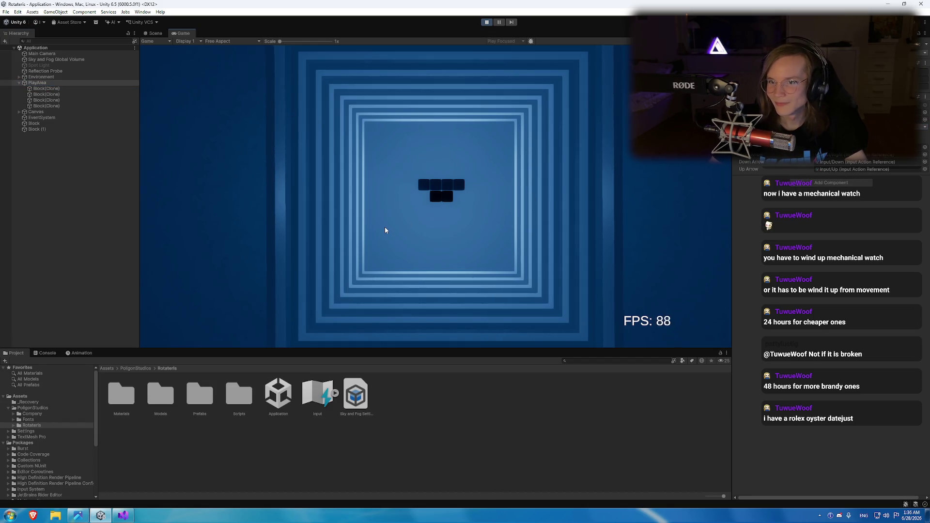
key("Up")
key("Up")
key("Up")
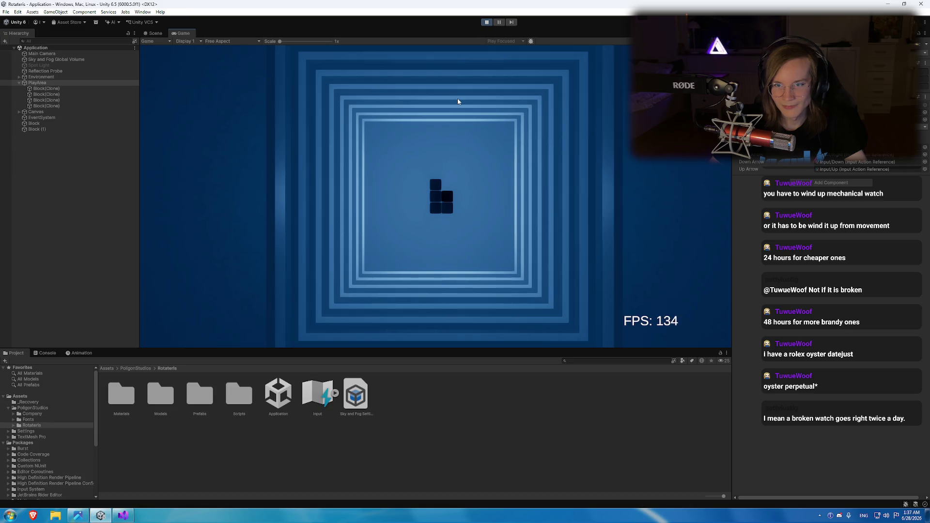
key("Up")
key("Down")
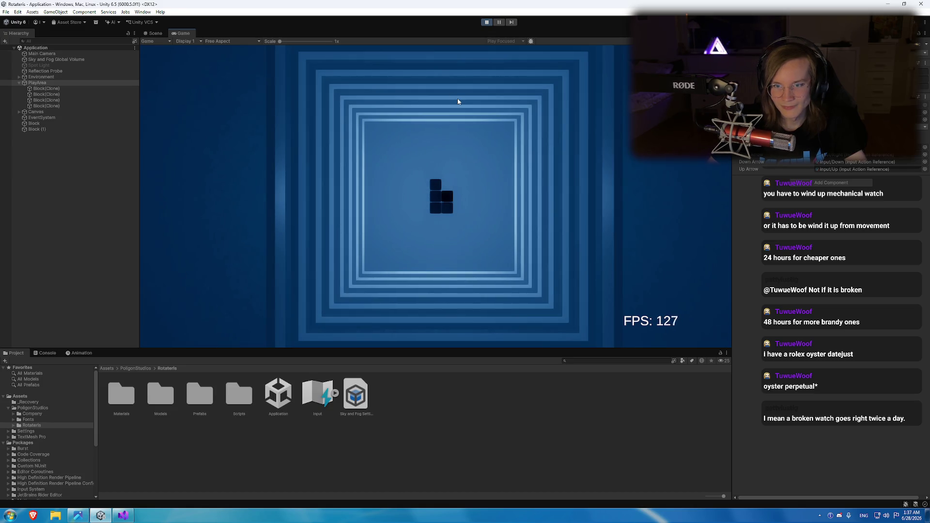
left_click(485, 23)
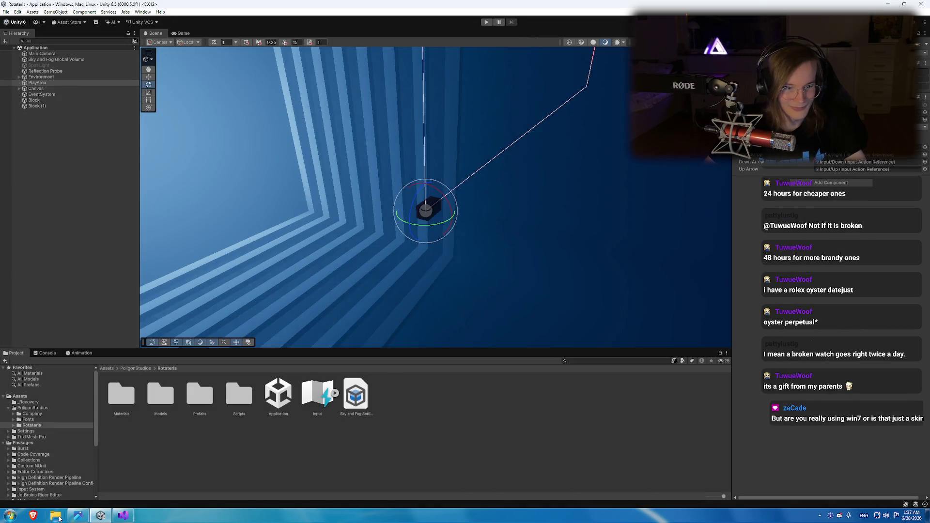
left_click(124, 516)
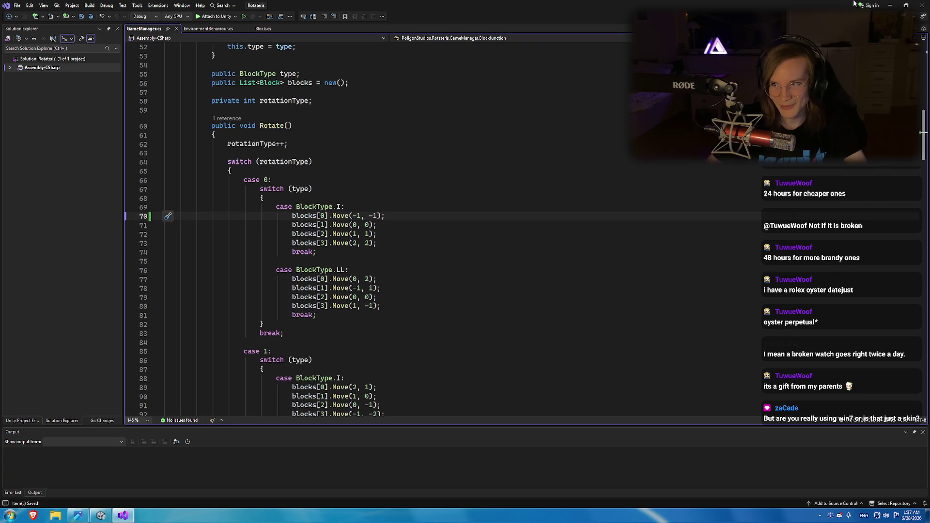
Zoom out SRS-pieces.png to show more rotation rows and move the Photos window aside.
left_click(890, 6)
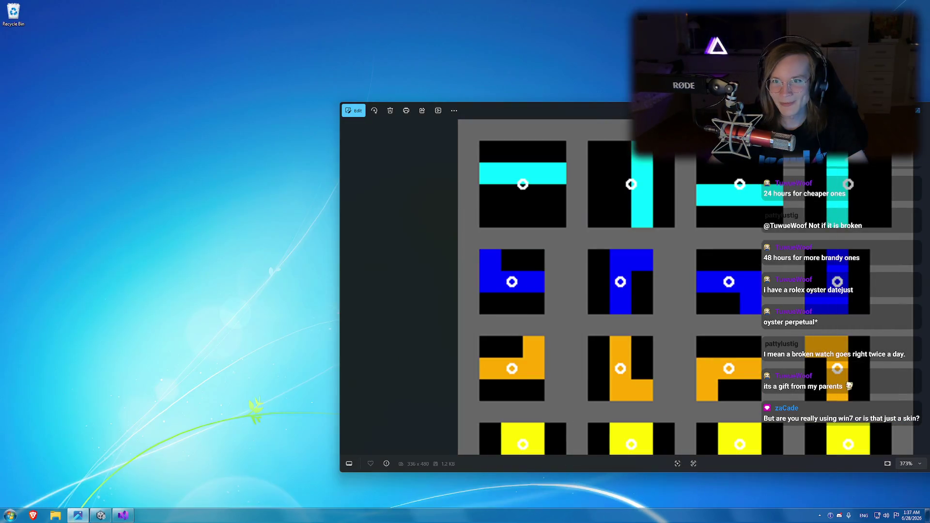
mouse_move(808, 102)
left_mouse_down()
mouse_move(533, 247)
mouse_move(702, 332)
mouse_move(557, 466)
mouse_move(655, 69)
left_mouse_up()
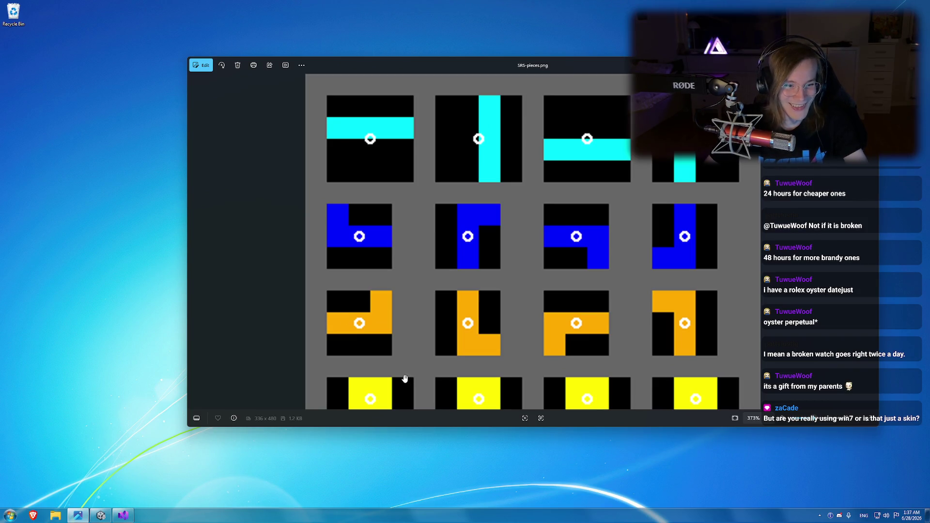
key("super")
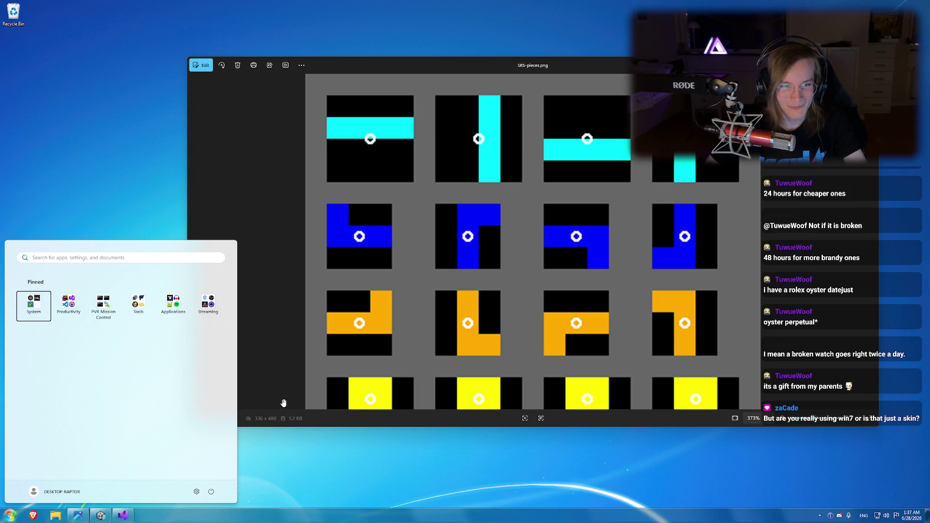
left_click(283, 403)
scroll(380, 321, "down", 3)
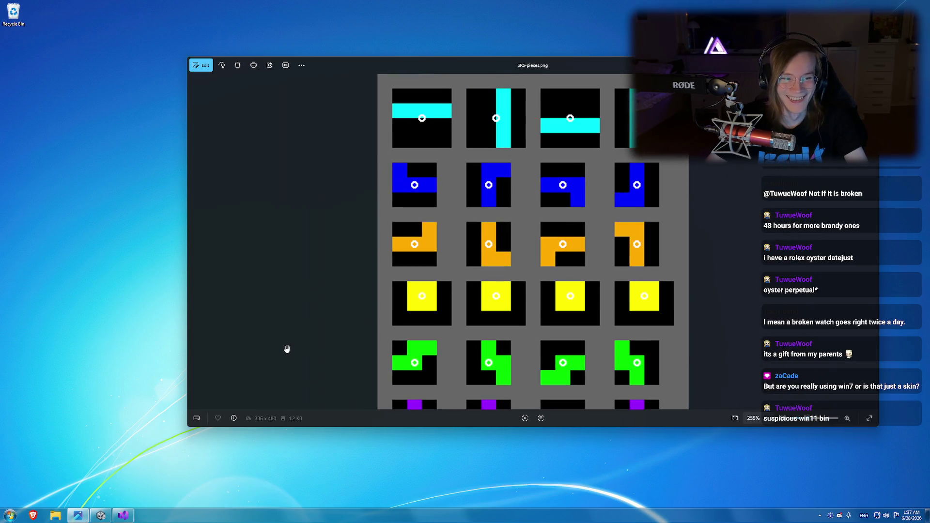
mouse_move(397, 67)
left_mouse_down()
mouse_move(392, 45)
mouse_move(338, 41)
mouse_move(444, 58)
mouse_move(426, 83)
mouse_move(383, 89)
mouse_move(374, 78)
left_mouse_up()
left_click(123, 515)
left_click(101, 514)
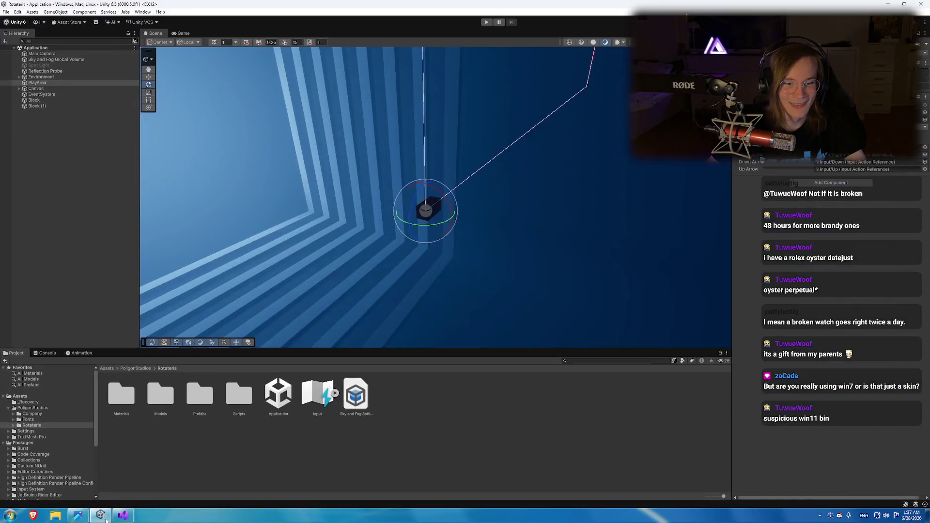
Select and copy case 1's BlockType.LR block (lines 102–107).
left_click(123, 515)
scroll(377, 242, "down", 10)
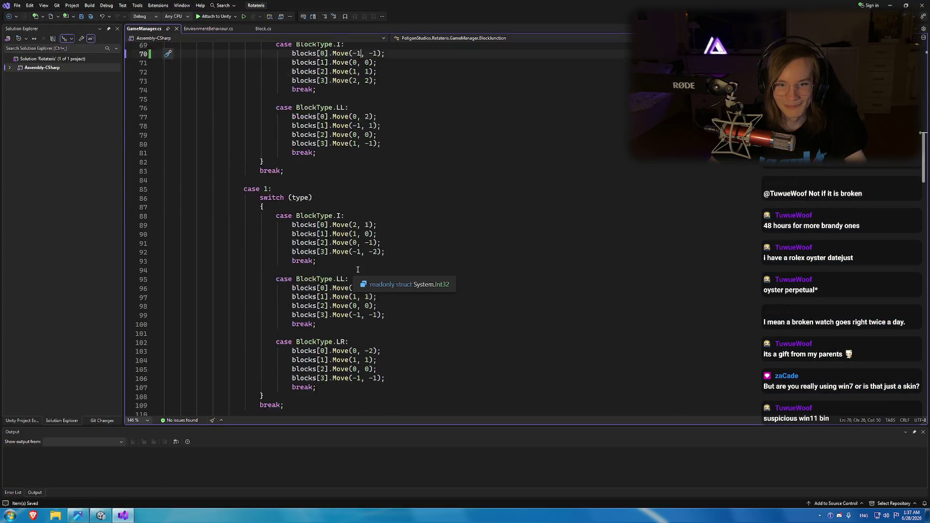
scroll(358, 270, "down", 1)
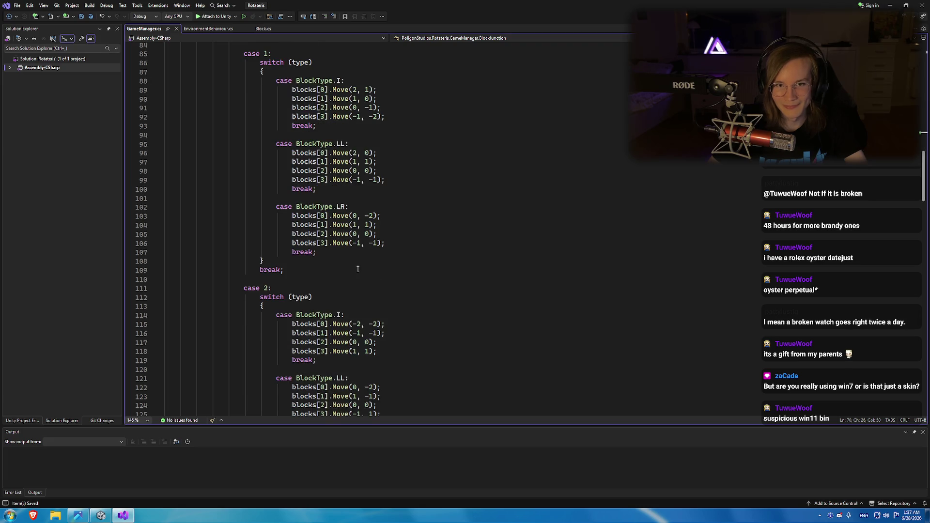
scroll(358, 269, "down", 2)
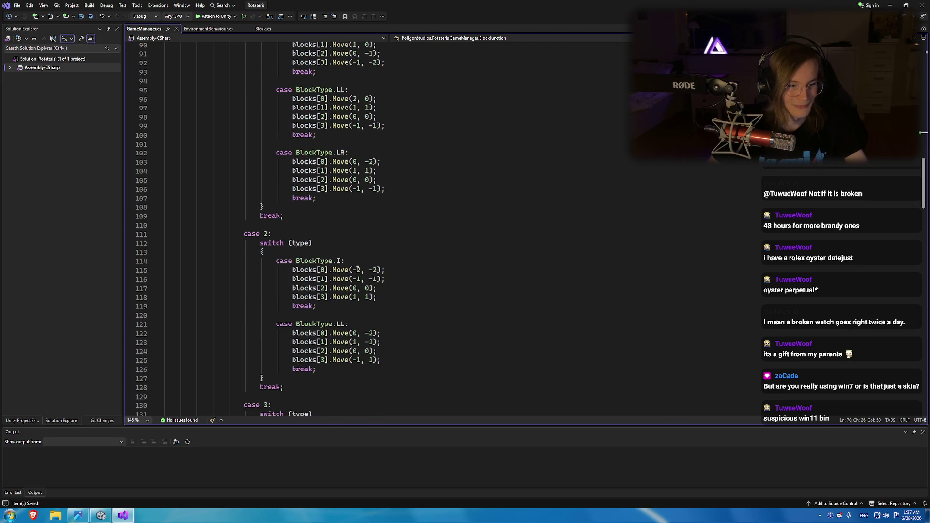
scroll(358, 270, "down", 2)
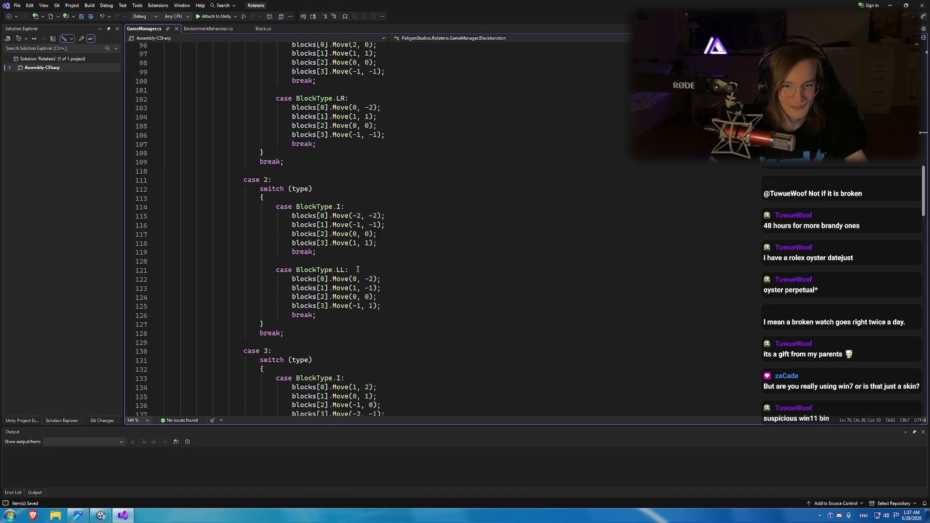
scroll(358, 270, "down", 14)
scroll(334, 251, "up", 14)
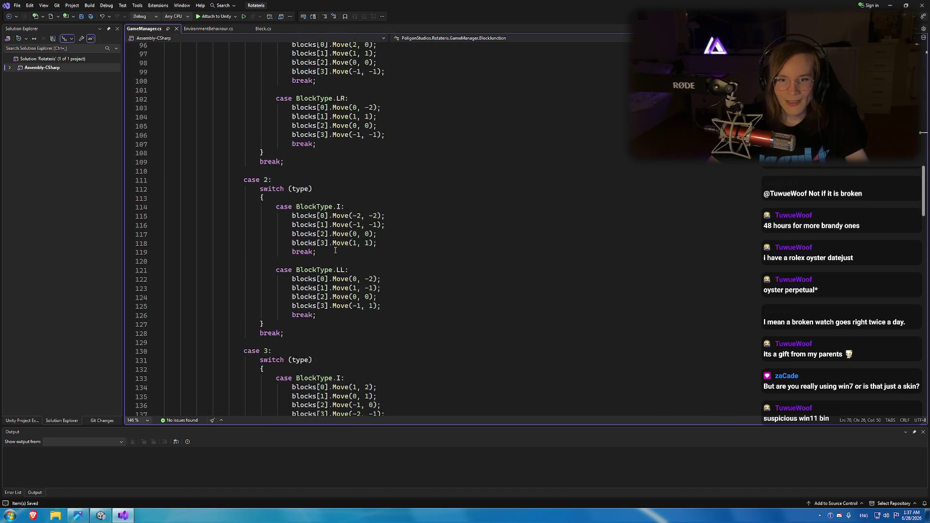
scroll(335, 251, "up", 5)
mouse_move(315, 280)
left_mouse_down()
mouse_move(310, 243)
mouse_move(276, 234)
left_mouse_up()
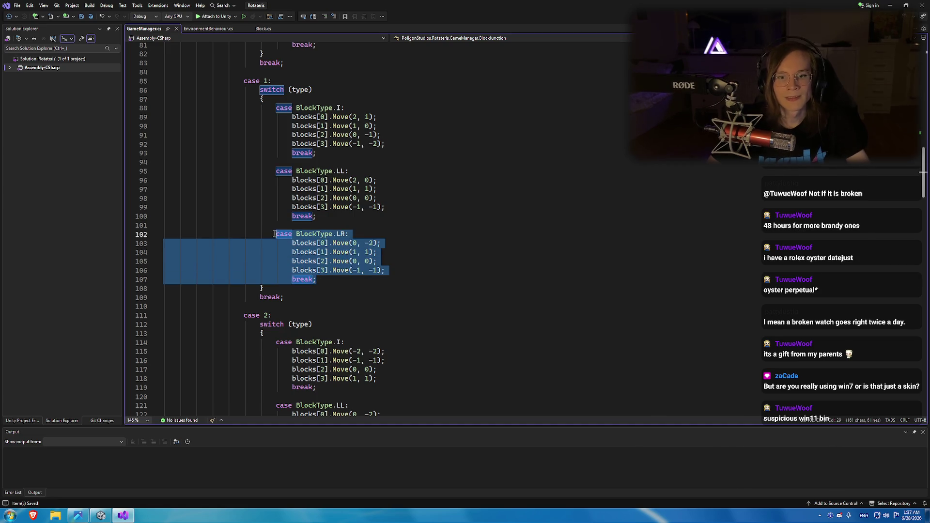
key("ctrl+shift+c")
scroll(325, 220, "down", 4)
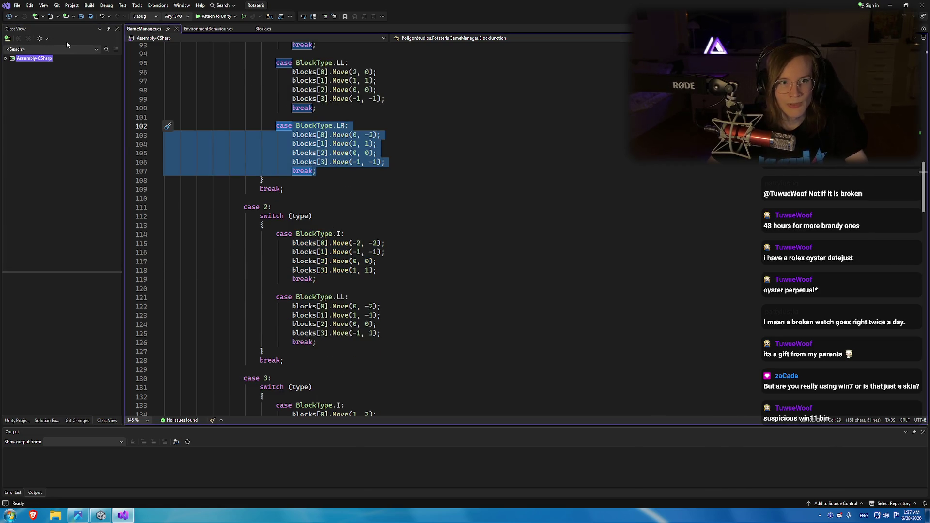
left_click(17, 420)
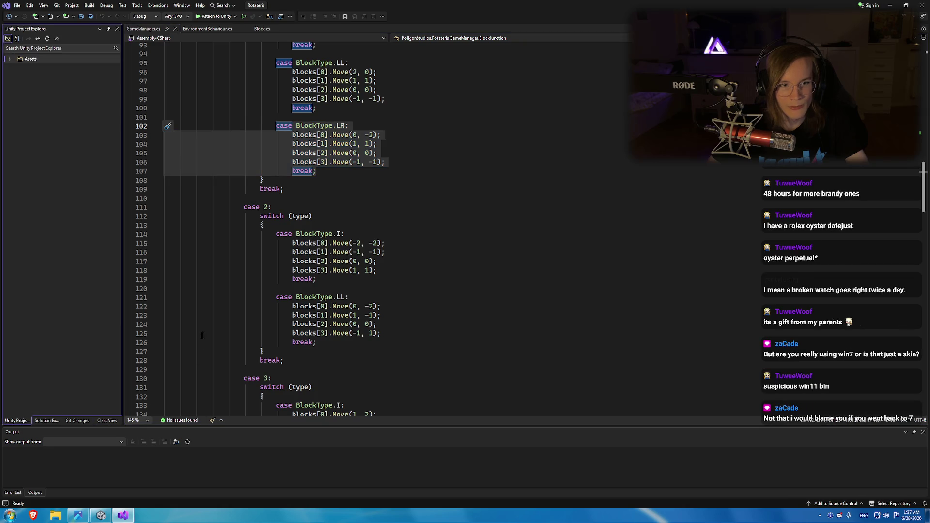
mouse_move(317, 171)
left_mouse_down()
mouse_move(290, 127)
mouse_move(274, 127)
left_mouse_up()
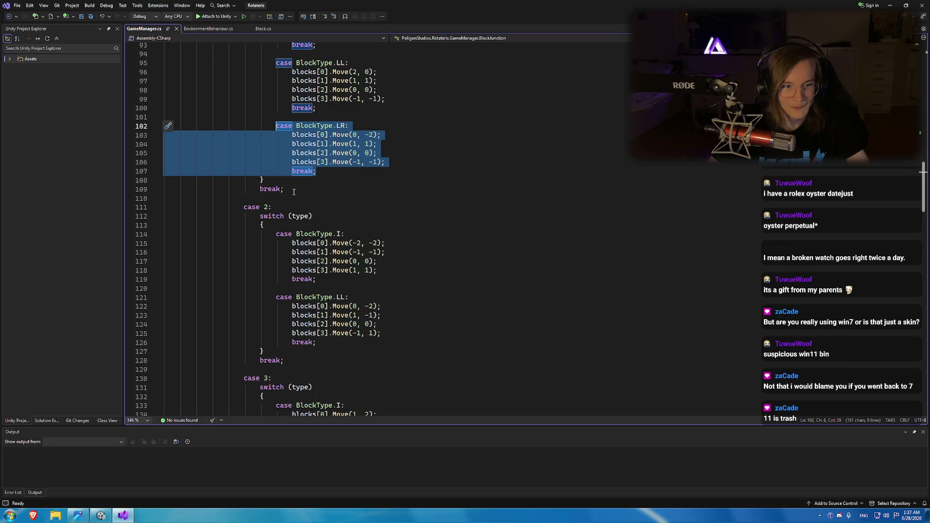
Paste the LR block on a new line after case 2's LL break.
scroll(301, 194, "down", 3)
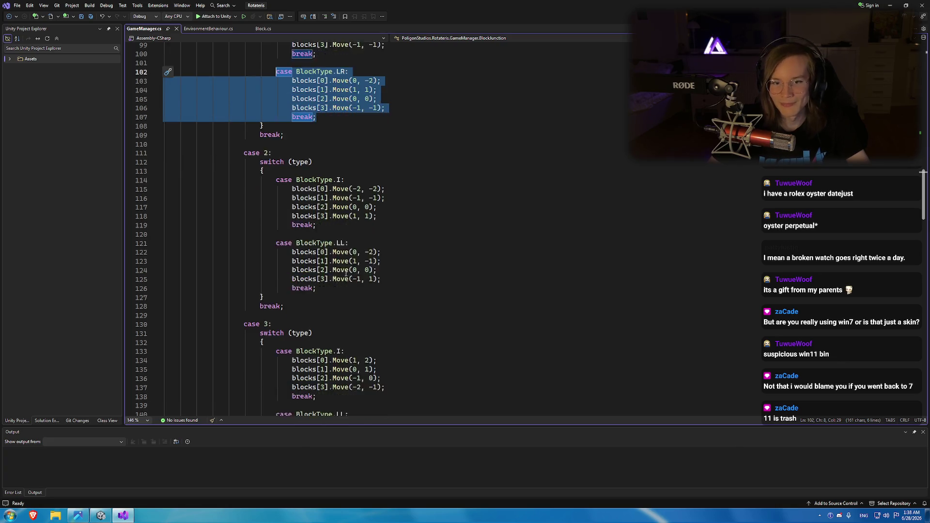
left_click(328, 262)
key("Return")
key("ctrl+v")
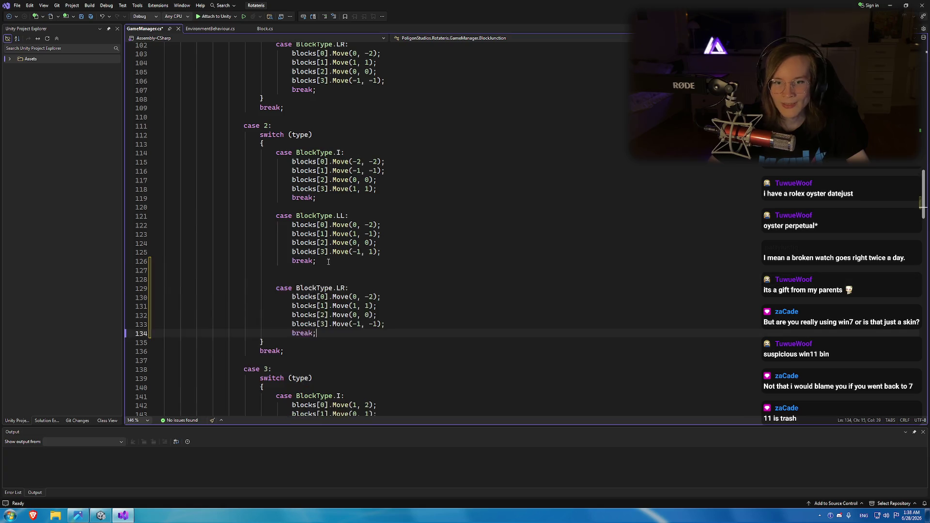
key("Up")
key("Up")
key("Up")
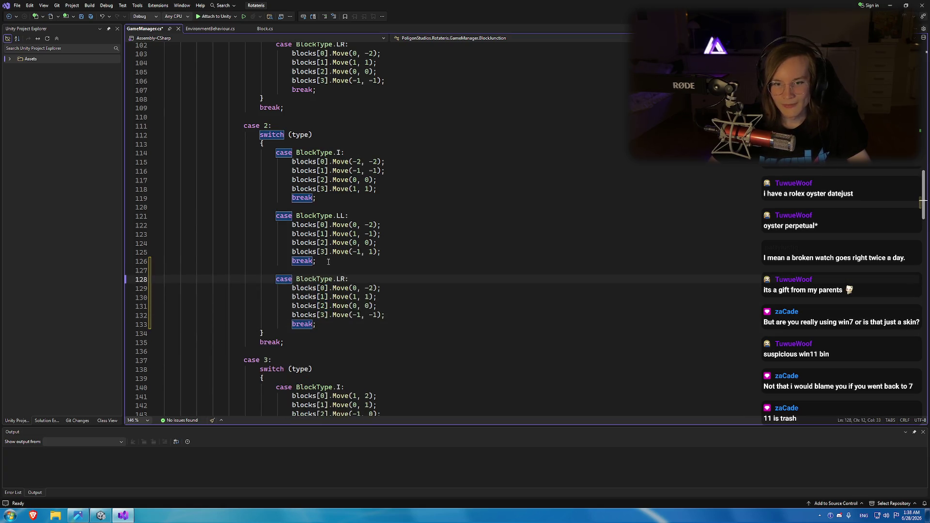
scroll(329, 262, "down", 2)
left_click(332, 269)
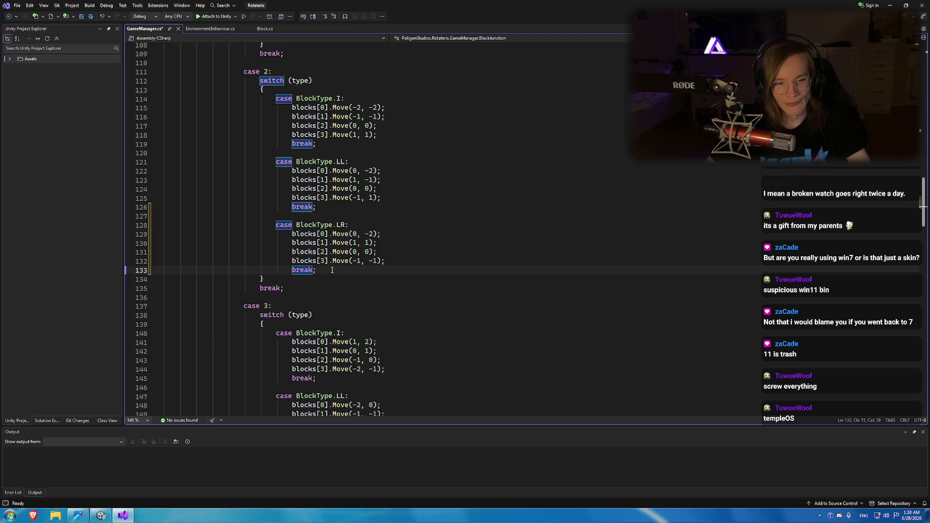
Look over the pasted case 2 code and bring the SRS-pieces chart back up.
scroll(332, 270, "down", 1)
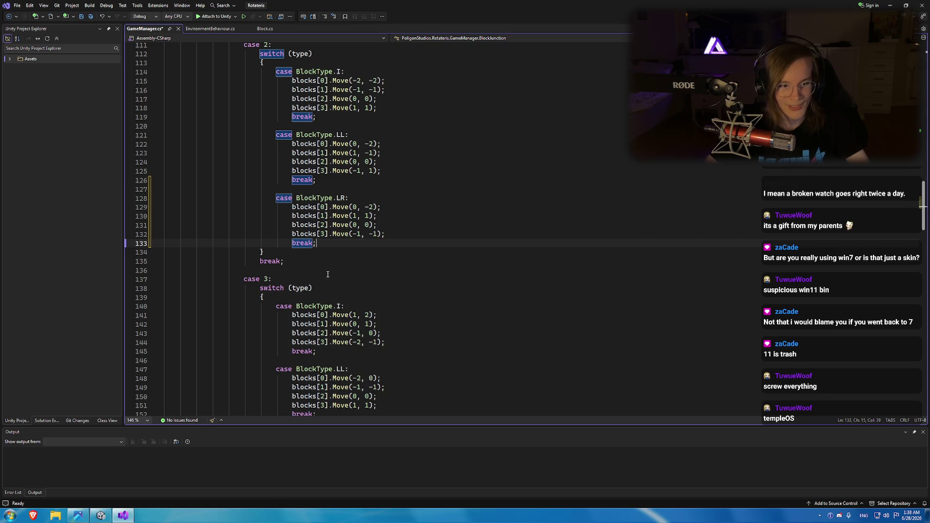
scroll(327, 275, "up", 1)
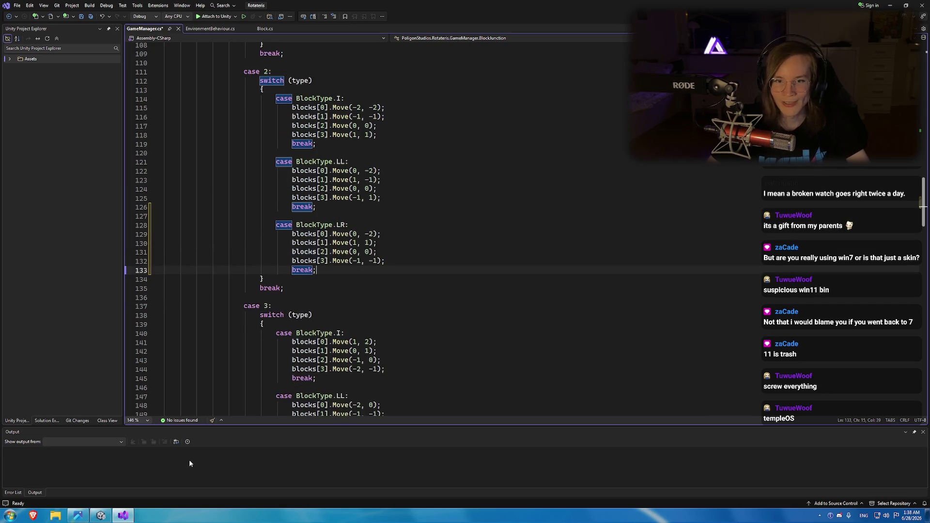
left_click(77, 515)
scroll(502, 232, "up", 5)
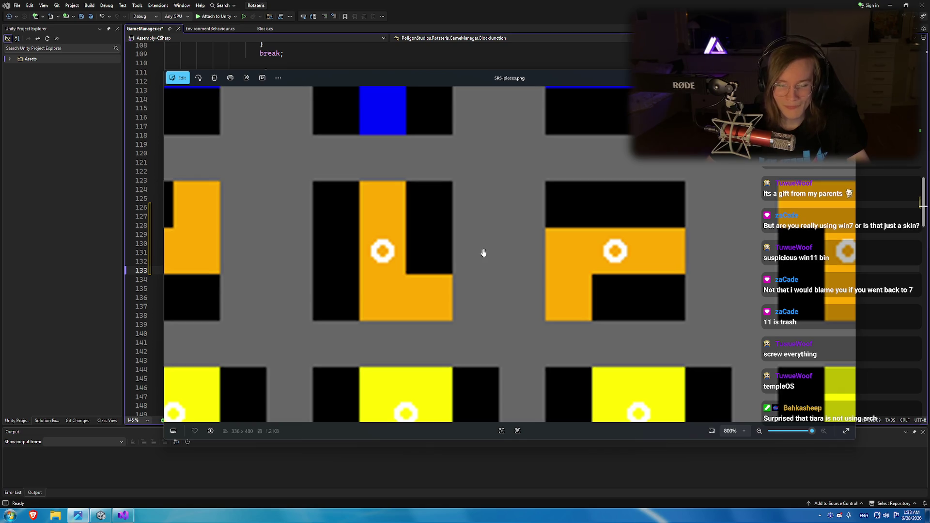
Set the SRS-pieces.png chart aside and return to GameManager.cs.
left_click(444, 9)
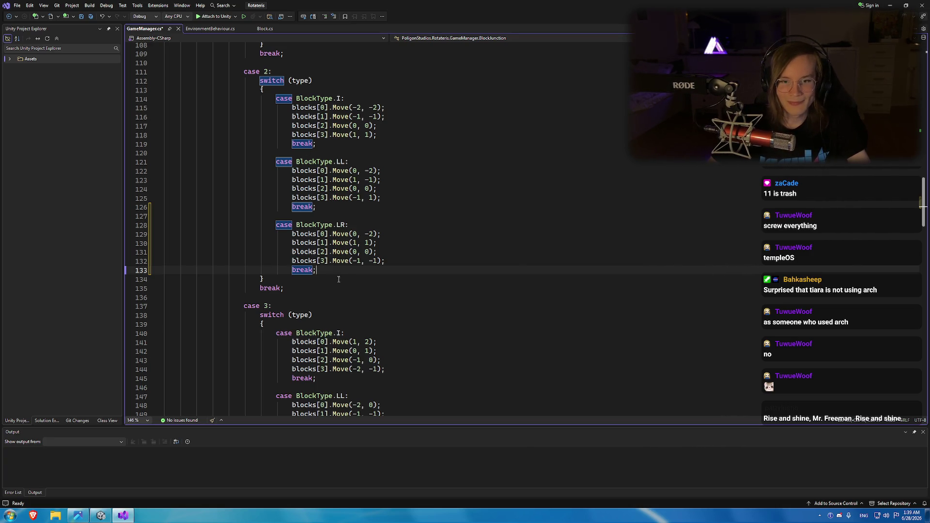
mouse_move(417, 6)
left_mouse_down()
mouse_move(469, 158)
mouse_move(417, 125)
mouse_move(397, 6)
left_mouse_up()
key("super")
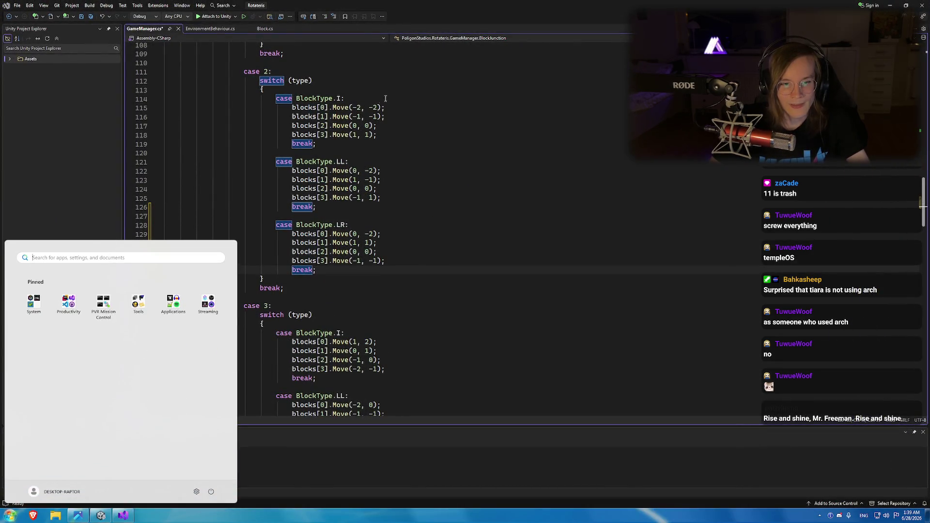
left_click(69, 301)
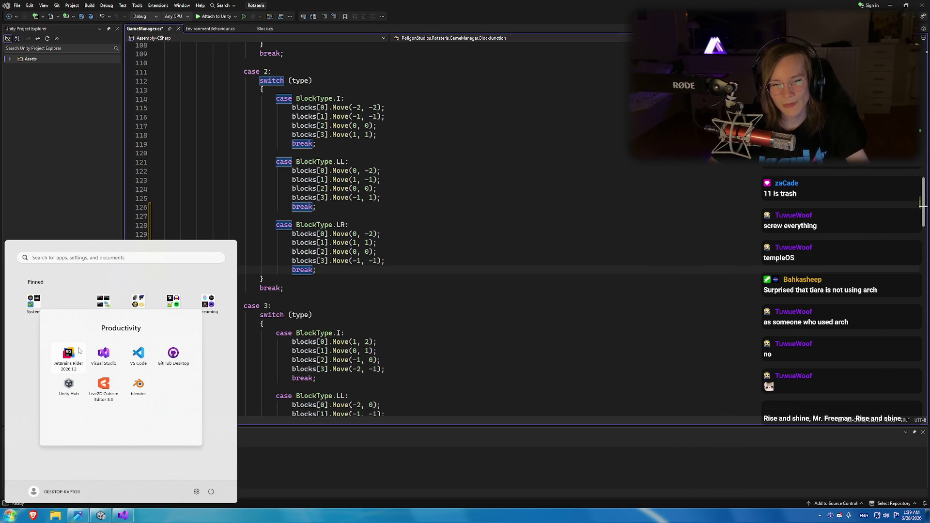
left_click(335, 271)
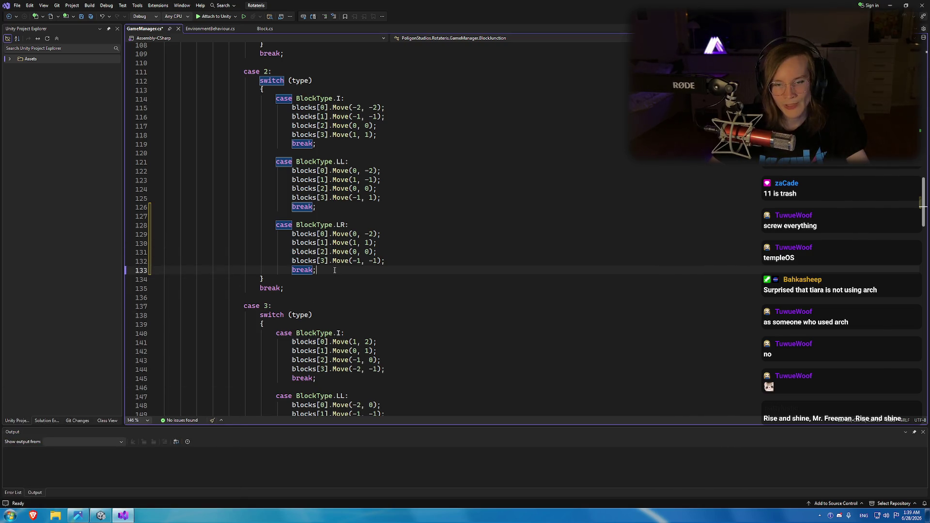
scroll(335, 271, "up", 1)
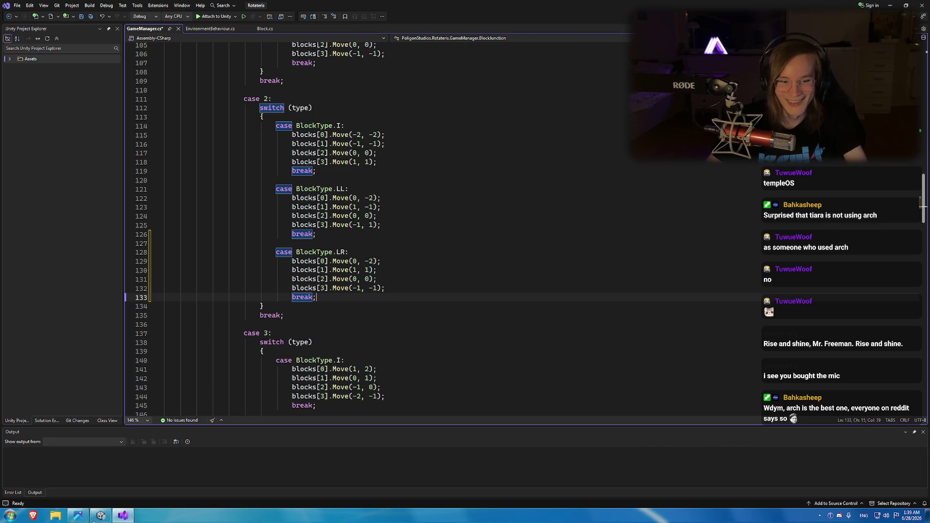
key("alt+Tab")
scroll(504, 241, "down", 3)
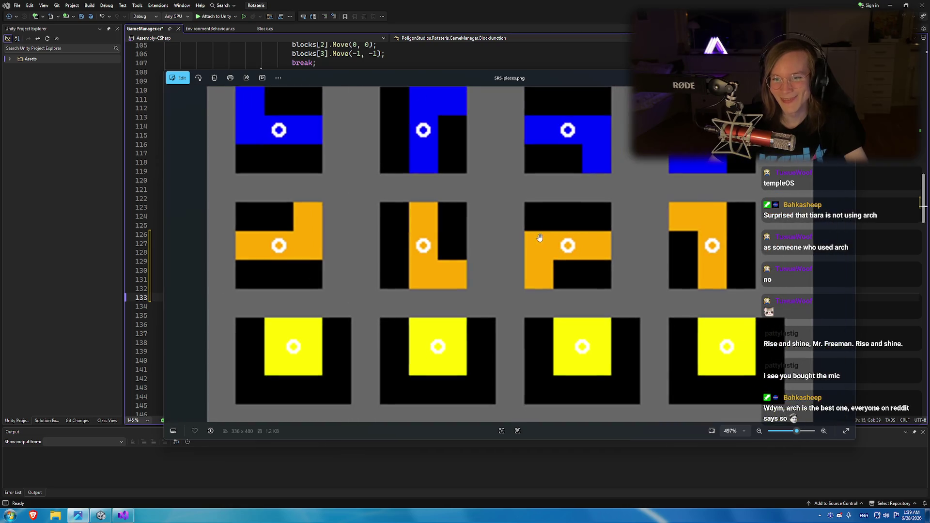
left_click_drag(477, 226, 478, 257)
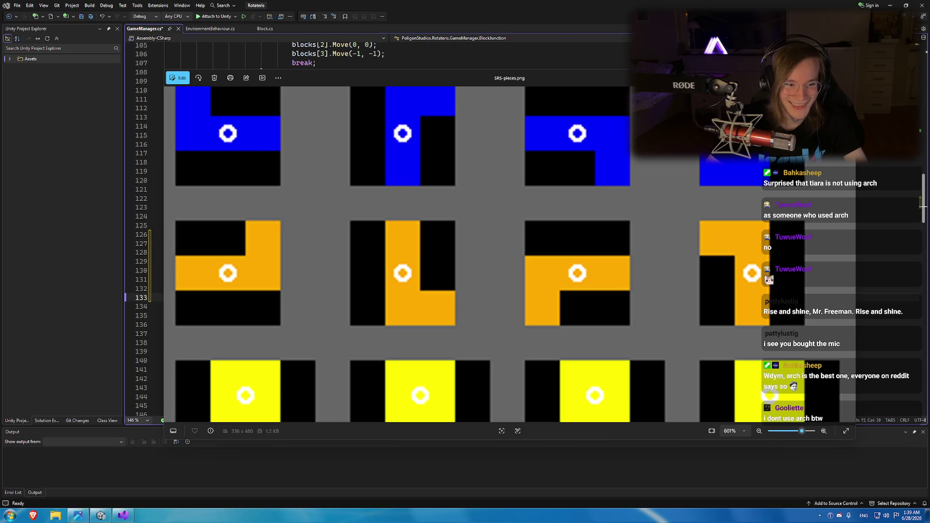
left_click_drag(442, 80, 457, 78)
left_click_drag(529, 78, 759, 60)
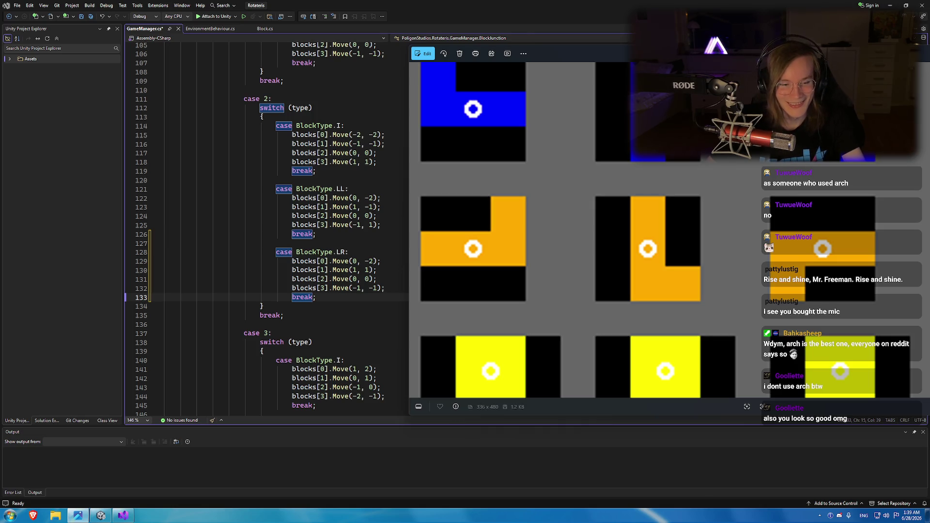
scroll(663, 232, "down", 1)
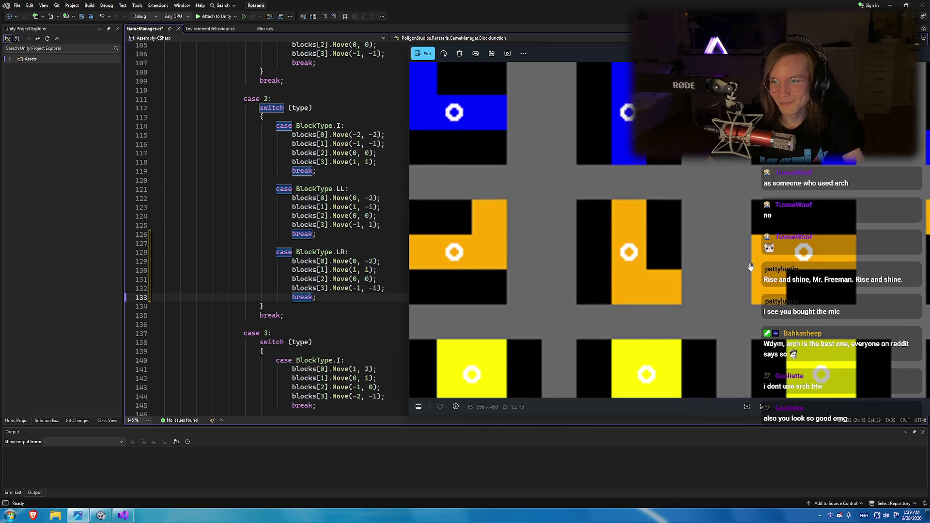
scroll(752, 254, "down", 1)
scroll(751, 254, "down", 1)
left_click_drag(605, 53, 569, 59)
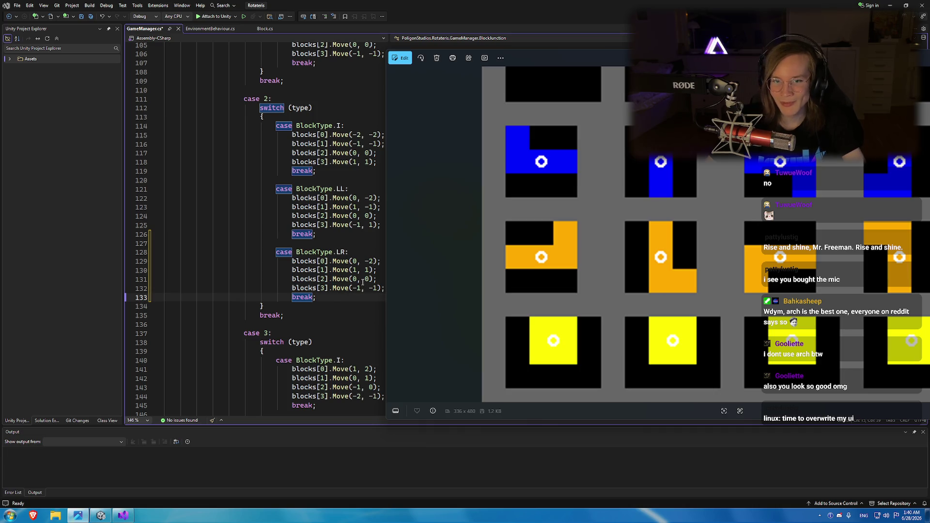
scroll(361, 276, "down", 5)
scroll(359, 261, "up", 5)
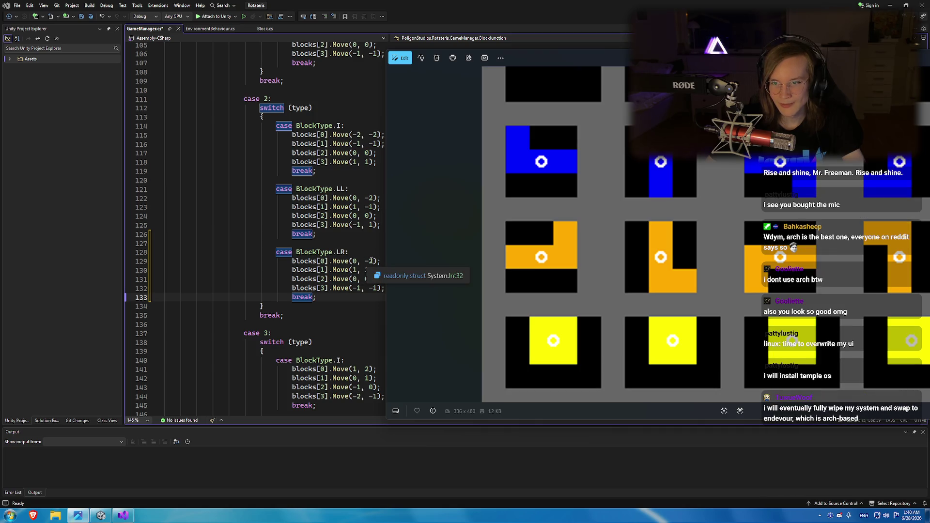
left_click(371, 261)
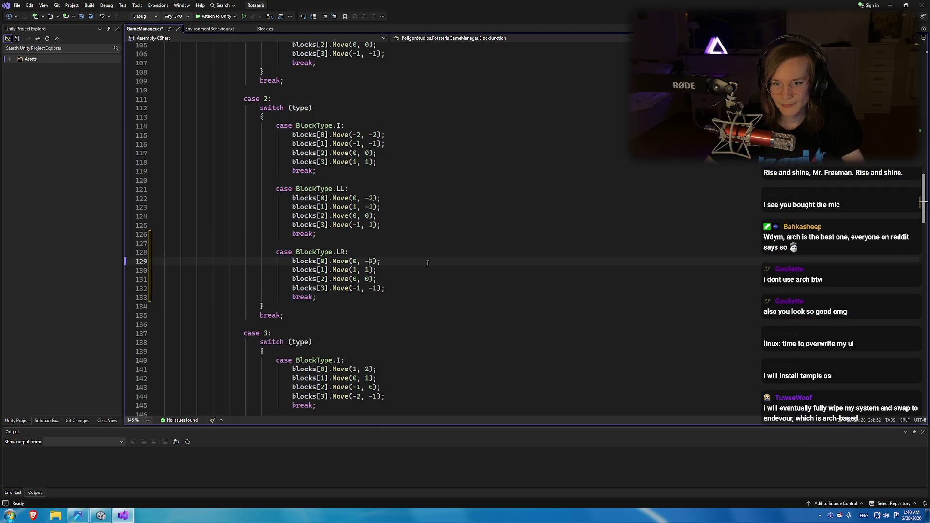
Change line 129's first LR move in case 2 to Move(-2, 0), then restore the chart.
key("BackSpace")
key("Delete")
type("0")
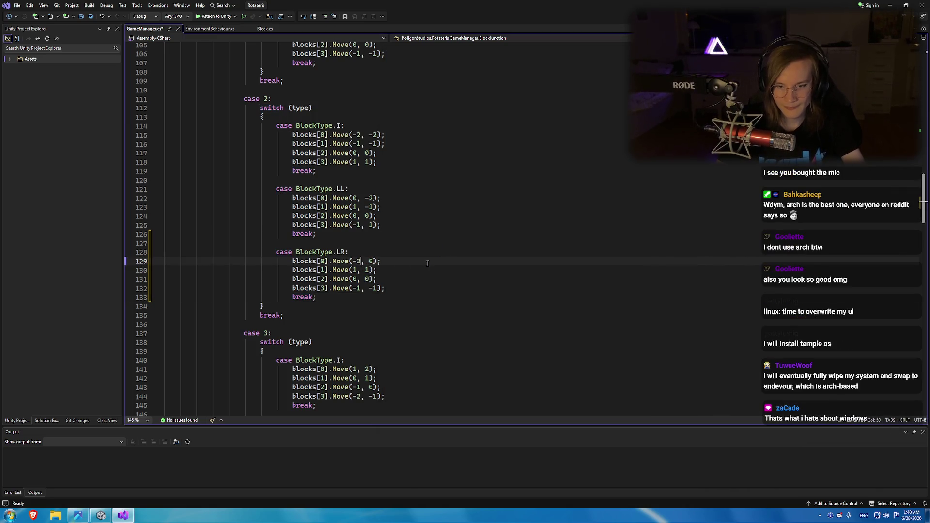
key("BackSpace")
type("-2")
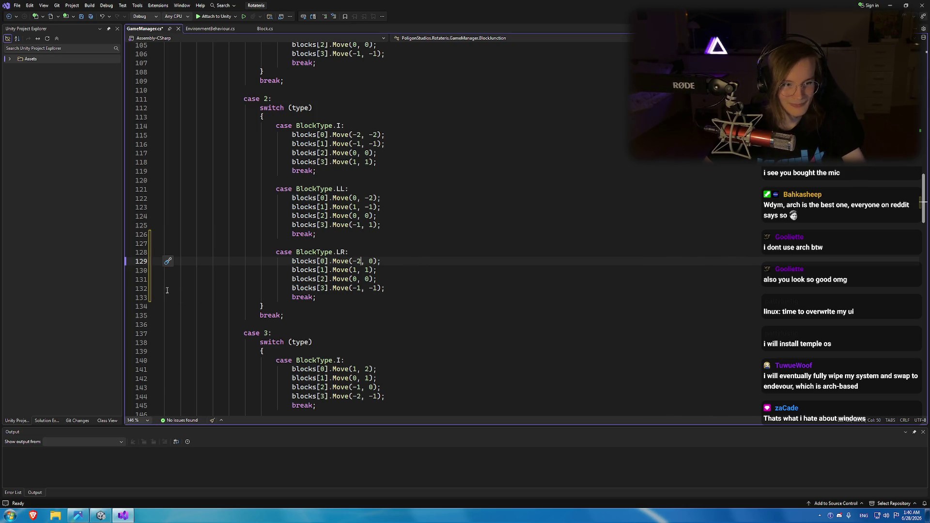
left_click(75, 517)
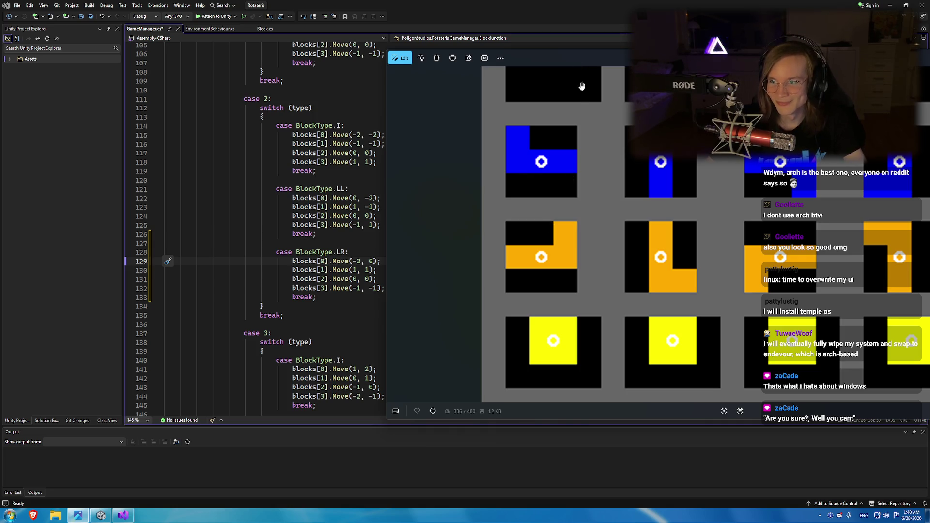
Zoom in and out on the orange L-block sprites, then return to line 130's y offset.
scroll(607, 194, "down", 2)
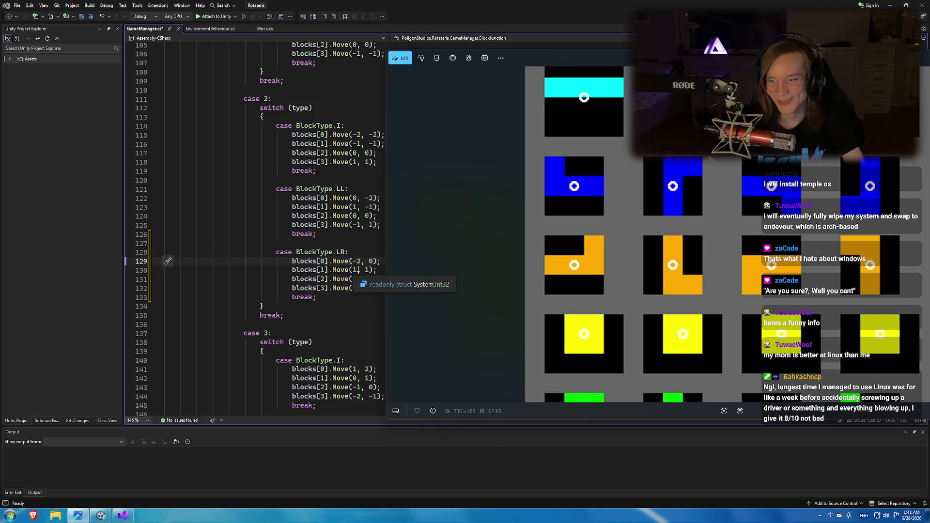
scroll(725, 280, "up", 3)
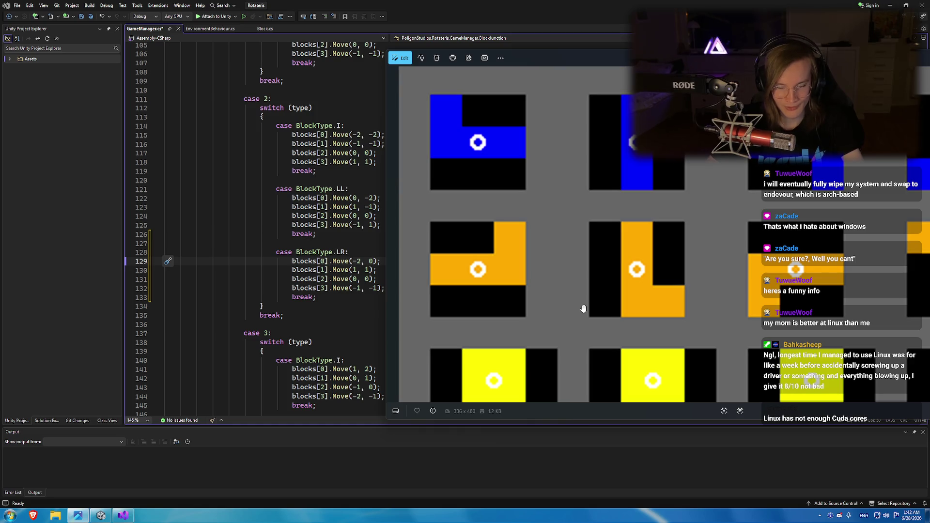
scroll(563, 292, "up", 1)
scroll(561, 285, "down", 1)
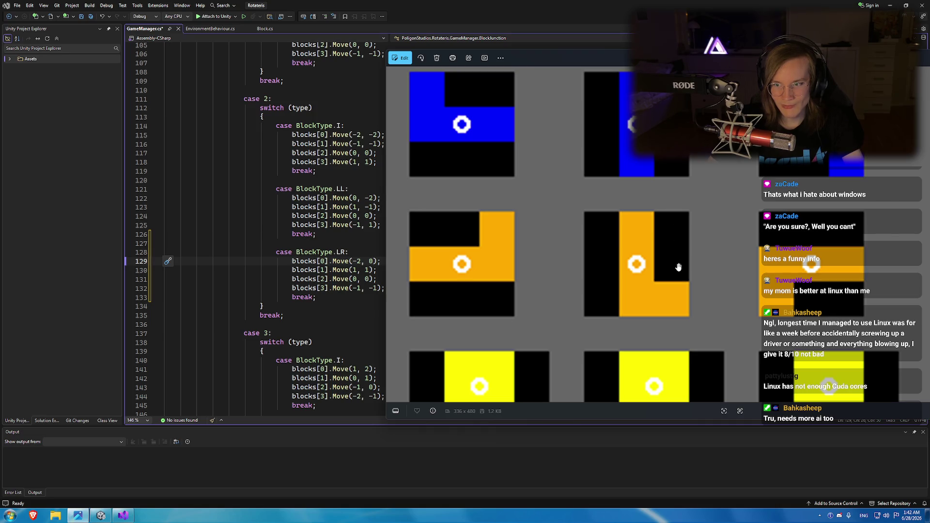
left_click(363, 270)
Set lines 130 and 132 to Move(1, -1) and Move(-1, 1), then save GameManager.cs.
type("-")
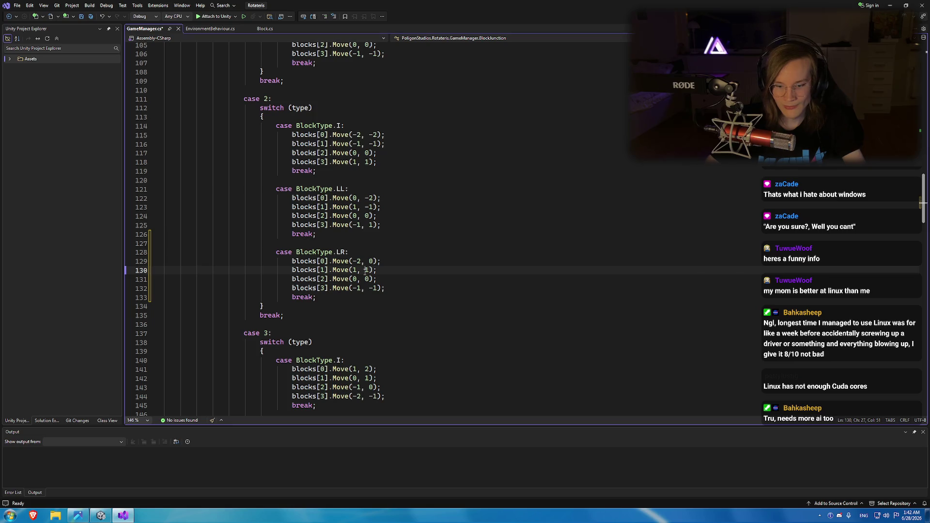
key("alt+Tab")
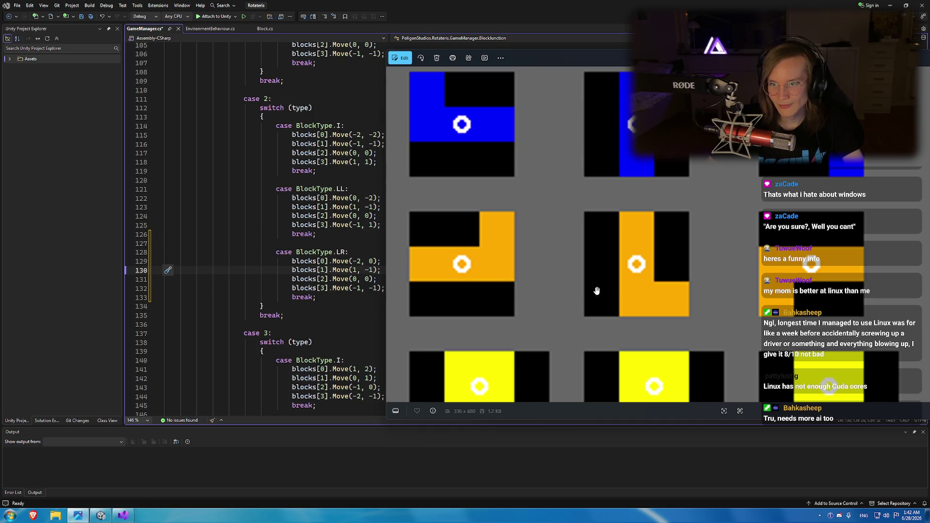
left_click(370, 288)
key("ctrl+s")
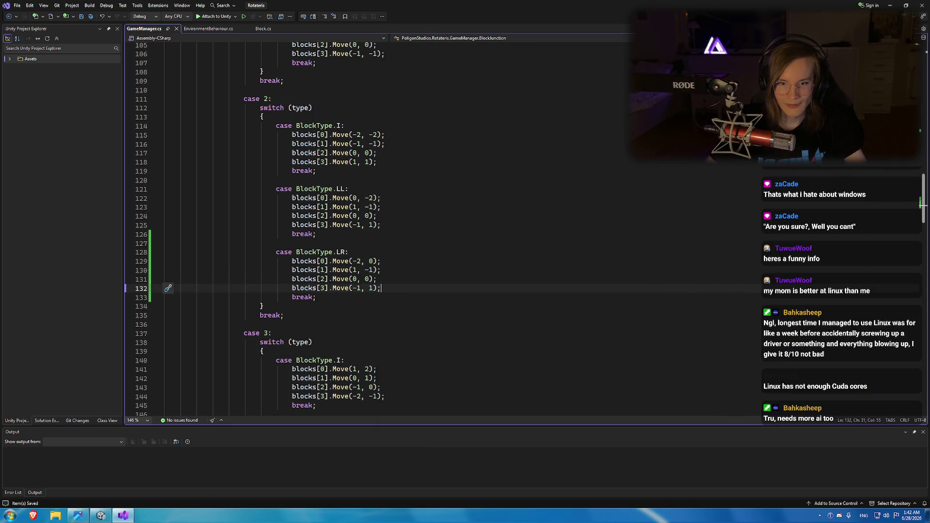
mouse_move(100, 515)
mouse_move(66, 480)
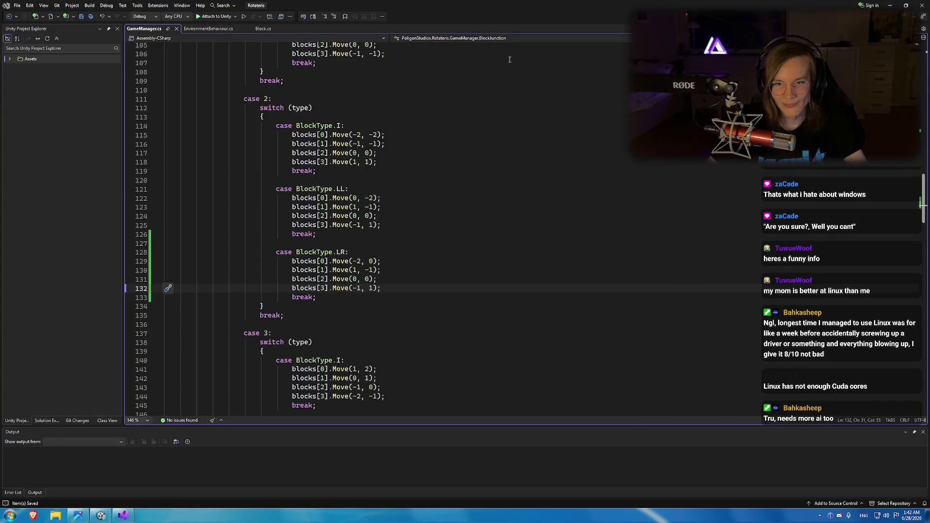
left_click(101, 514)
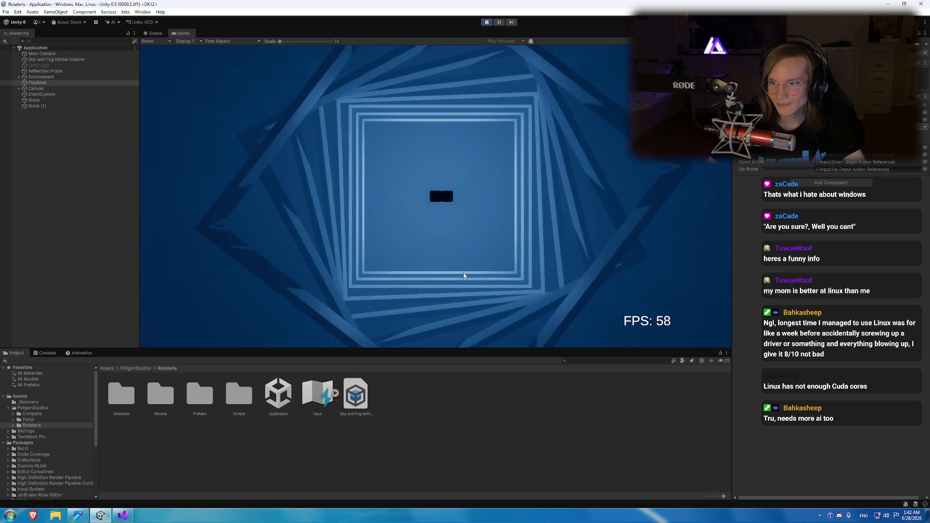
Rotate the falling L piece three times in play mode, comparing it against the sprite image.
key("Up")
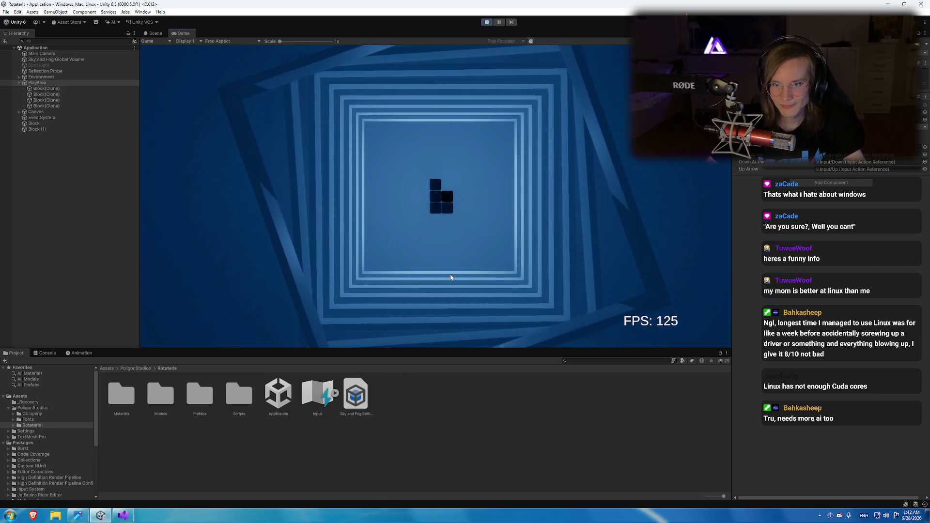
key("Up")
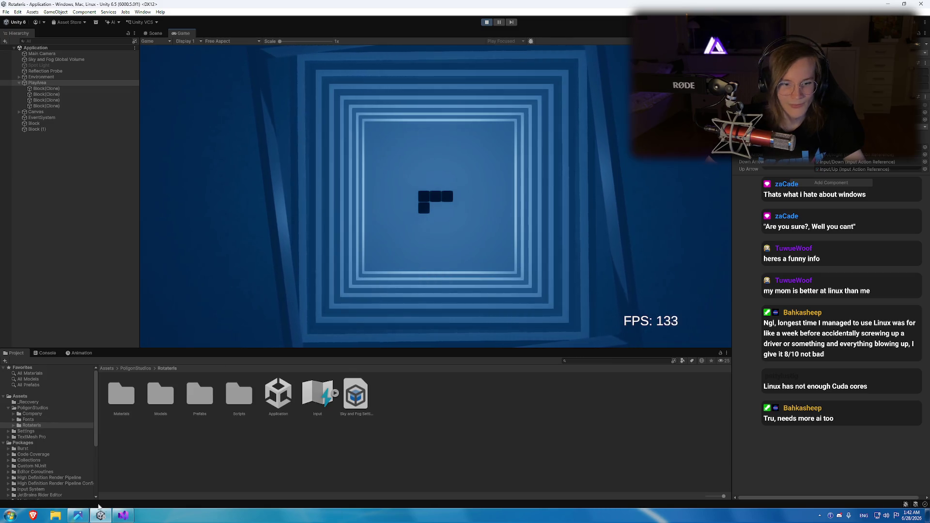
left_click(78, 516)
left_click(81, 517)
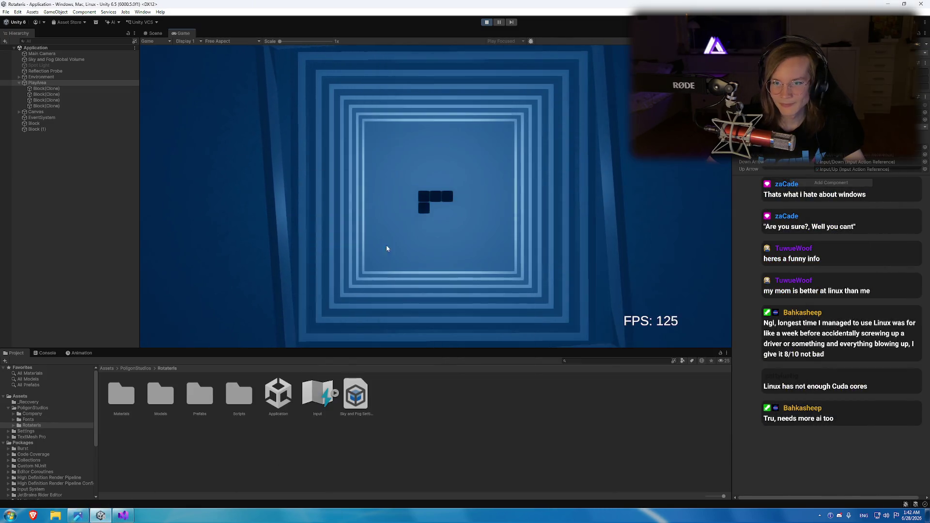
key("Up")
key("Up")
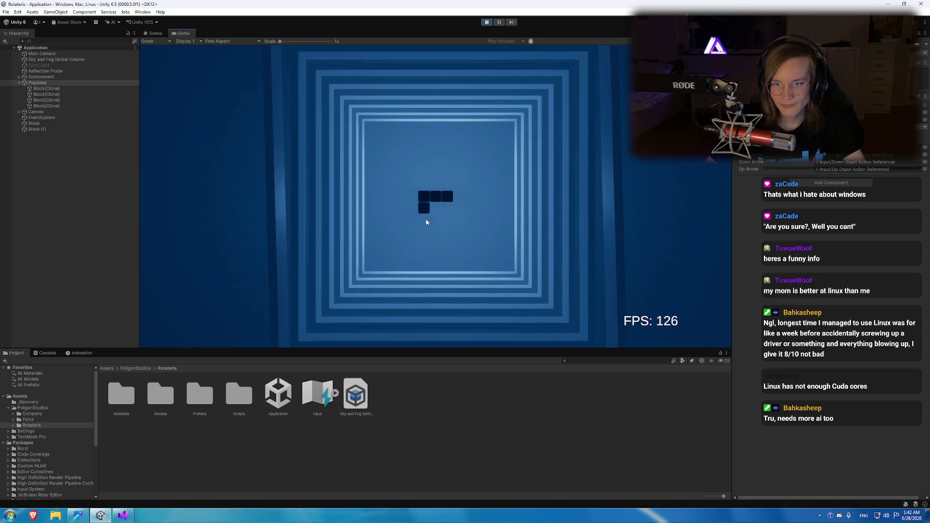
Stop the game, return to Visual Studio, and select the BlockType.LR case code.
left_click(487, 22)
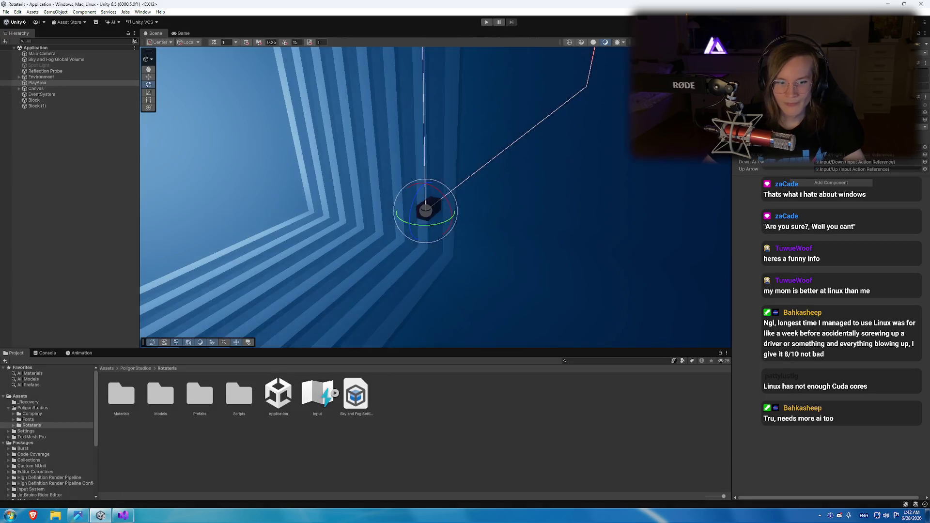
key("alt+Tab")
left_click_drag(328, 298, 164, 252)
key("ctrl+c")
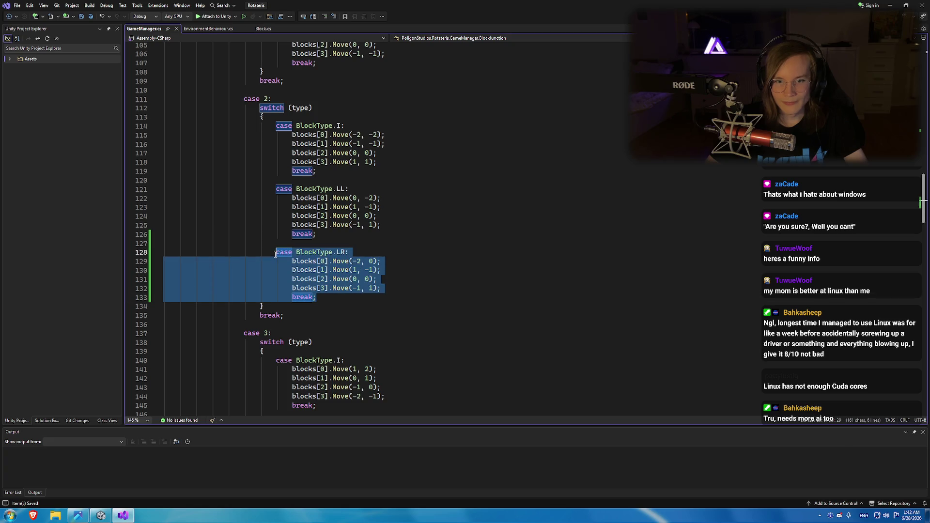
Paste the LR case after rotation 0's LL case: Move(-2, 0), Move(1, -1), Move(0, 0), Move(-1, 1).
scroll(323, 252, "up", 15)
left_click(335, 345)
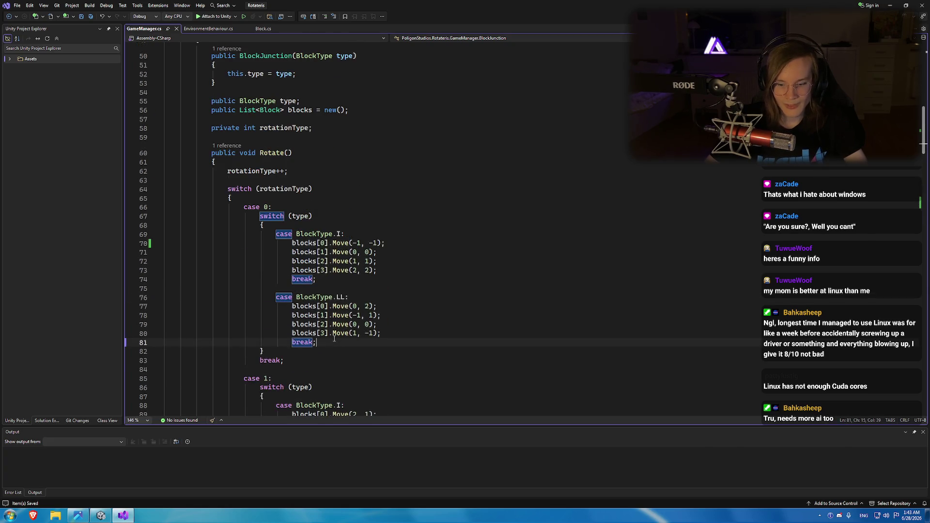
key("Return")
key("Return")
key("ctrl+v")
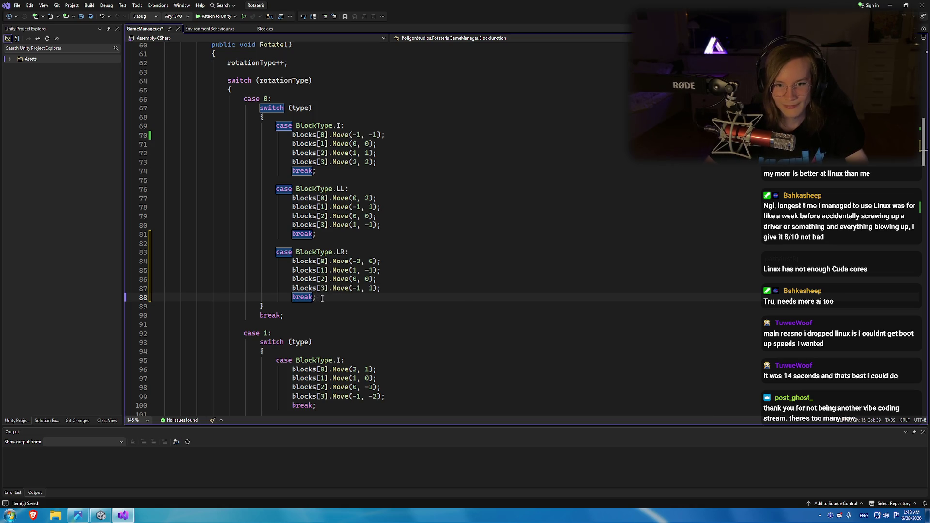
left_click(77, 515)
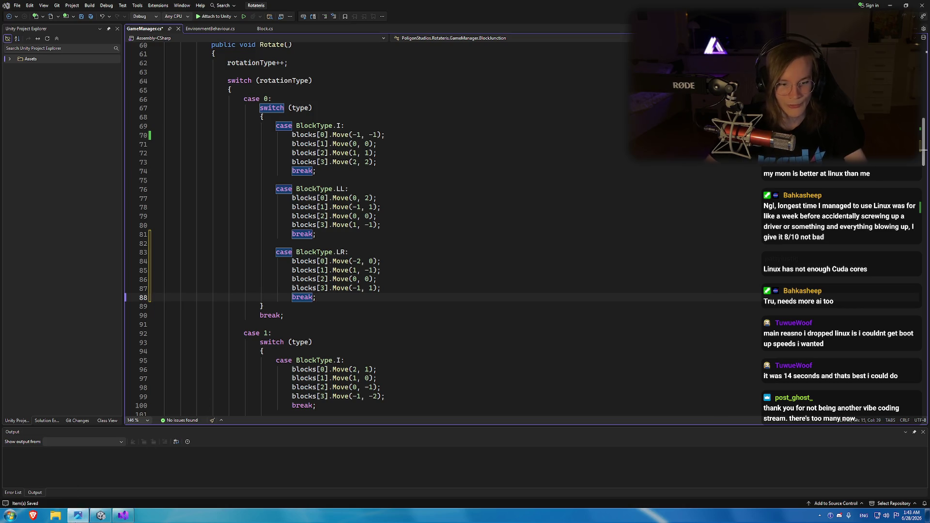
Zoom the sprite sheet in on the orange L-block rotation frames and nudge the viewer right.
scroll(412, 297, "down", 3)
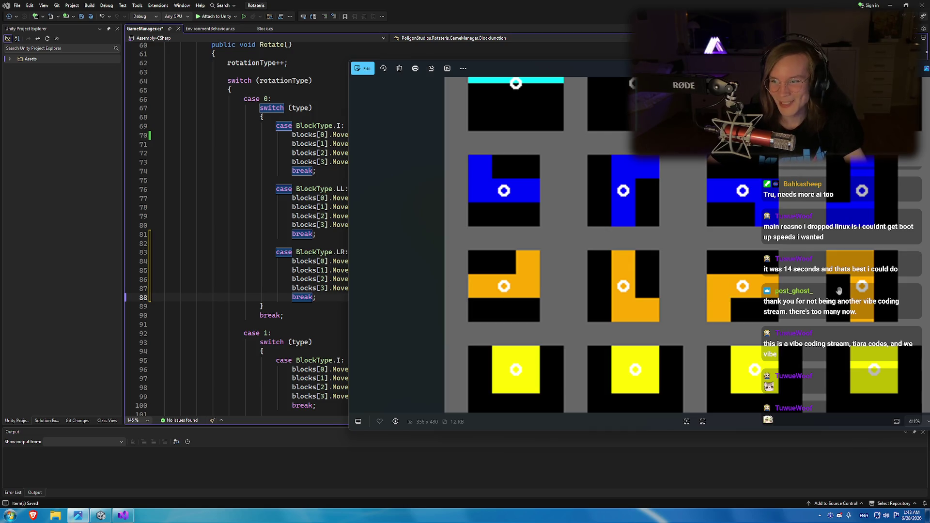
scroll(717, 291, "up", 2)
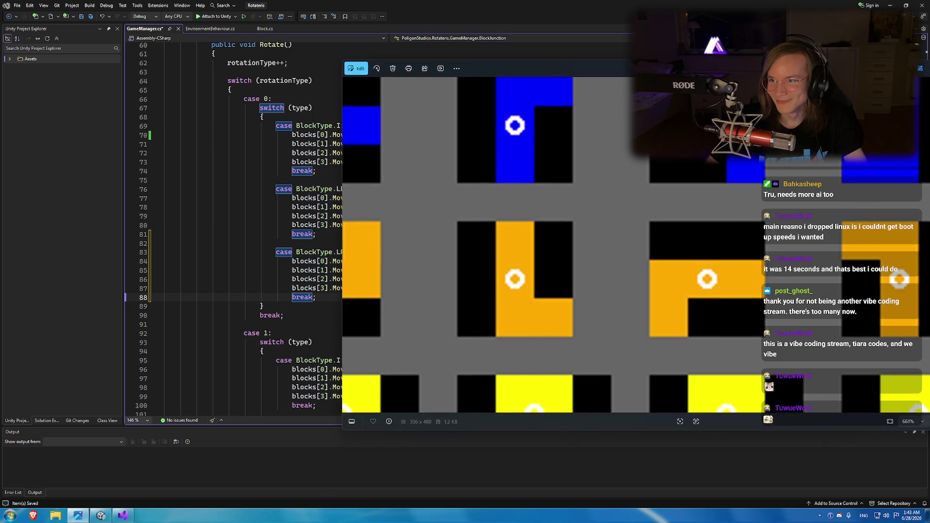
scroll(614, 255, "down", 2)
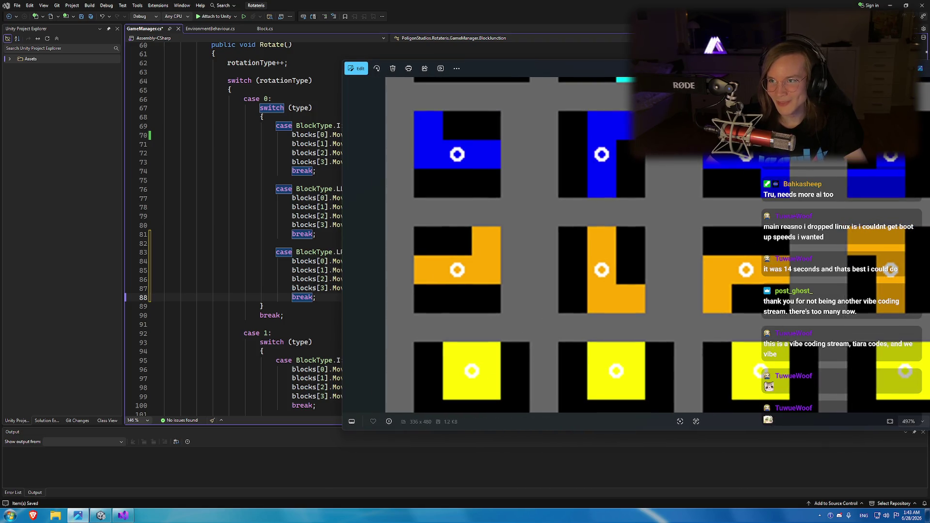
scroll(614, 256, "up", 1)
scroll(741, 258, "down", 1)
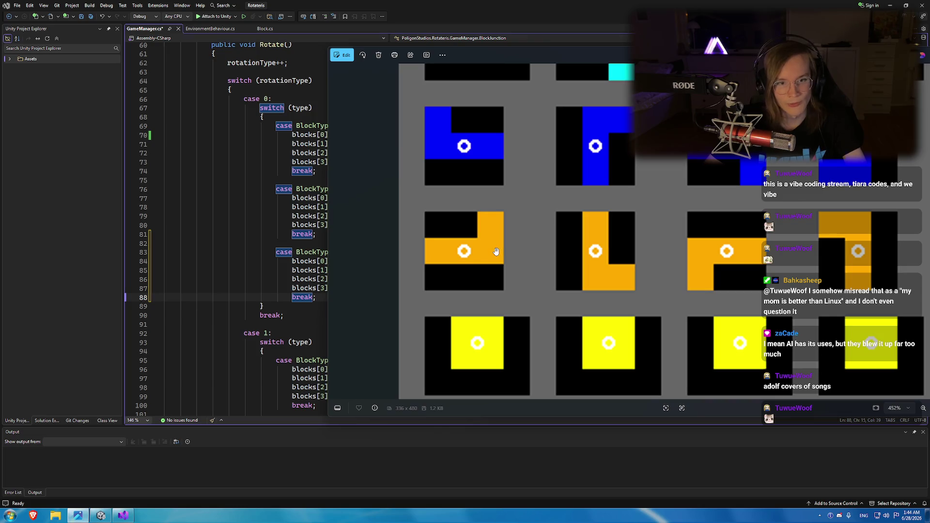
left_click_drag(497, 55, 502, 55)
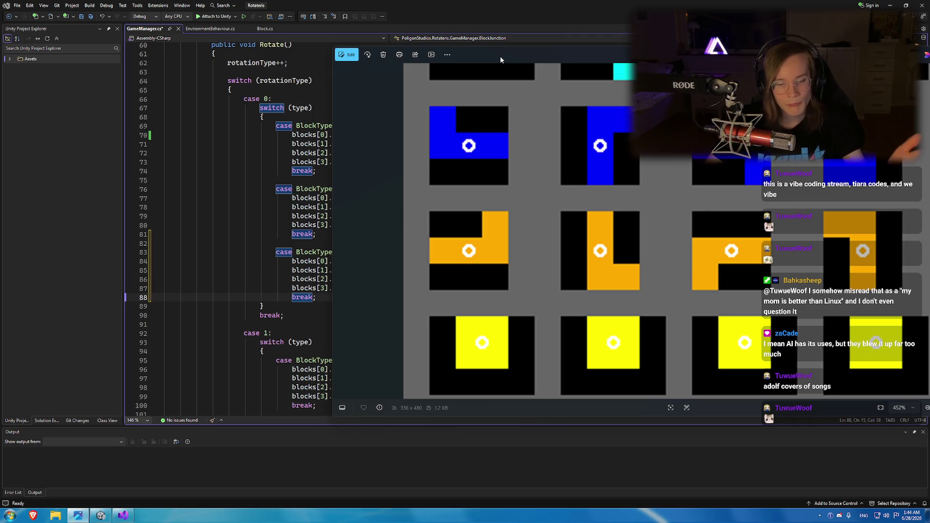
Zoom the sprite chart out to show the green block rows, and move it right to uncover the code.
key("ctrl+minus")
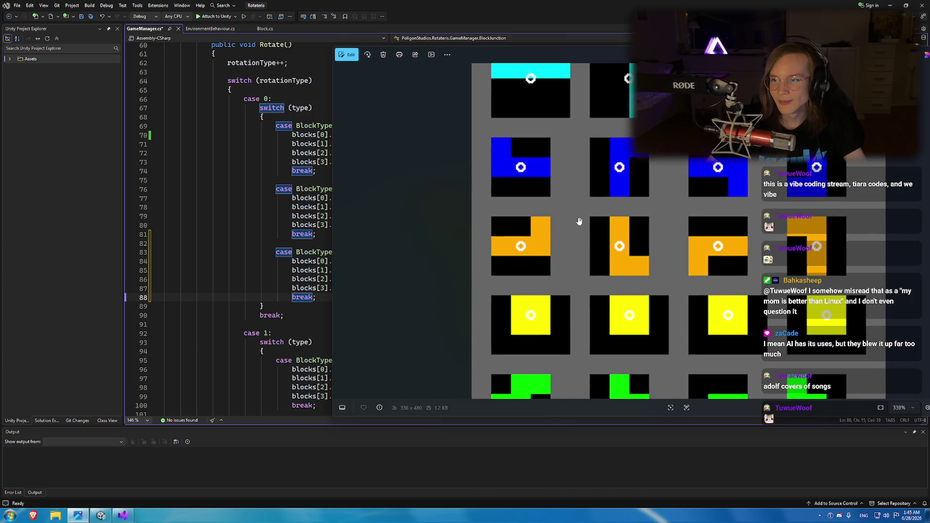
left_click_drag(549, 53, 594, 53)
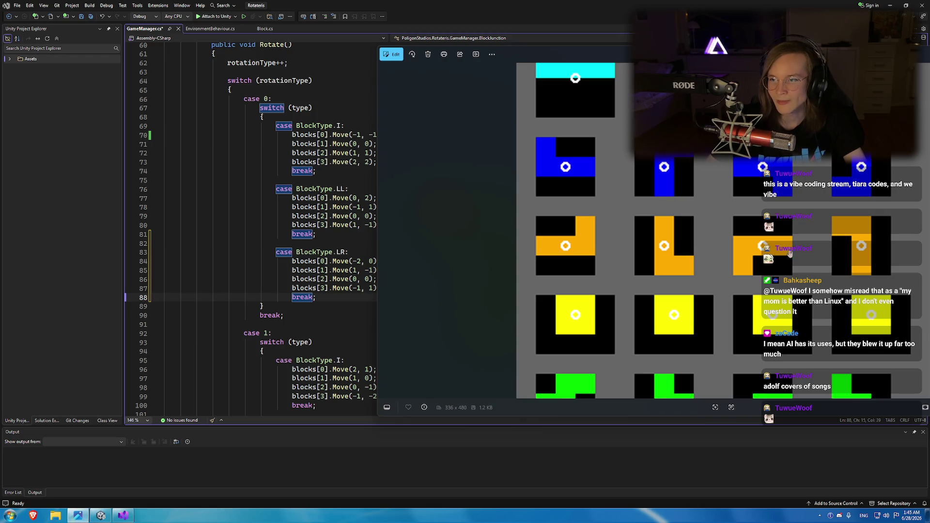
scroll(882, 255, "up", 2)
scroll(824, 247, "down", 1)
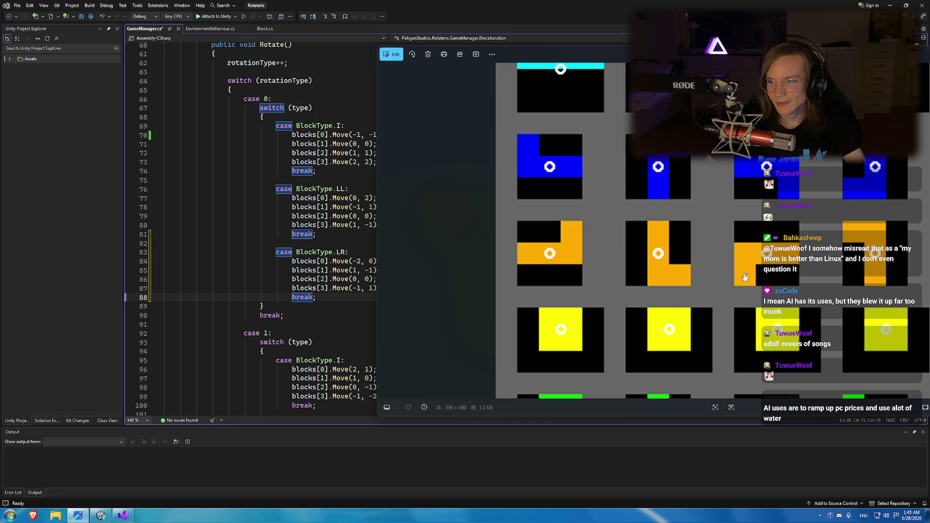
Change line 84's first LR move from Move(-2, 0) to Move(0, -2) using the Copilot suggestion.
left_click(359, 287)
left_click(361, 261)
key("BackSpace")
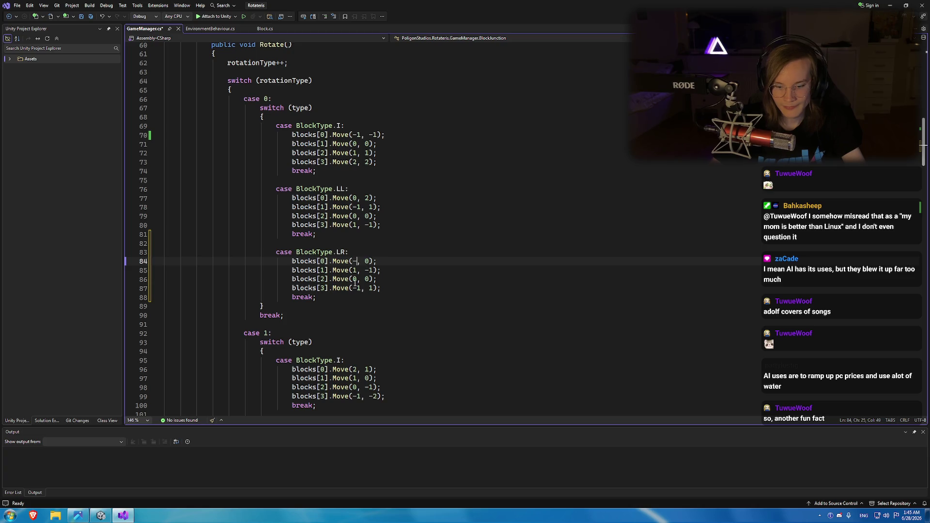
key("Tab")
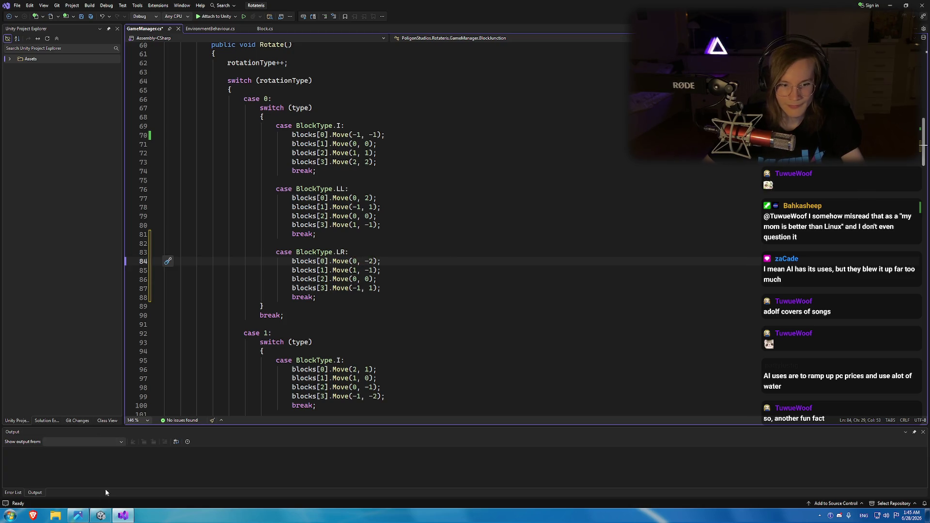
left_click(78, 515)
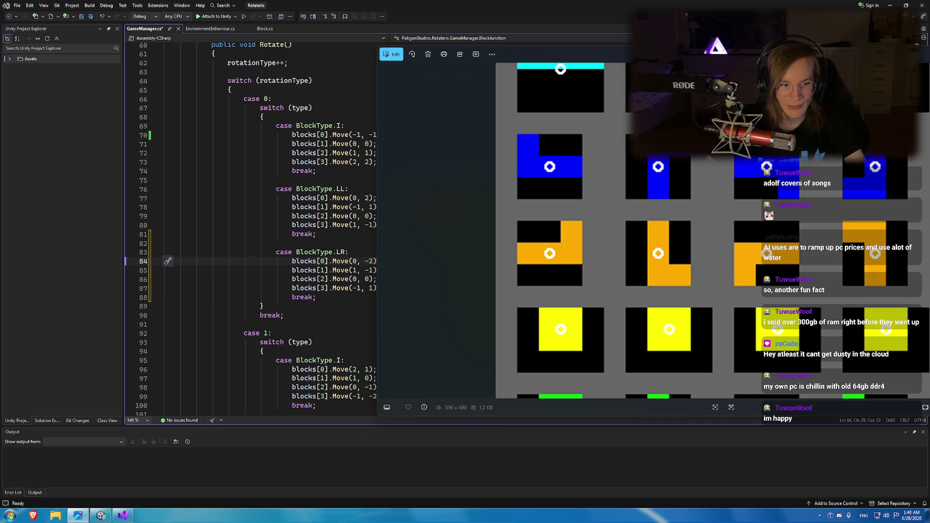
Check the memory graph in Task Manager's Performance view, close it, and bring up This PC.
right_click(430, 521)
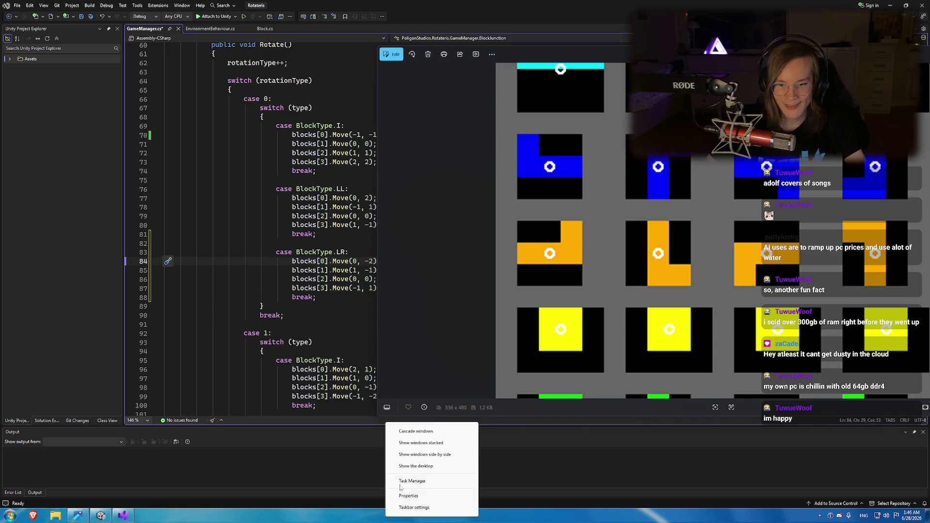
left_click(404, 481)
left_click(347, 177)
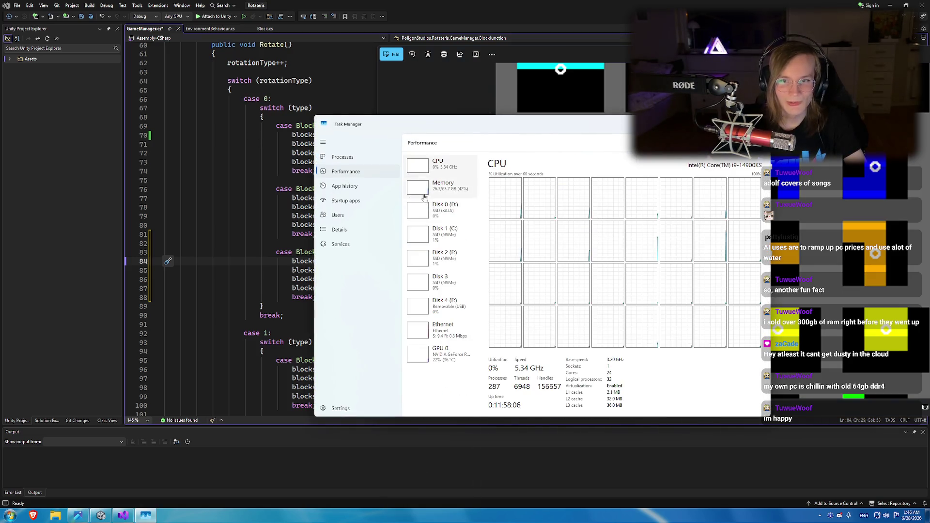
left_click(443, 186)
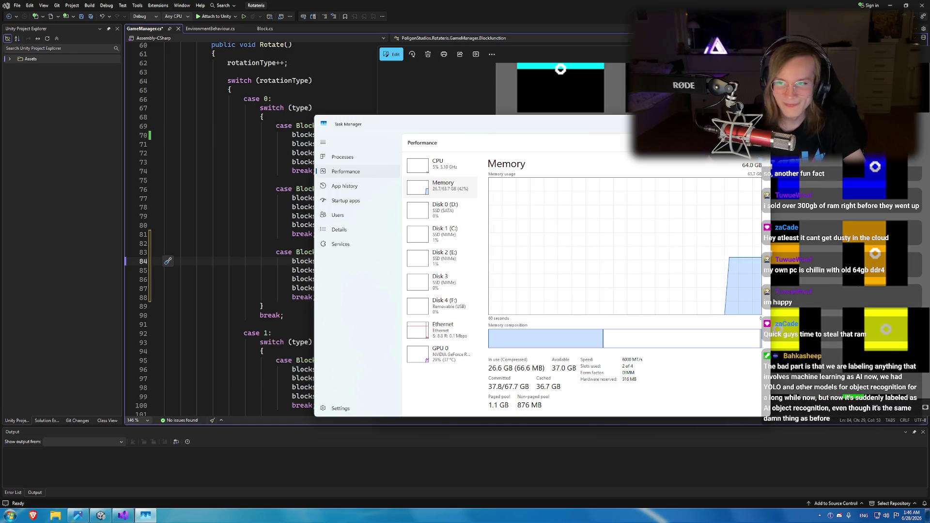
left_click(750, 124)
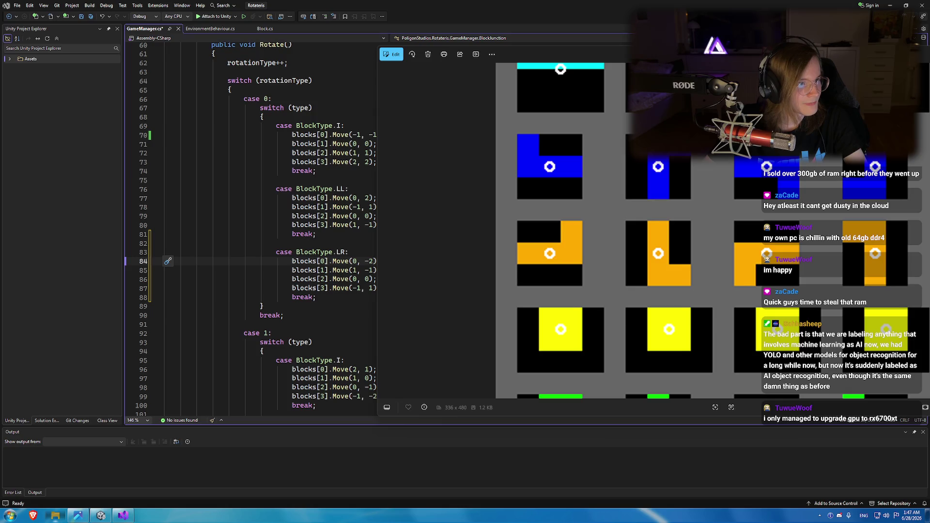
key("super+e")
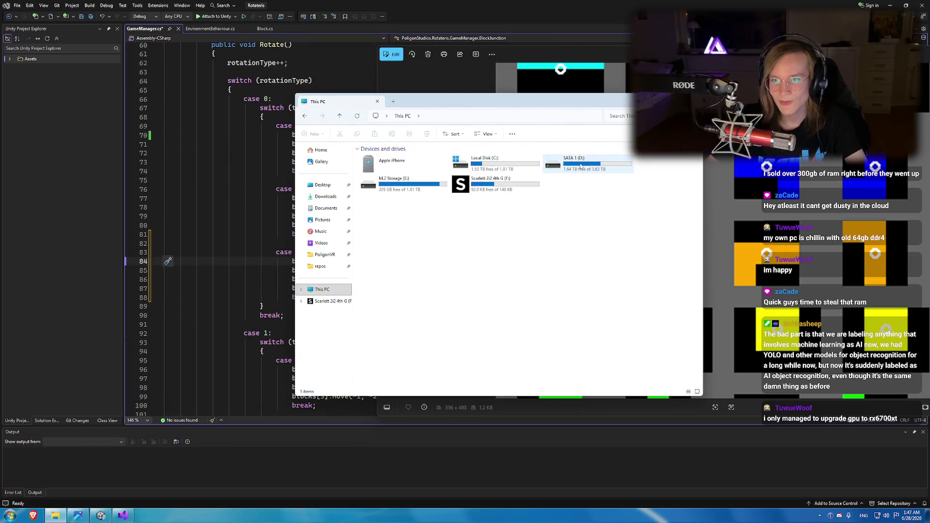
Select the SATA 1 (D:) drive to check its free space, then minimize This PC.
left_click(580, 166)
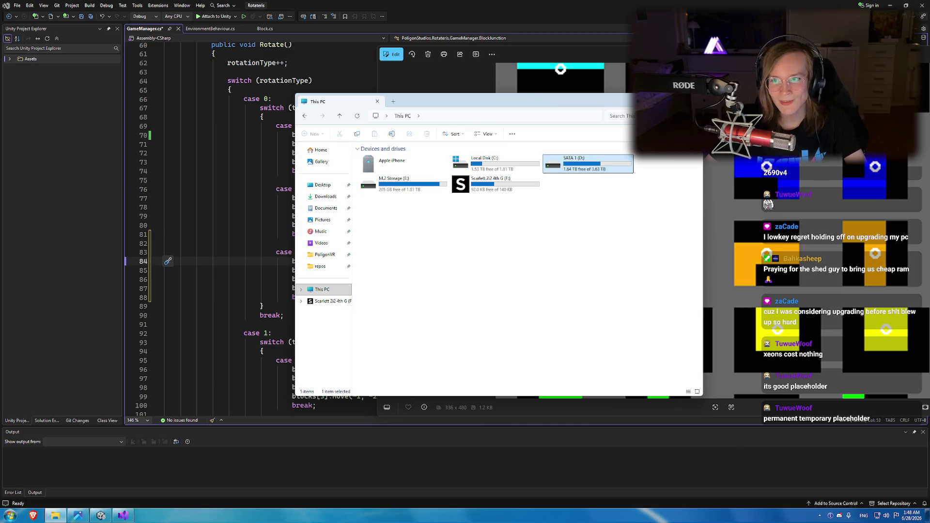
left_click(647, 102)
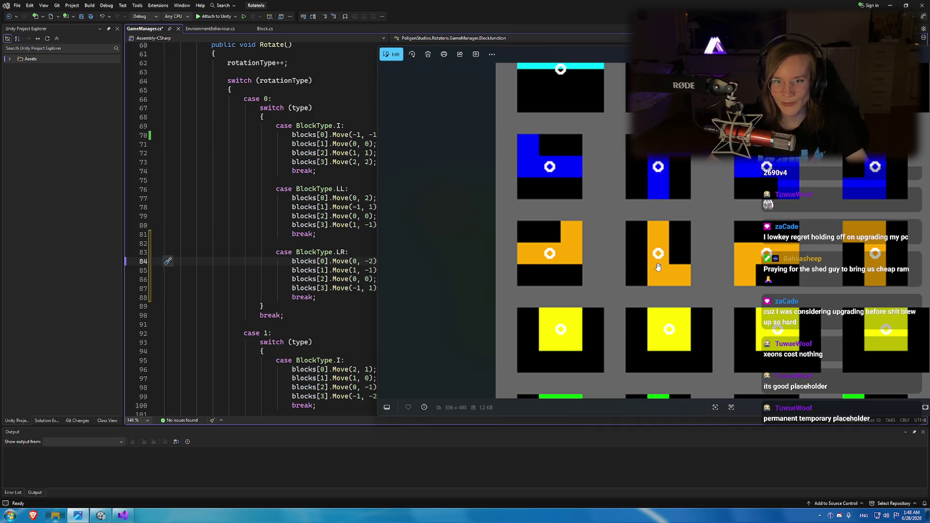
Zoom into the sprite sheet's piece rotations, then return to the code at line 85.
scroll(639, 275, "up", 1)
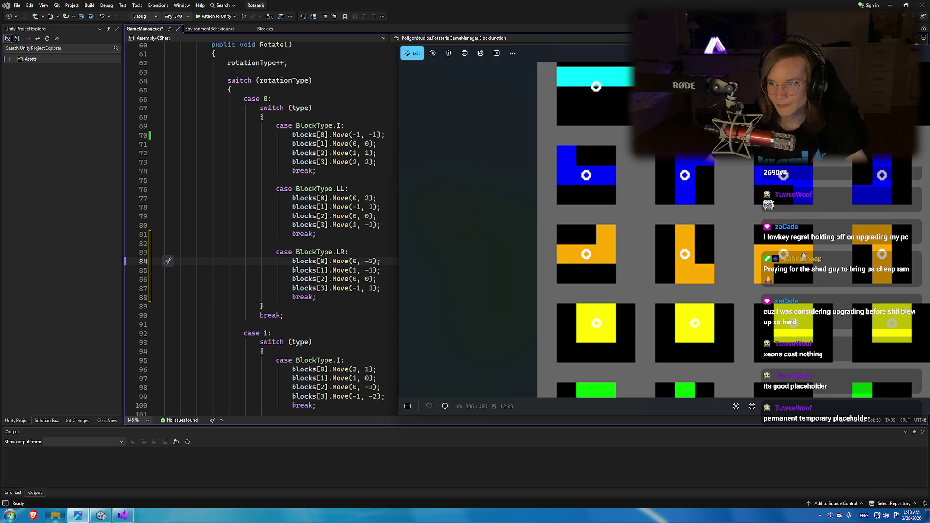
left_click(357, 271)
Make line 85 read Move(-1, -1) and line 87 read Move(1, 1), then save GameManager.cs.
type("-")
key("Down")
key("Down")
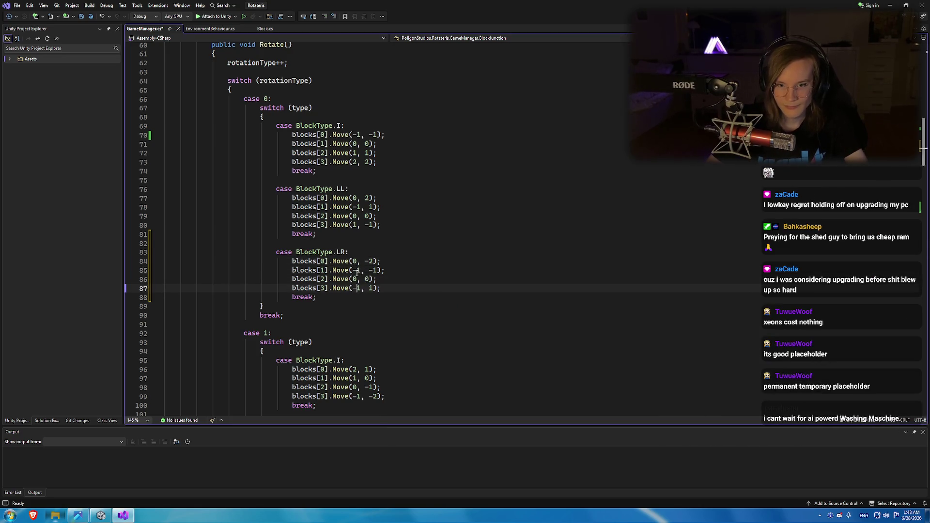
key("alt+Tab")
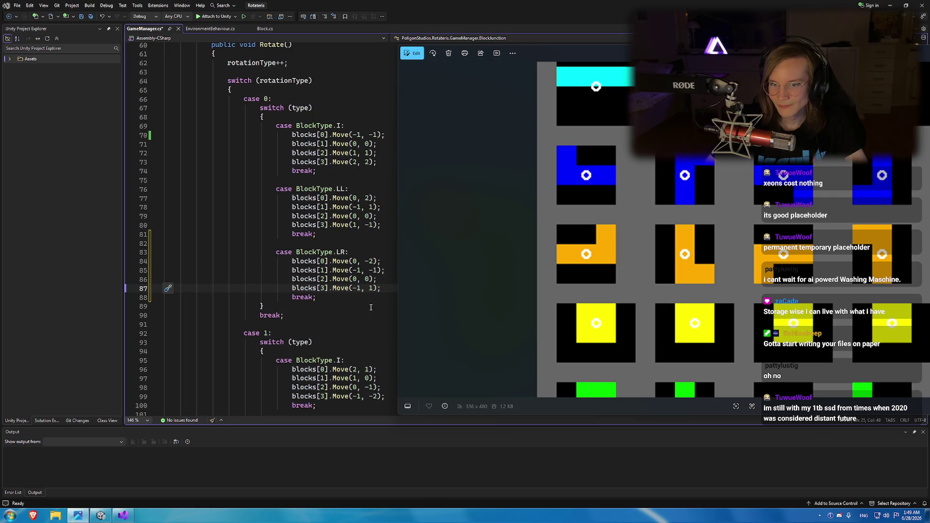
left_click(358, 289)
key("BackSpace")
key("ctrl+s")
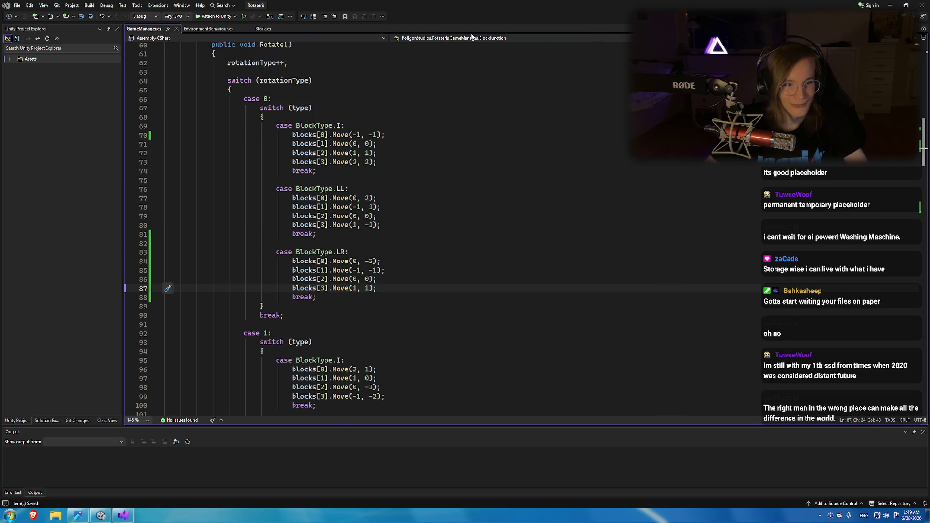
key("alt+Tab")
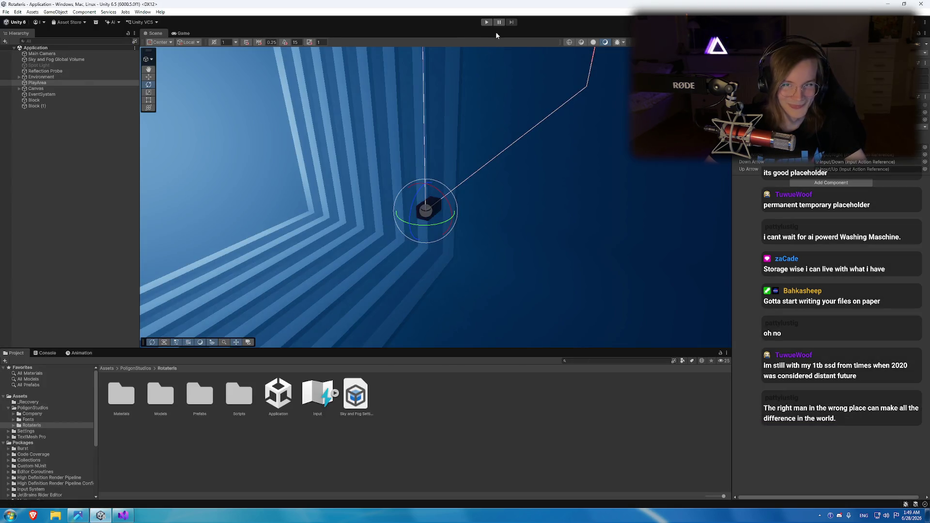
Play the game and rotate the falling L piece twice to test the new offsets.
left_click(487, 21)
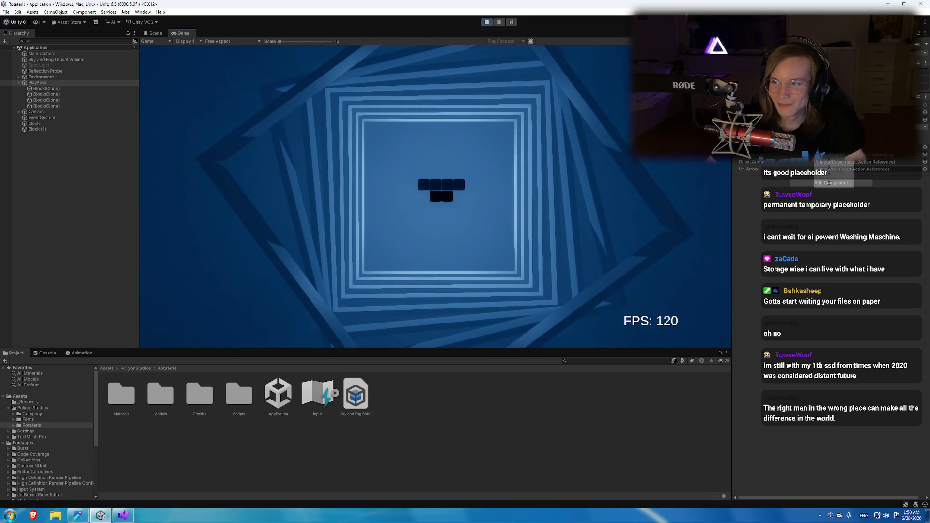
key("Up")
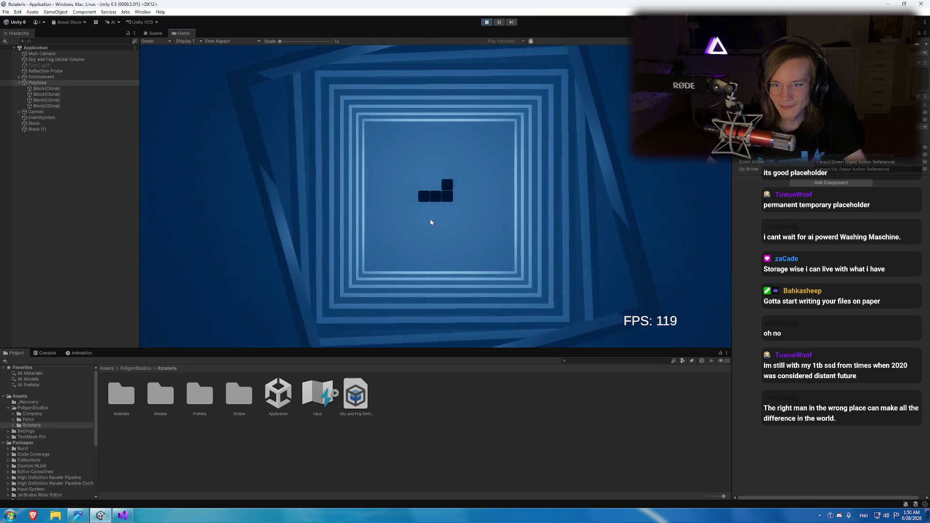
key("Up")
key("Up")
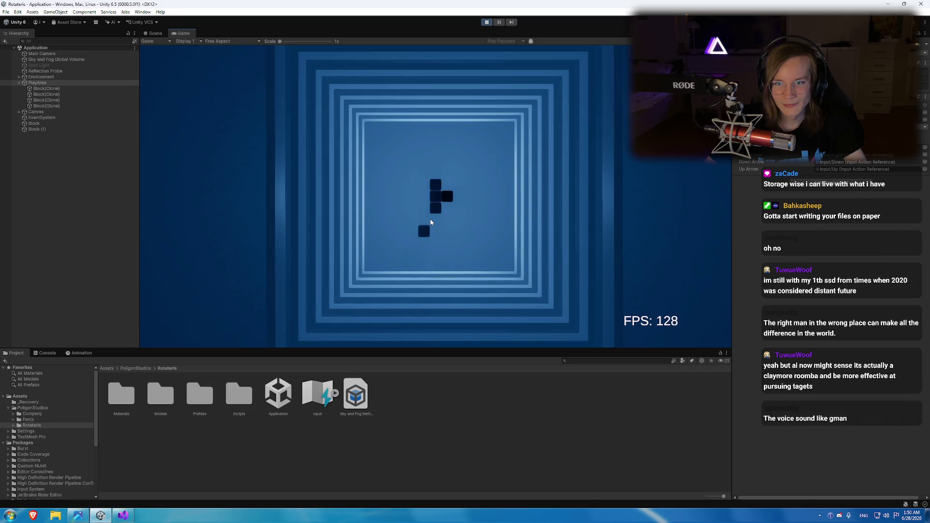
left_click(123, 516)
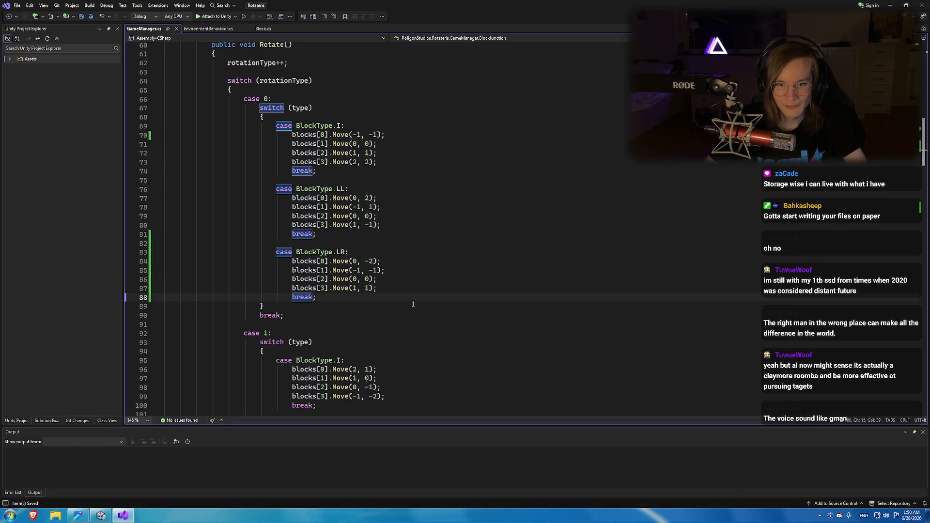
Inspect the Move offsets on LR line 87, then bring the SRS-pieces chart back beside the code.
key("Up")
key("End")
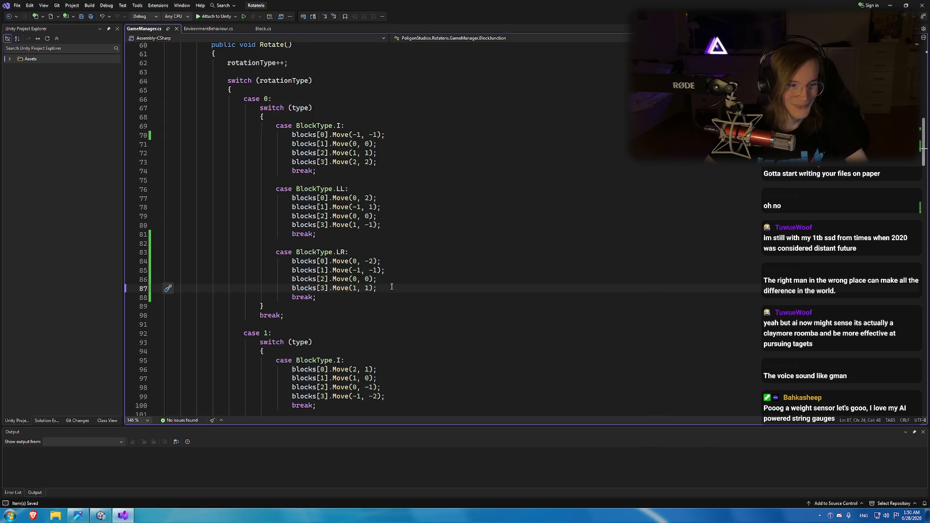
key("Left")
key("Left")
key("Left")
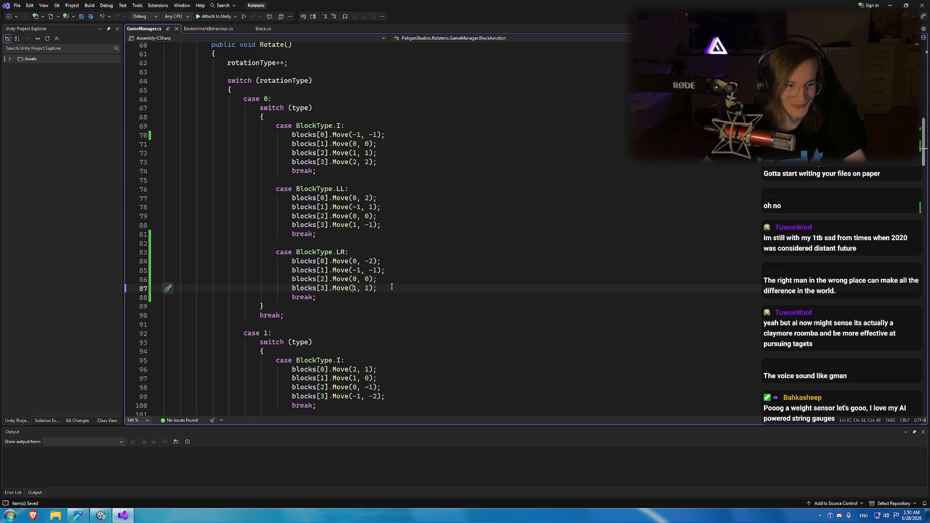
key("alt+Tab")
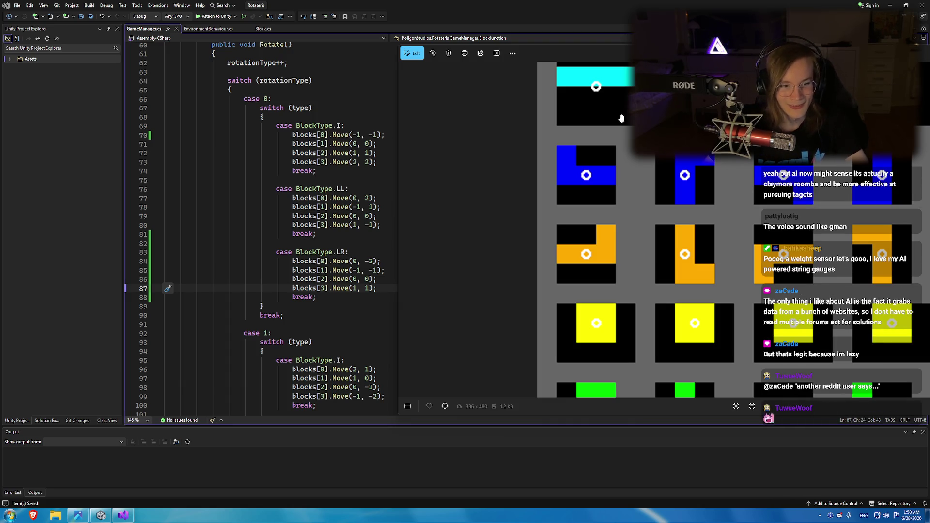
left_click_drag(629, 39, 625, 31)
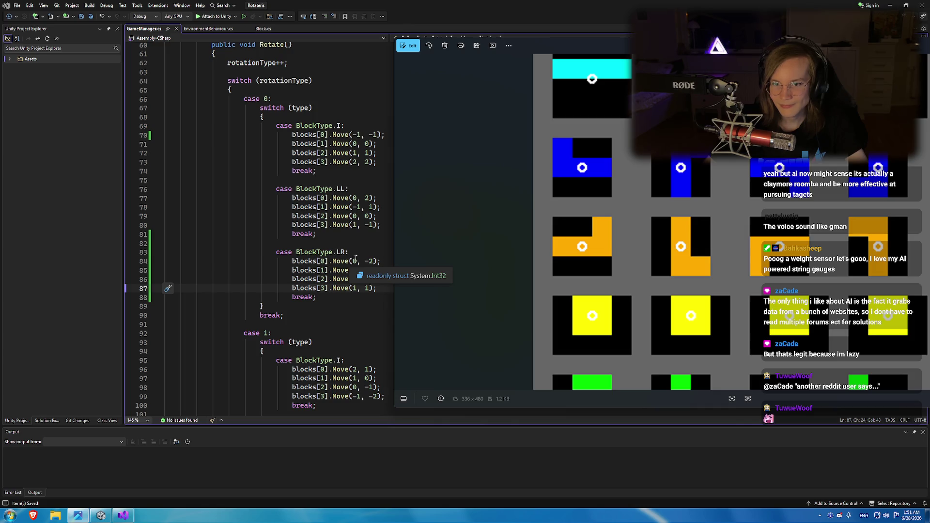
left_click(354, 261)
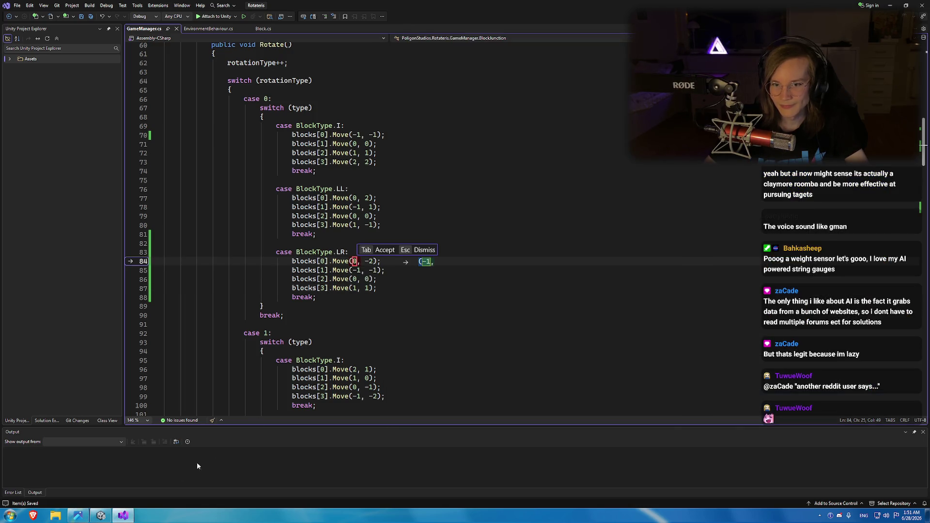
key("Escape")
key("super+Down")
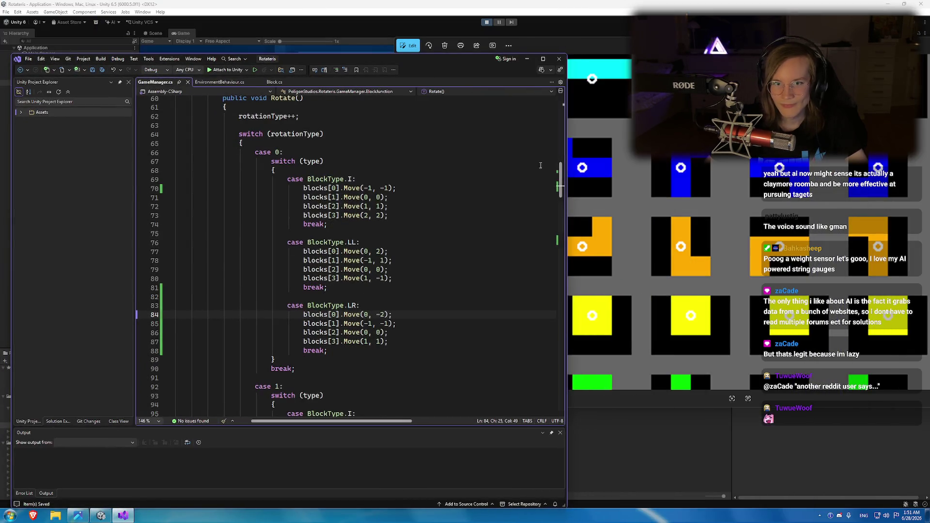
left_click_drag(412, 59, 423, 33)
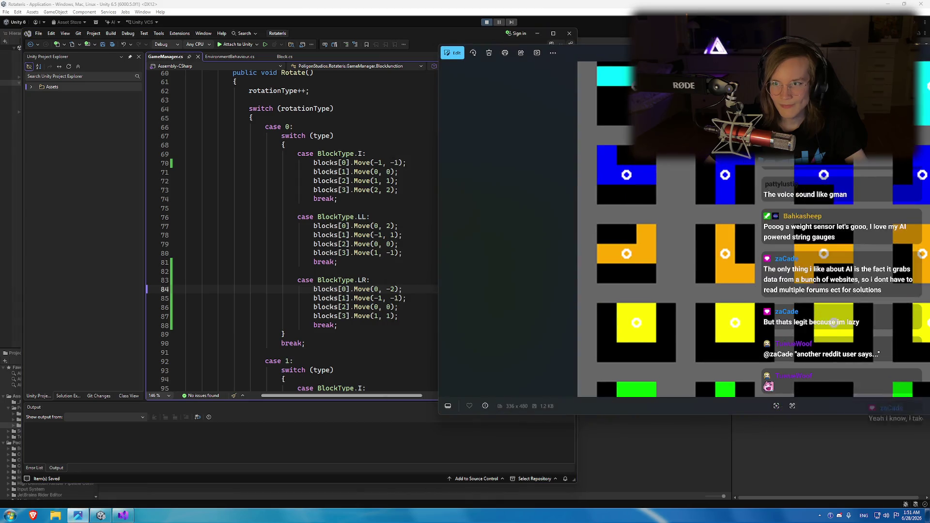
left_click_drag(800, 60, 597, 114)
mouse_move(900, 94)
left_mouse_down()
mouse_move(482, 225)
mouse_move(447, 192)
left_mouse_up()
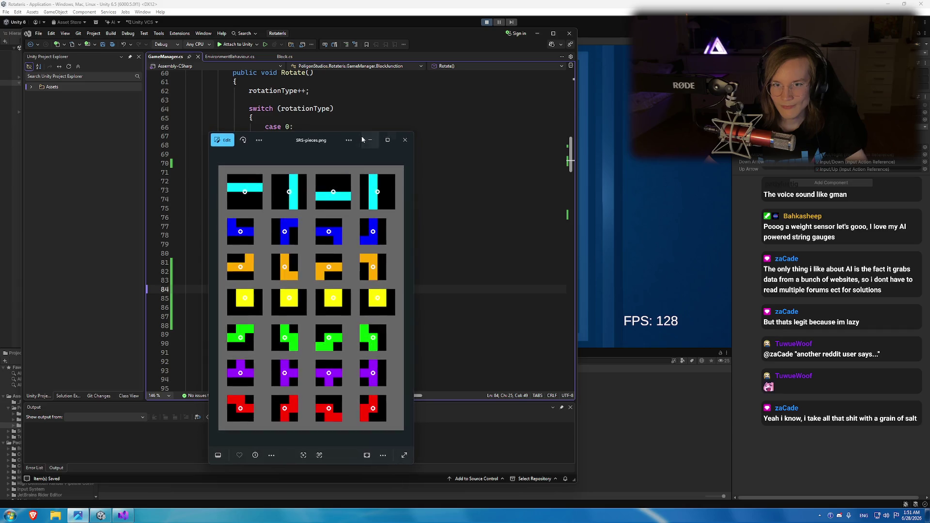
left_click_drag(294, 156, 703, 76)
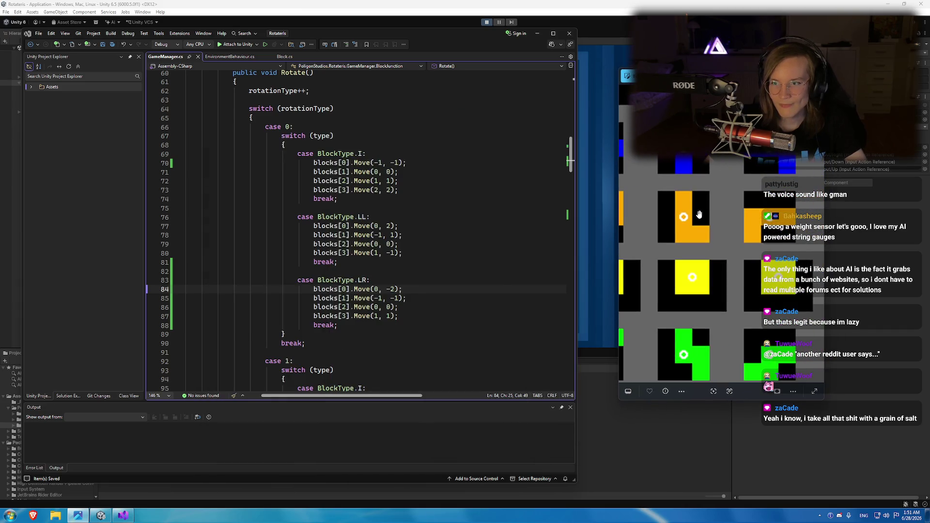
scroll(741, 204, "up", 2)
scroll(758, 214, "up", 4)
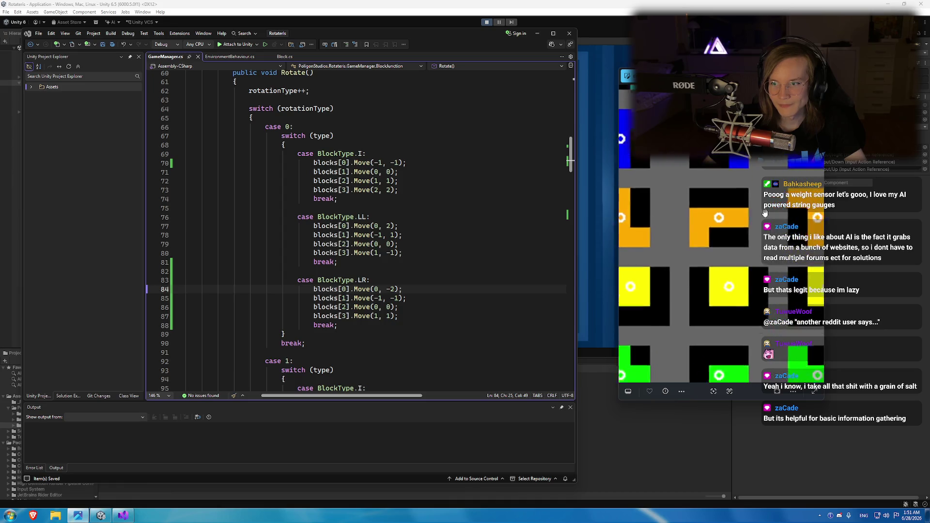
mouse_move(703, 226)
left_mouse_down()
mouse_move(711, 214)
mouse_move(691, 210)
left_mouse_up()
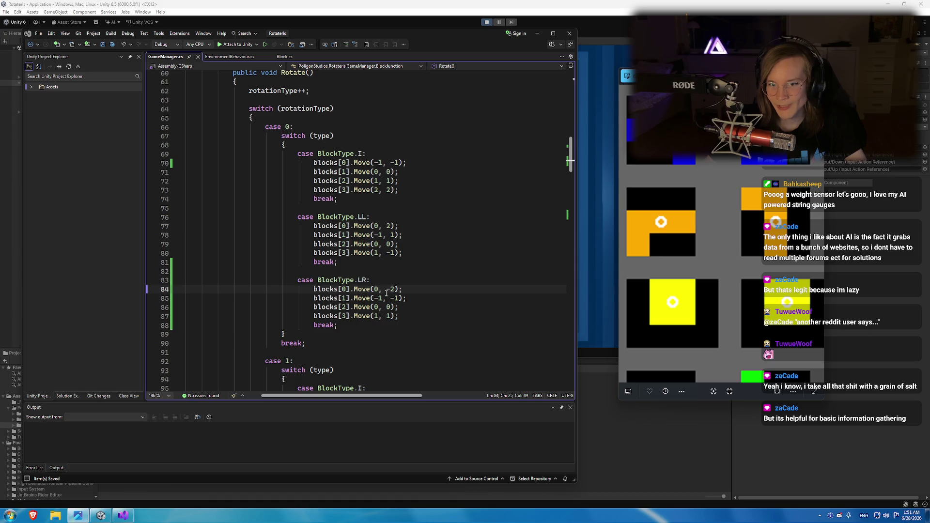
key("alt+Tab")
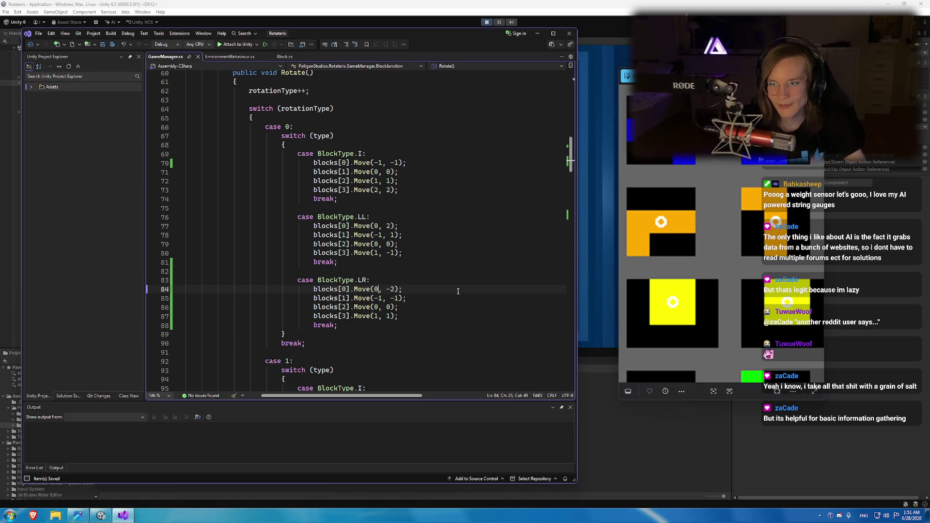
scroll(717, 258, "down", 3)
scroll(718, 258, "down", 2)
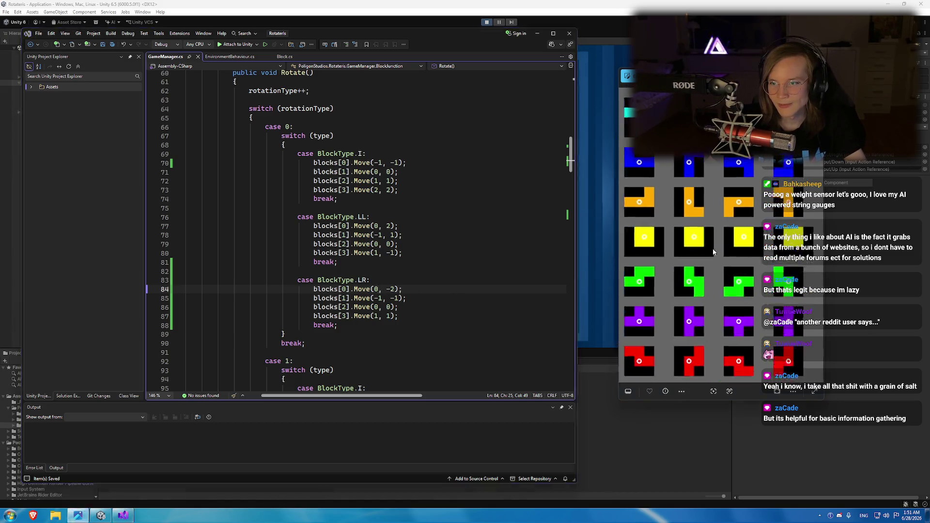
key("alt+Tab")
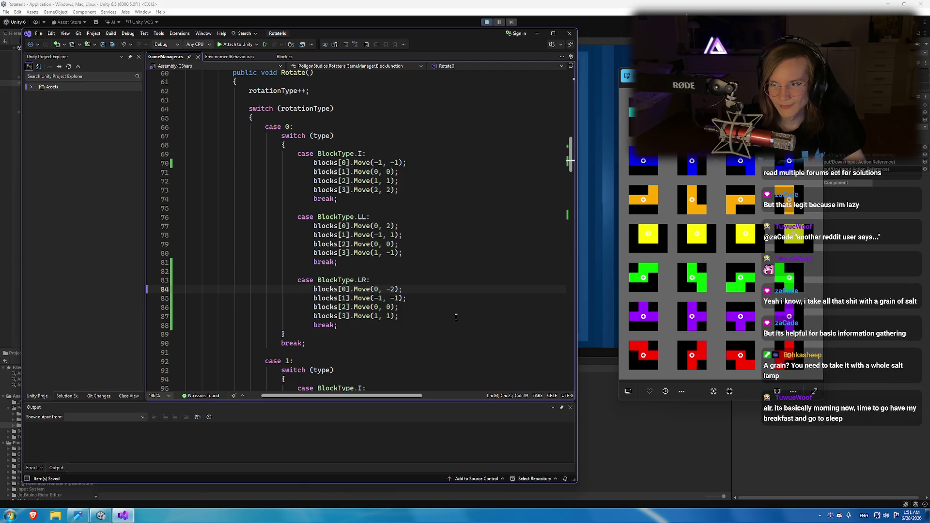
Change line 84's first LR offset to Move(2, 0).
key("BackSpace")
type("2")
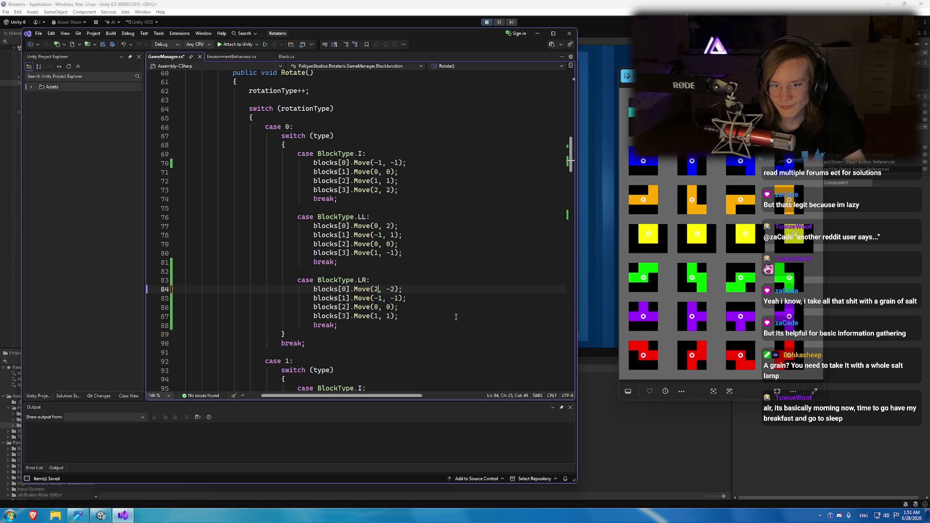
key("Right")
key("Right")
key("Right")
key("BackSpace")
key("BackSpace")
type("0")
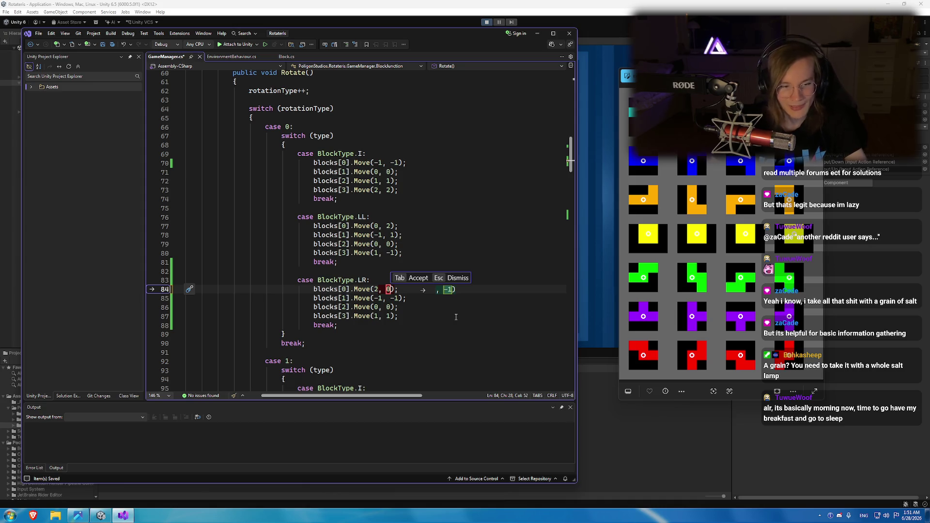
left_click(384, 279)
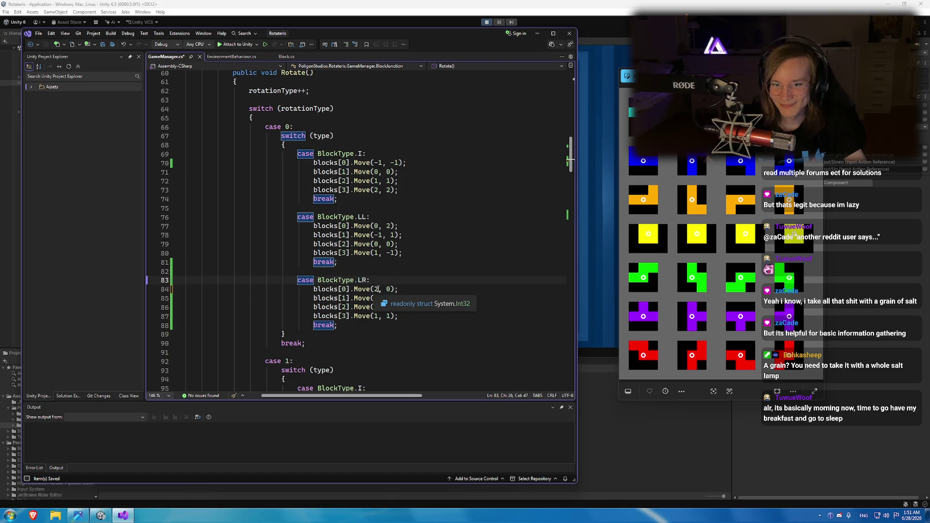
Set line 85's offsets to Move(-1, 1).
left_click(379, 298)
key("BackSpace")
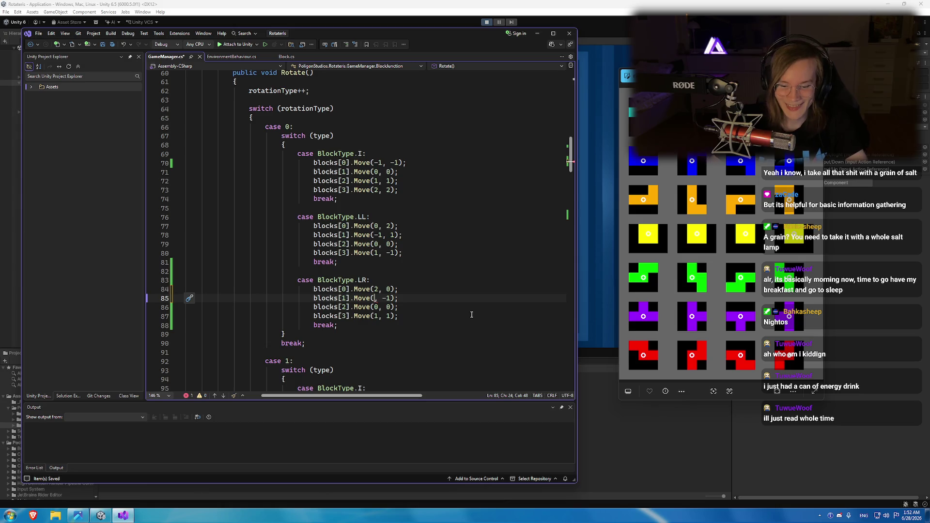
type("0")
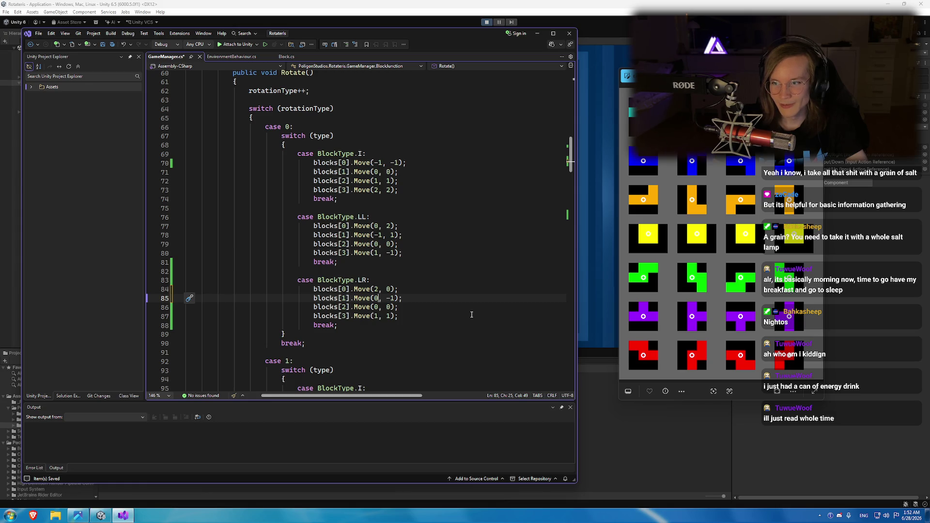
key("BackSpace")
type("-1")
key("Right")
key("Delete")
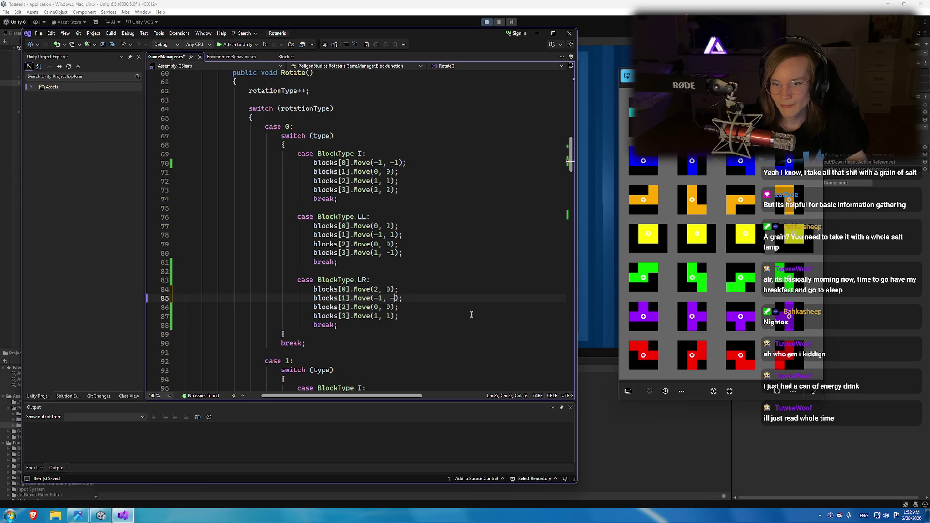
Make line 87 read Move(1, -1) and save GameManager.cs.
key("Down")
key("Down")
key("Left")
key("Left")
key("Left")
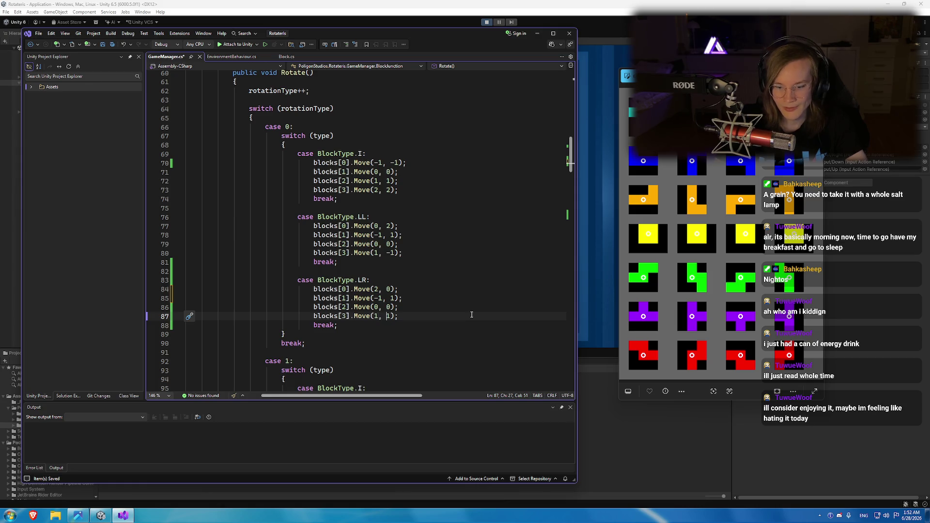
type("-")
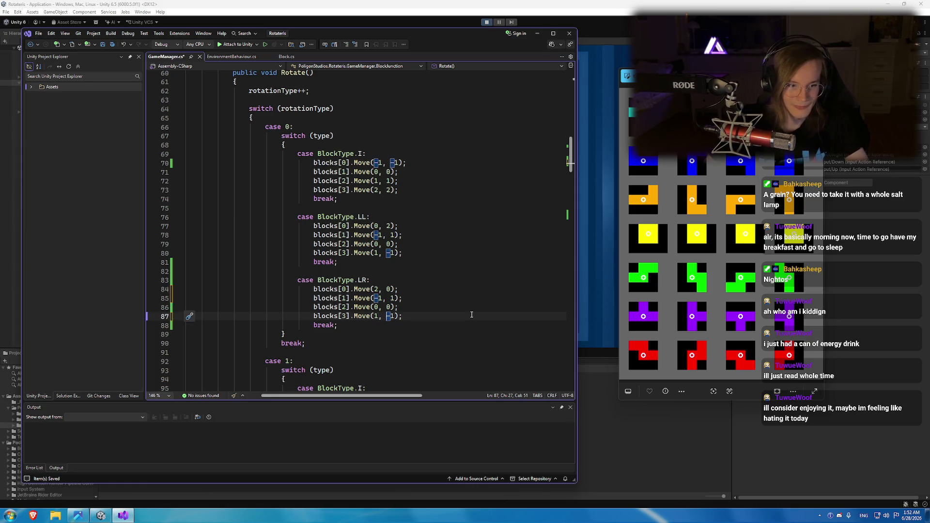
left_click(436, 316)
key("ctrl+s")
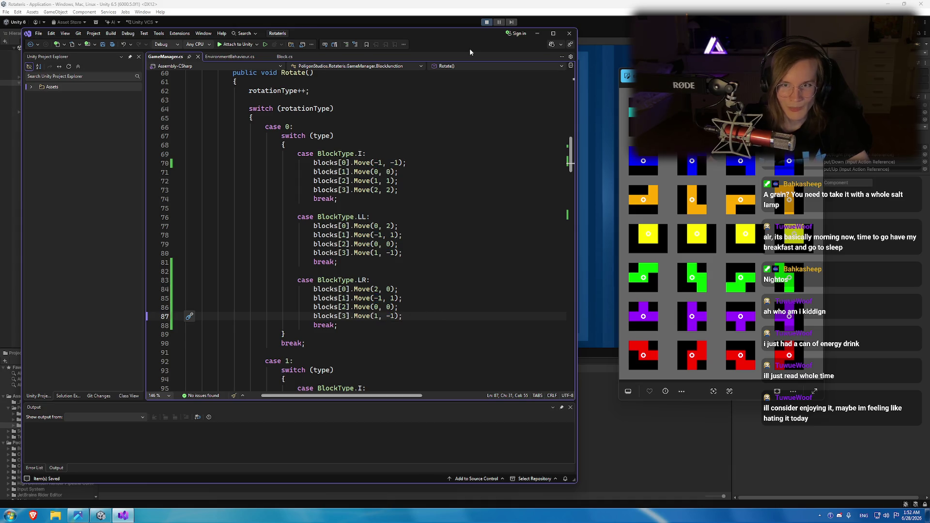
left_click(486, 22)
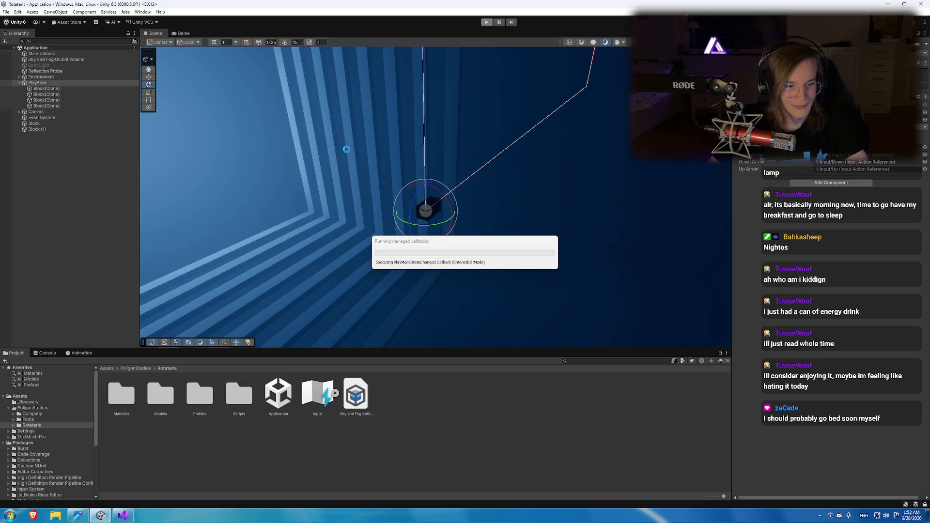
Replay the game and spawn an L test piece from the Inspector's piece type dropdown.
left_click(486, 22)
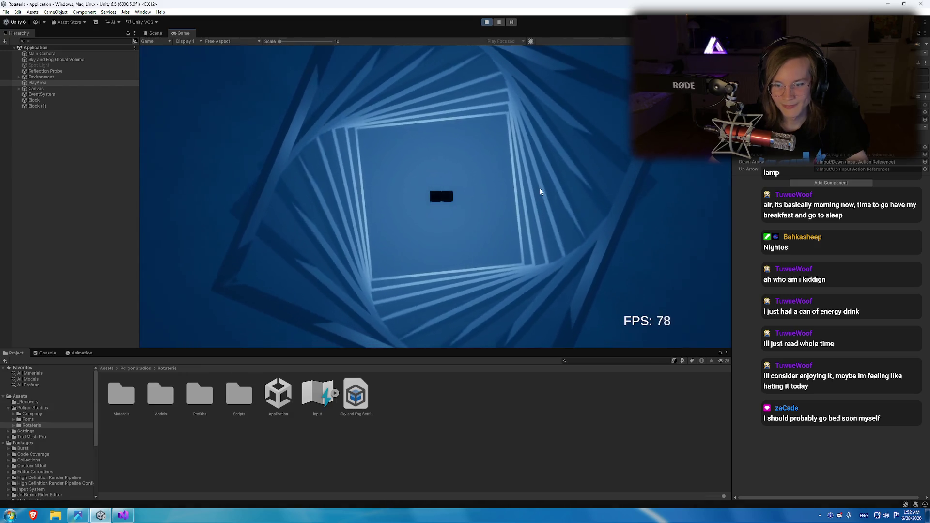
left_click(841, 155)
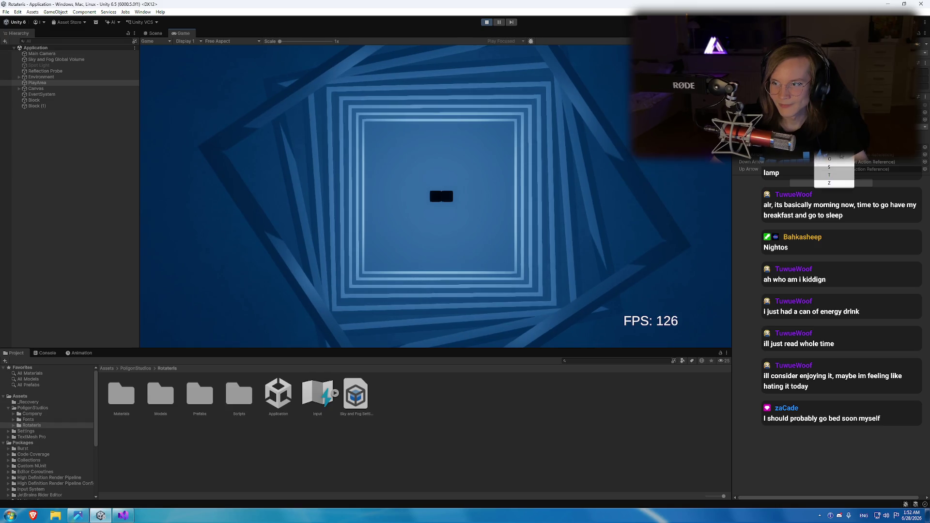
left_click(498, 186)
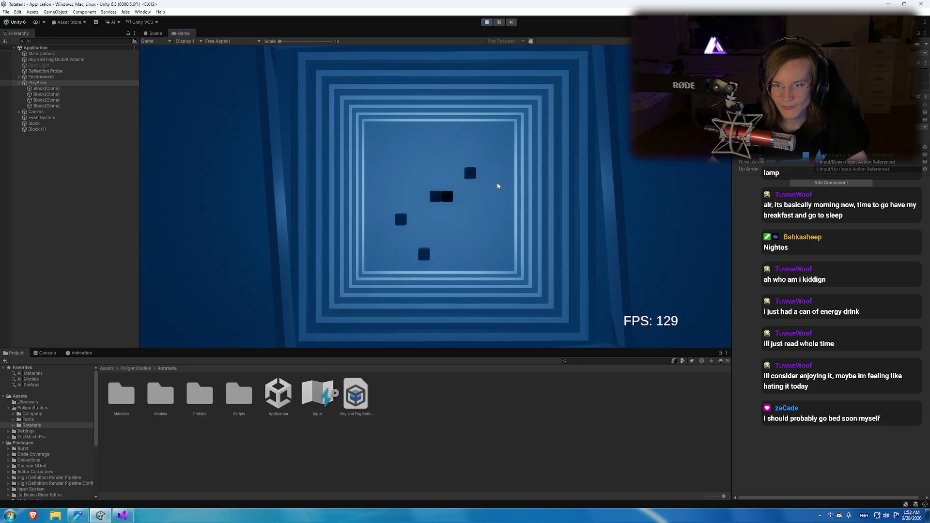
left_click(127, 516)
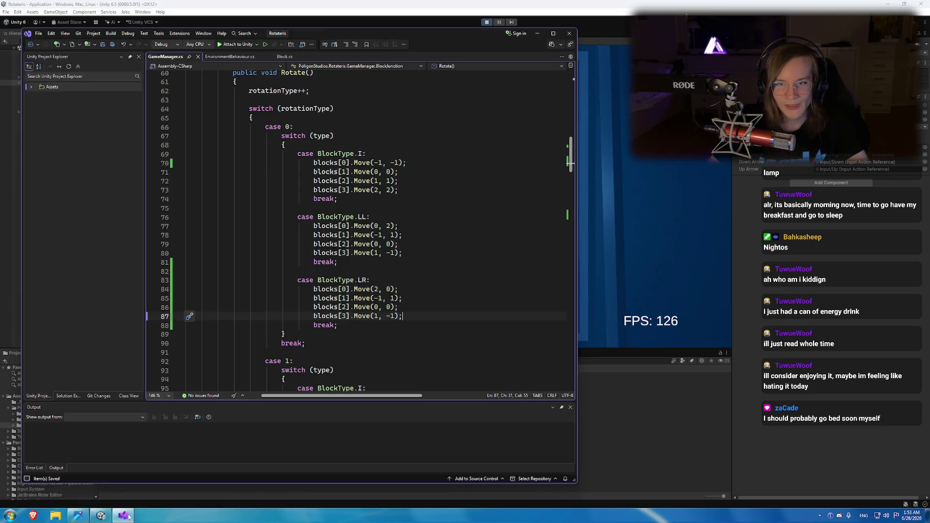
Duplicate the case 3 LL block below itself and relabel the copy as LR.
scroll(428, 249, "down", 20)
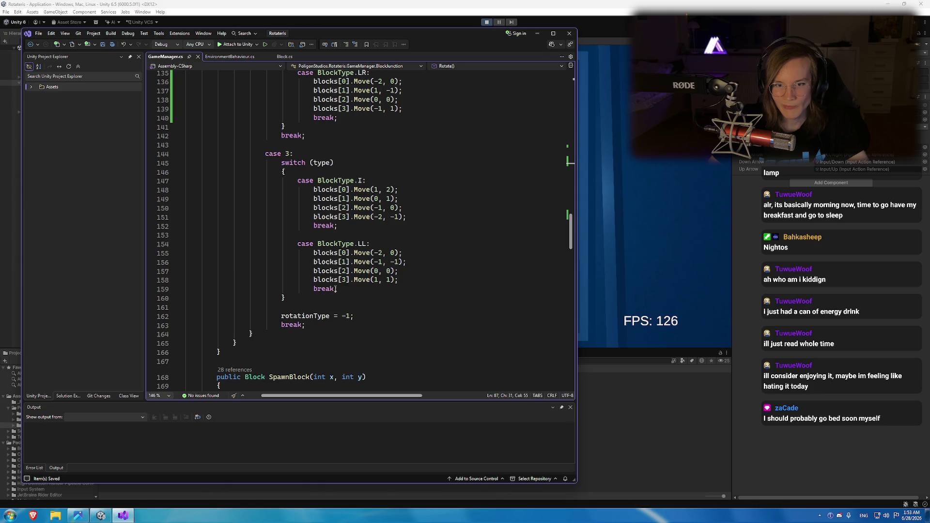
mouse_move(346, 290)
left_mouse_down()
mouse_move(187, 253)
mouse_move(297, 244)
left_mouse_up()
key("ctrl+c")
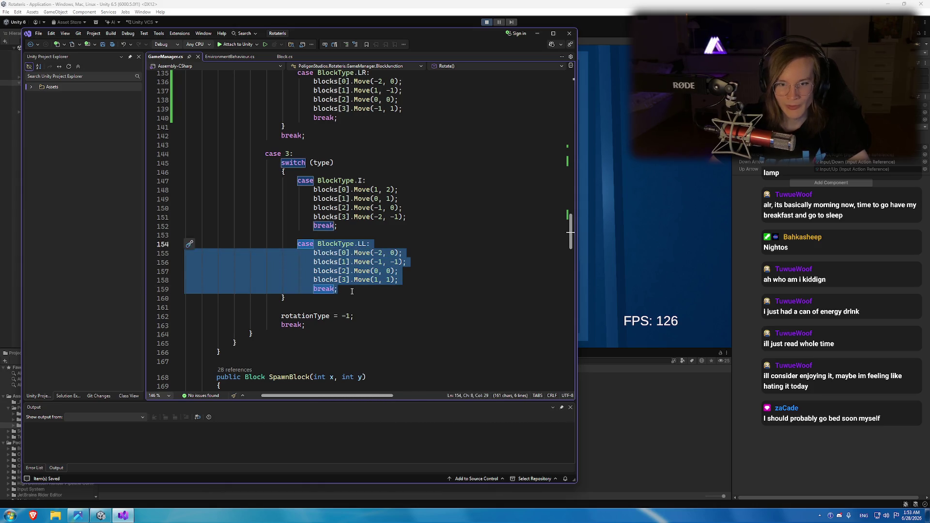
left_click(353, 290)
key("Return")
key("ctrl+v")
scroll(361, 228, "down", 3)
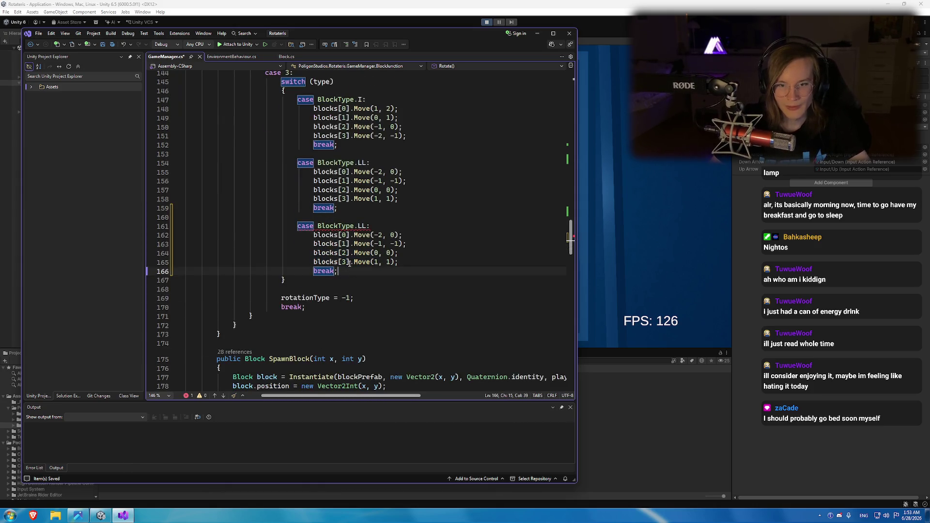
double_click(361, 228)
type("LR")
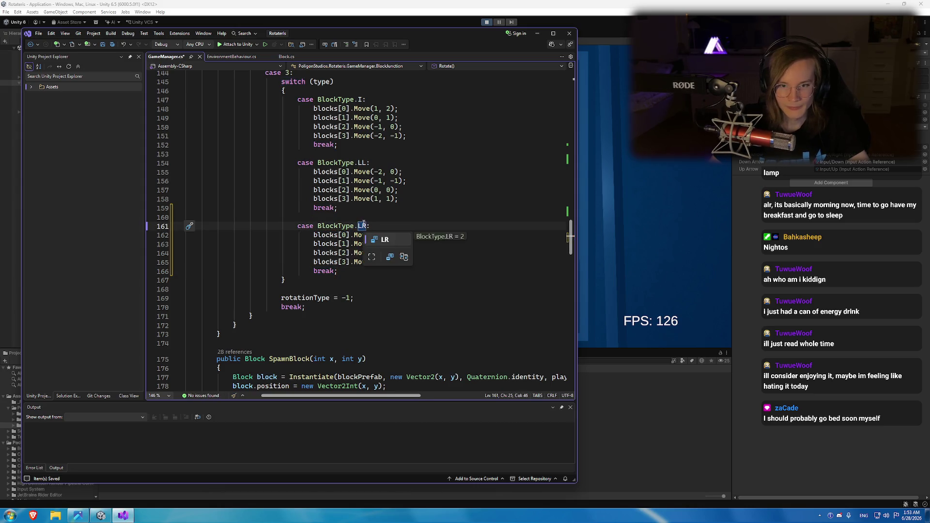
left_click_drag(316, 218, 374, 224)
left_click(373, 224)
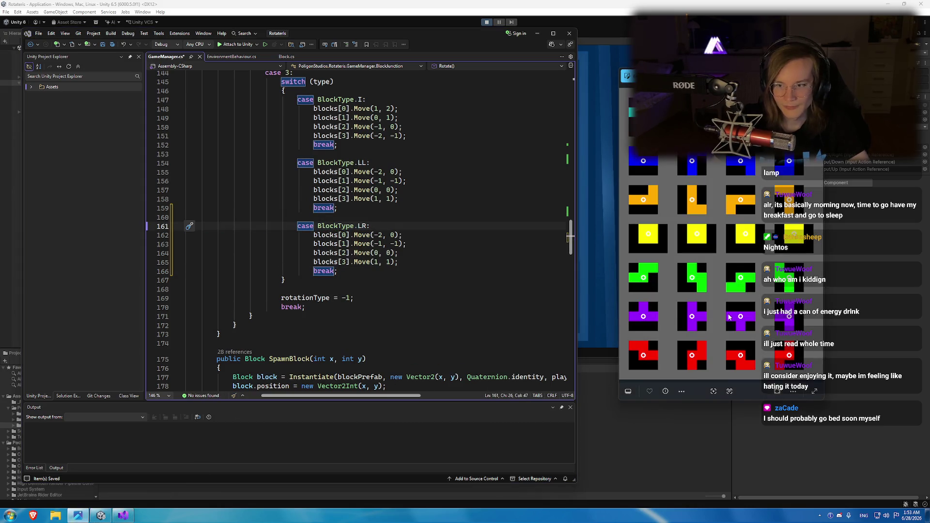
Set the case 3 LR offsets to (0, -2), (-1, -1), (0, 0), (1, 1), then save and play.
scroll(644, 224, "up", 3)
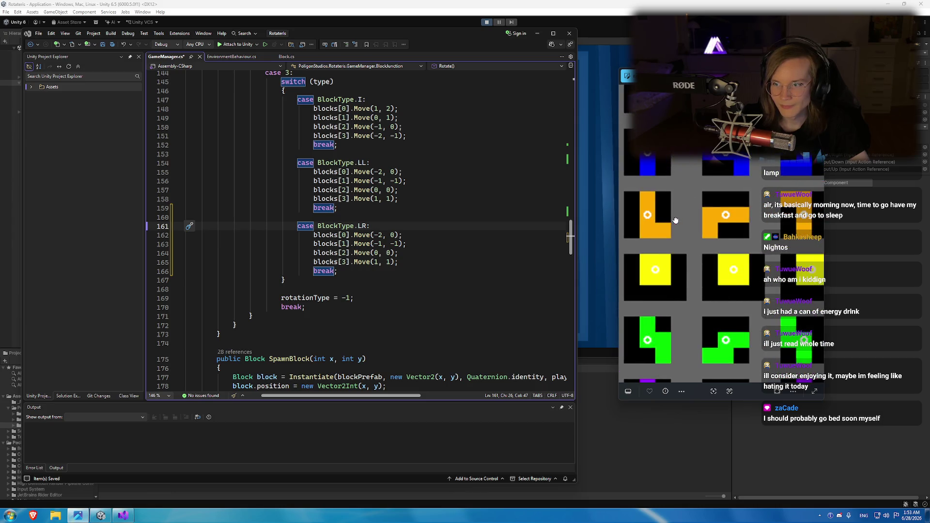
scroll(644, 223, "up", 1)
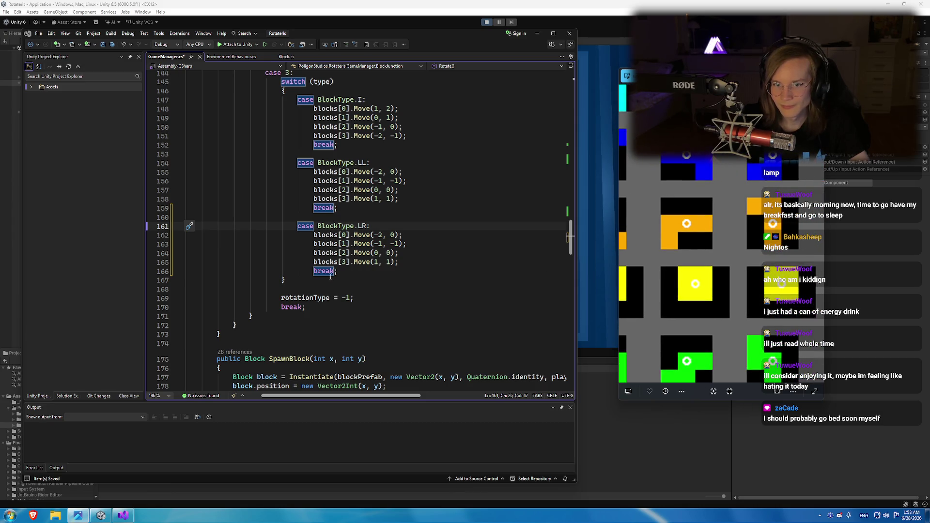
key("Down")
key("Right")
type("0,")
key("Delete")
key("Delete")
key("Delete")
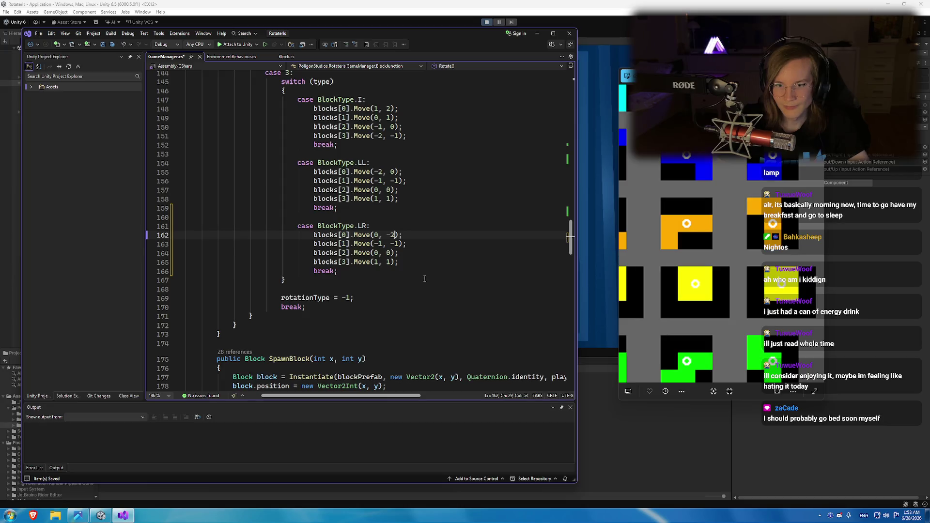
key("Down")
key("Left")
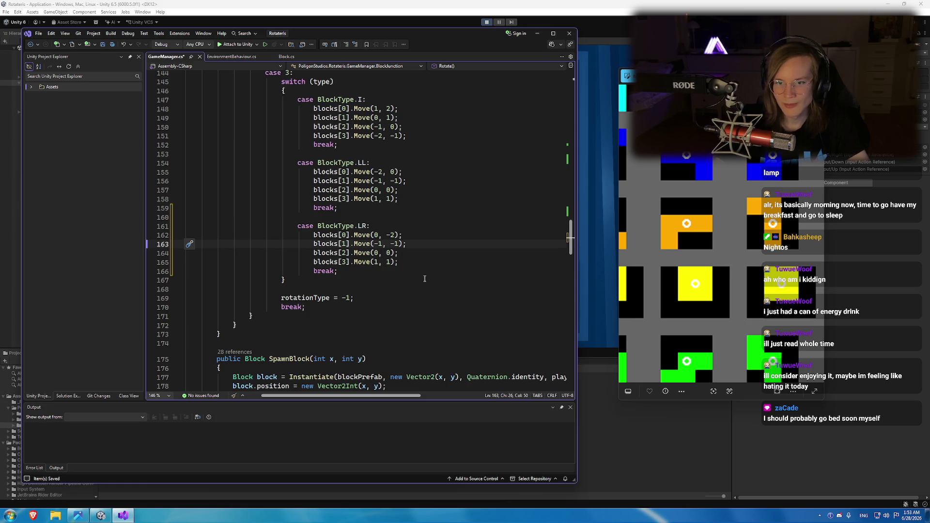
key("Down")
key("Down")
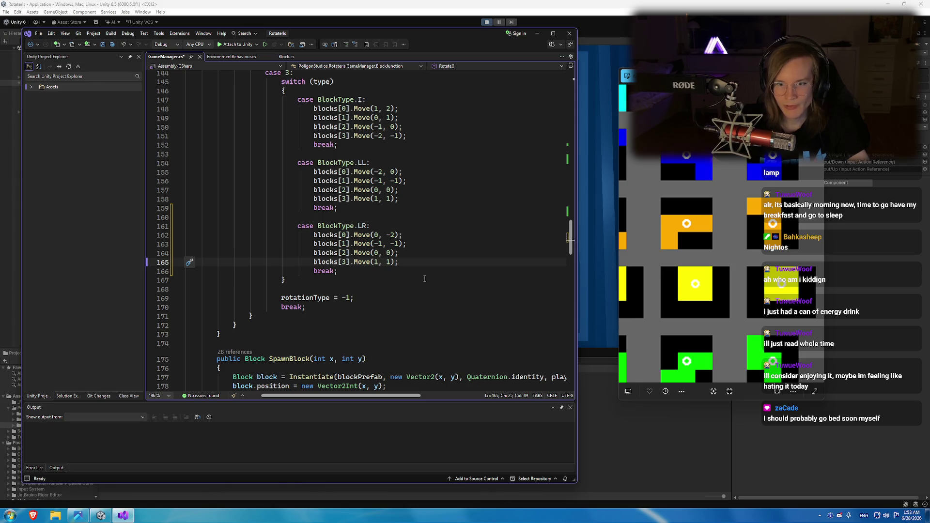
key("ctrl+s")
left_click(420, 263)
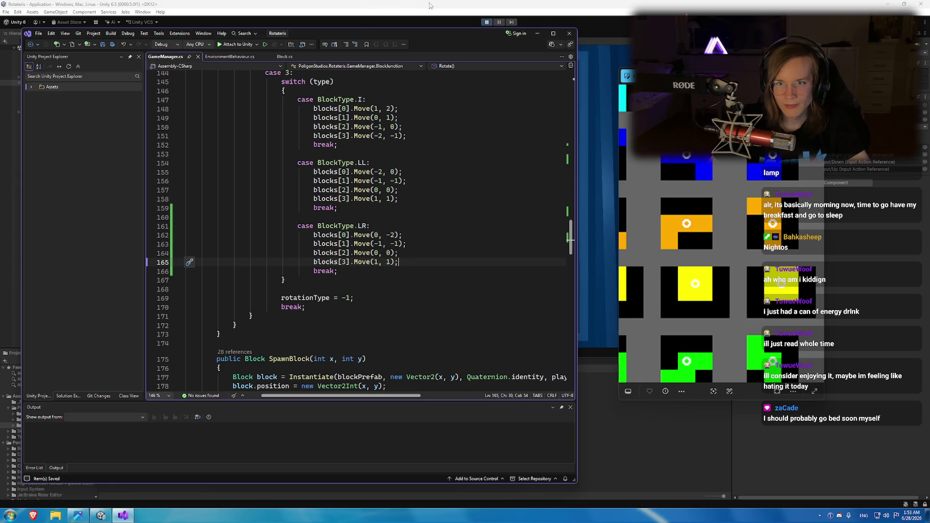
left_click(485, 22)
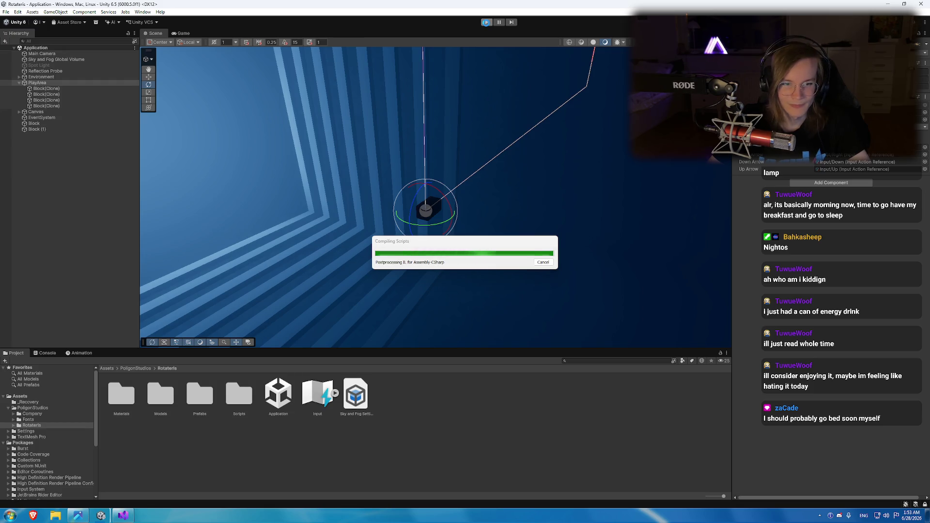
Restart play mode, spawn a different block type, and watch how it rotates.
left_click(487, 22)
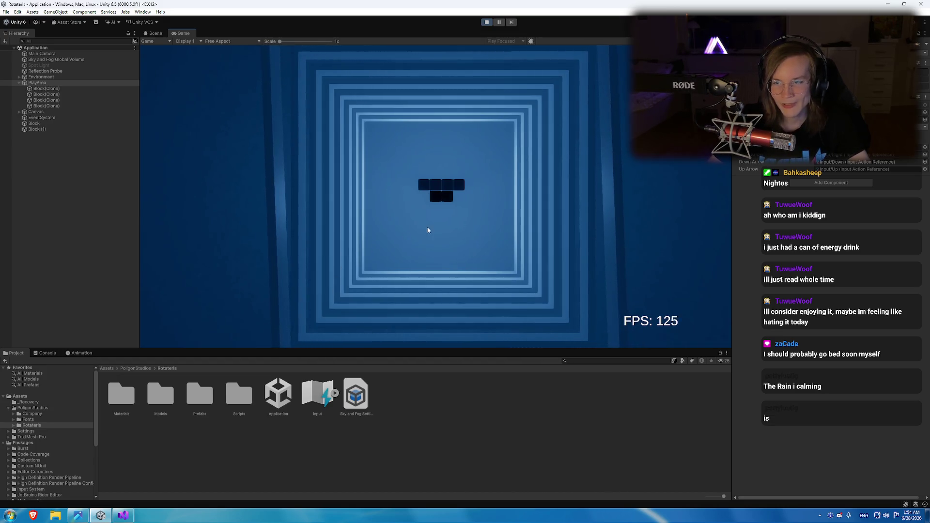
left_click(837, 156)
left_click(485, 257)
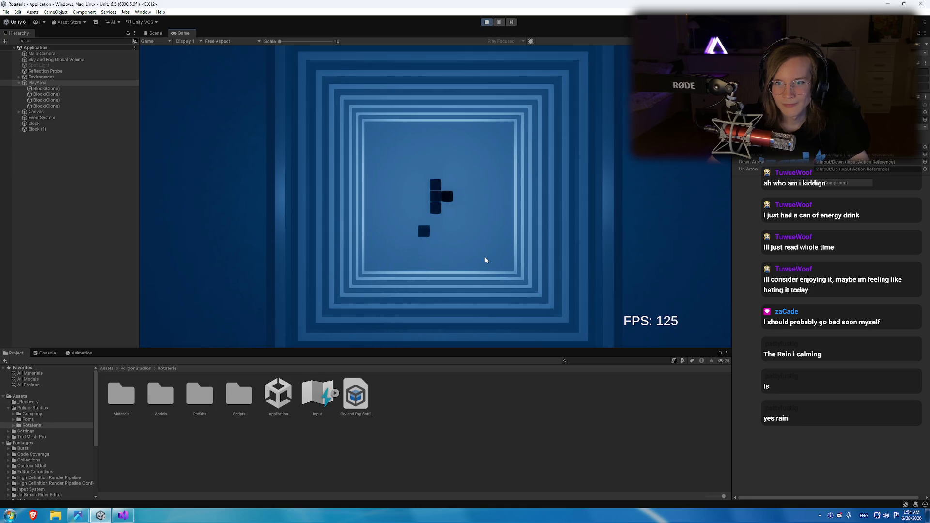
key("alt+Tab")
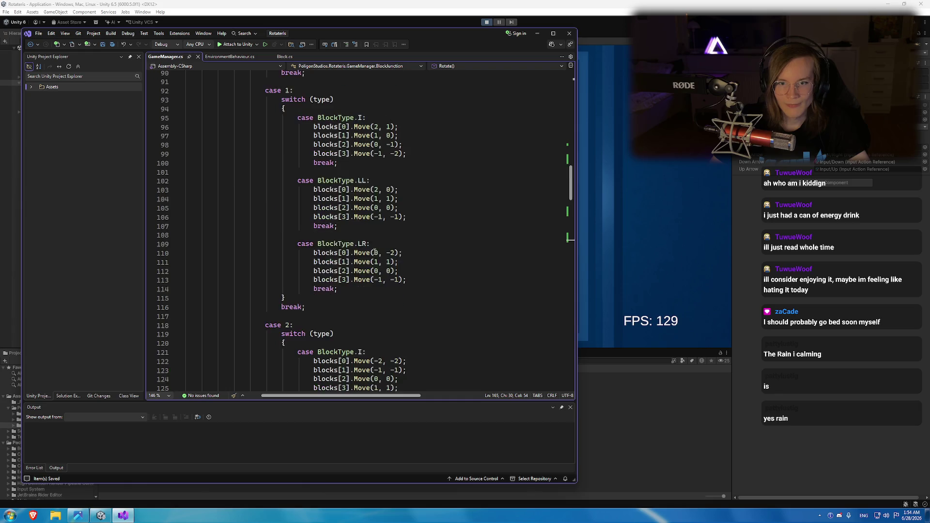
Compare LR line 87's offsets with the tetromino sprite sheet, then return to the running game.
scroll(374, 252, "up", 10)
left_click(390, 316)
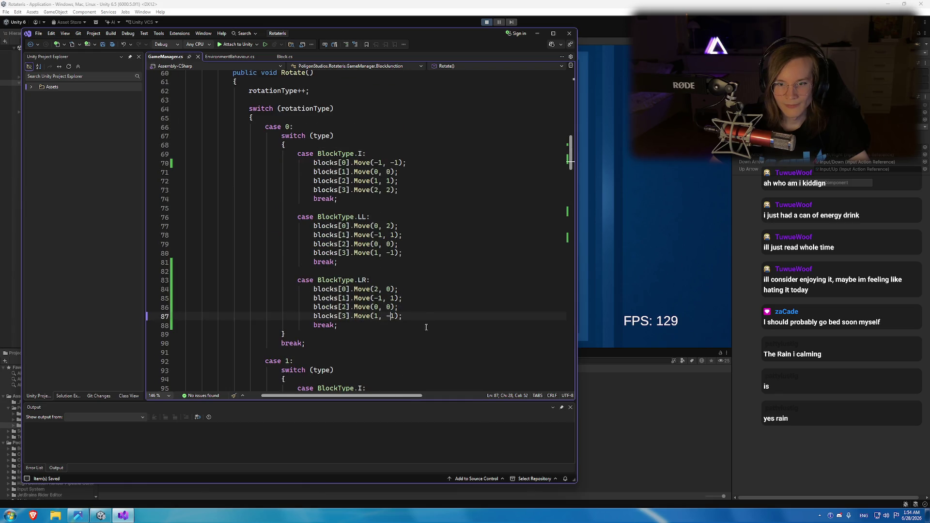
left_click(101, 514)
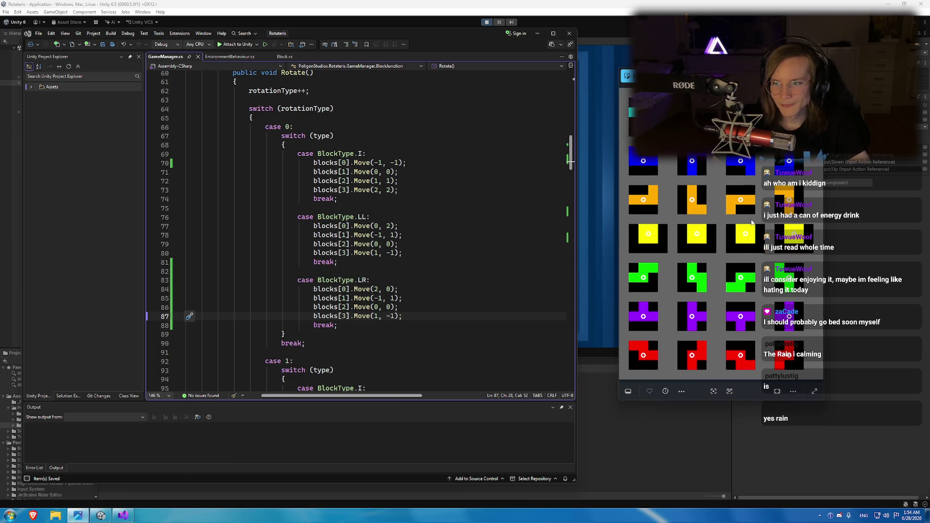
key("alt+Tab")
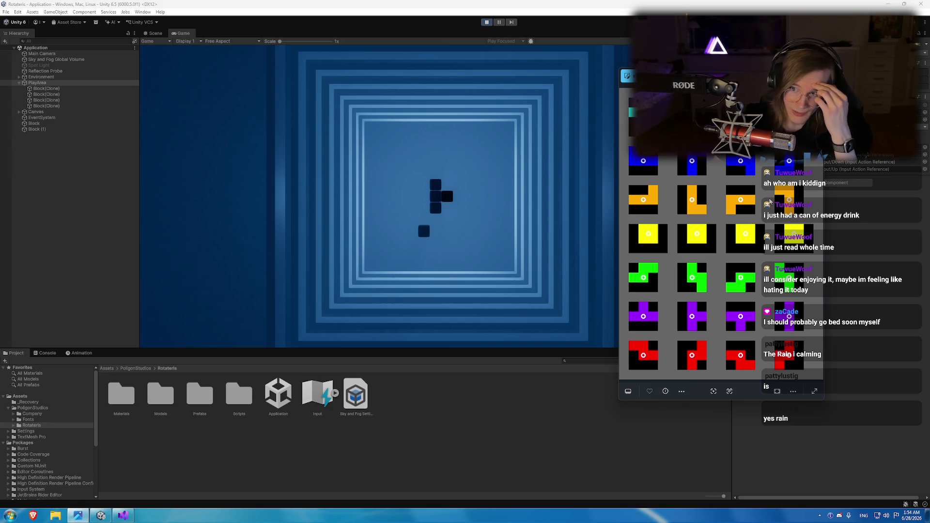
Rotate the falling L piece three times and compare its orientations with the sprite sheet.
left_click(448, 261)
key("Down")
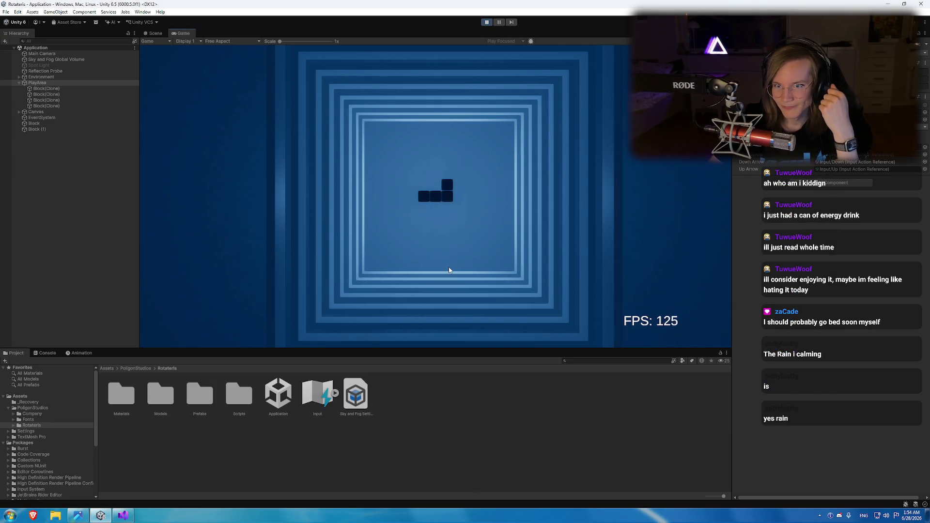
key("Down")
key("Down")
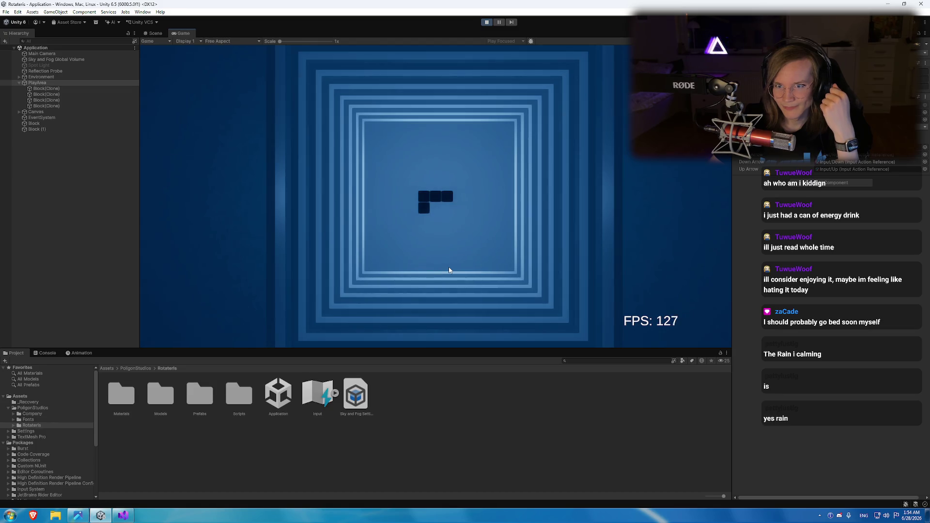
key("Down")
key("Down")
key("Down")
key("Down")
key("Down")
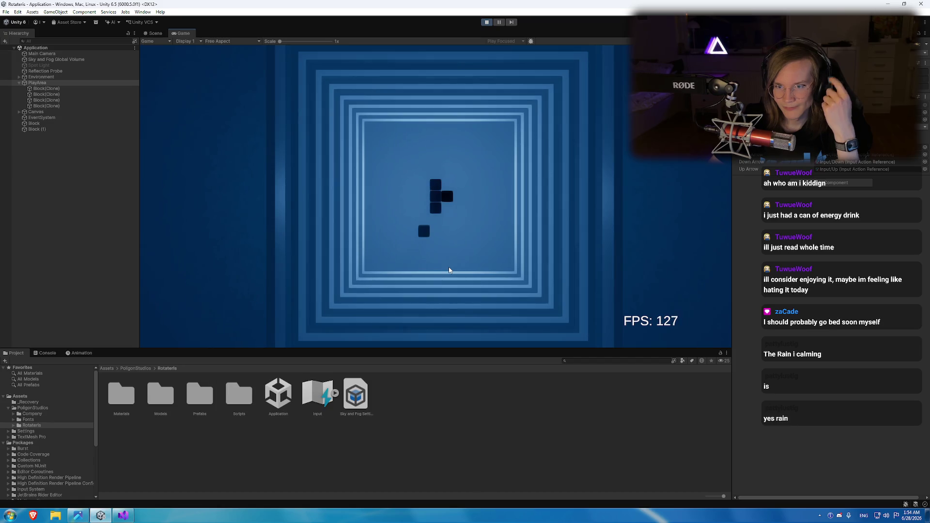
key("alt+Tab")
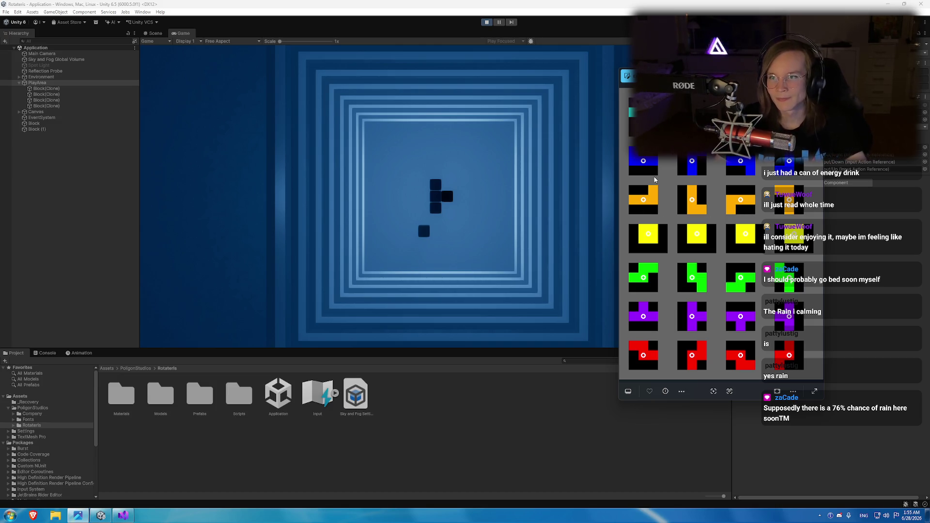
key("alt+Tab")
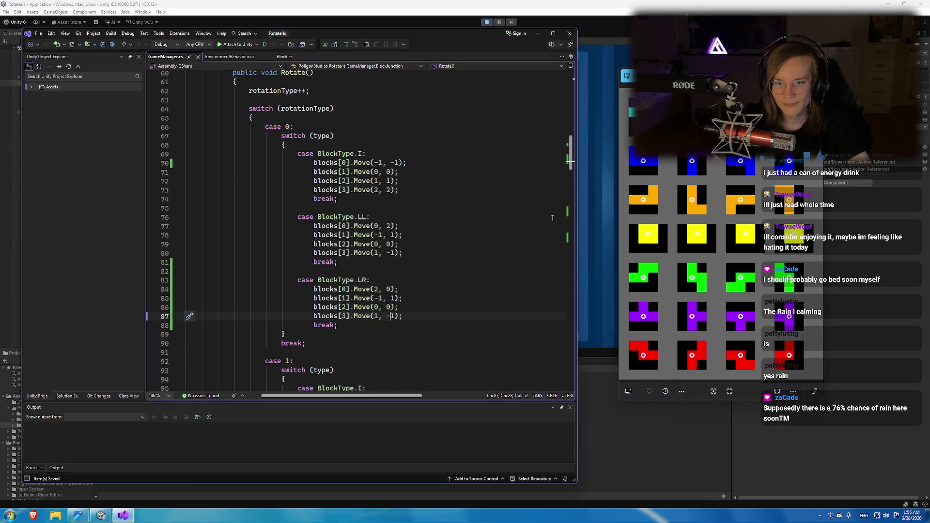
Keep LL's offset at Move(-2, 0), change line 162 to Move(0, 2), and save GameManager.cs.
scroll(351, 314, "down", 1)
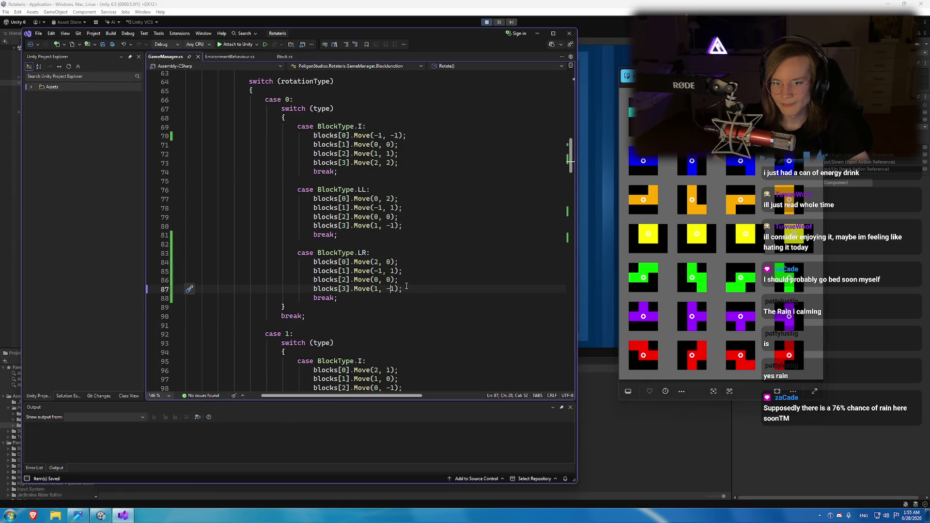
scroll(388, 280, "down", 20)
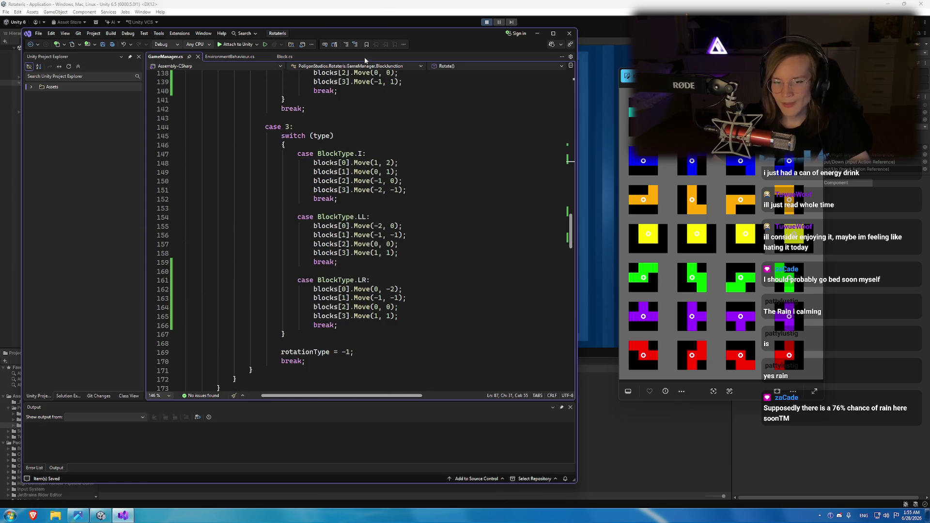
left_click(394, 3)
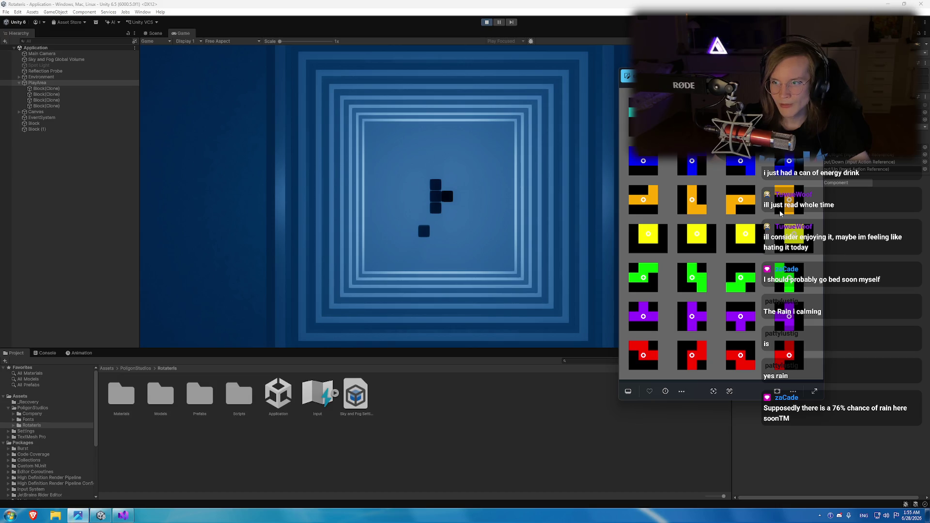
left_click(114, 521)
left_click(378, 225)
key("BackSpace")
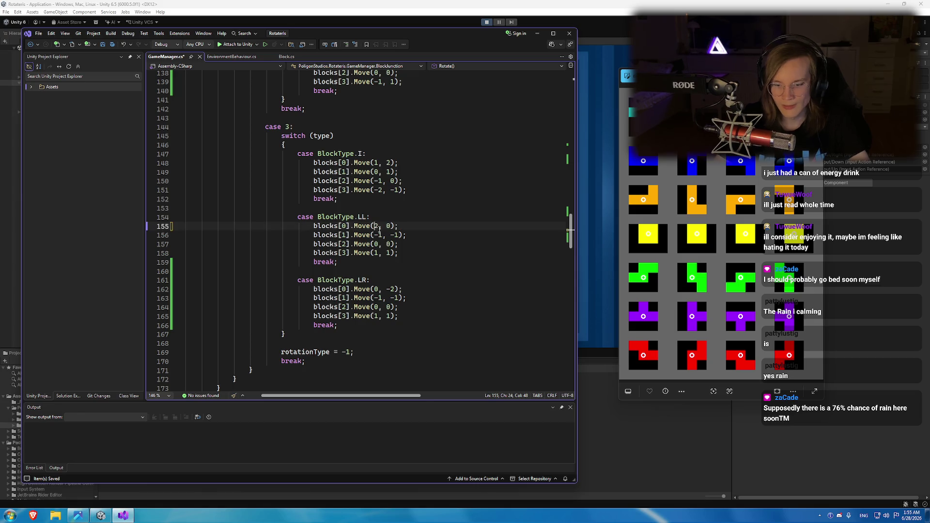
type("-")
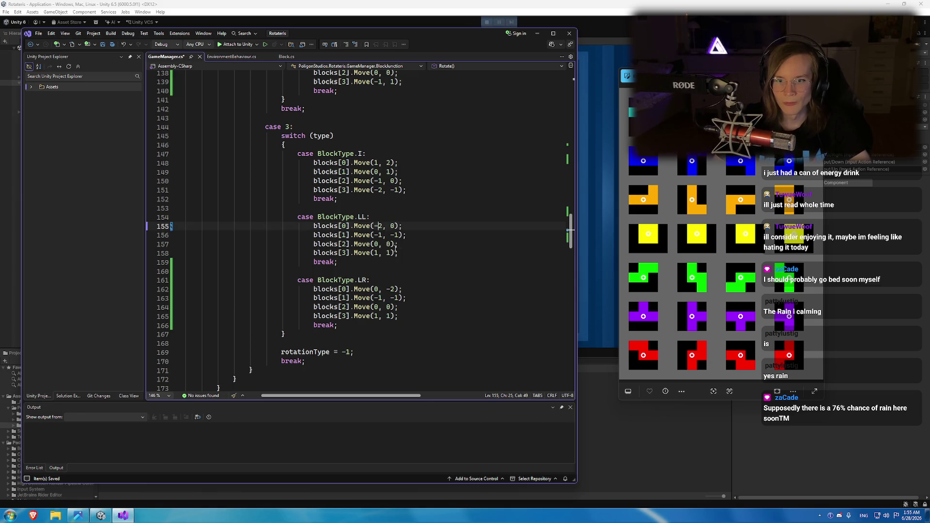
left_click(391, 289)
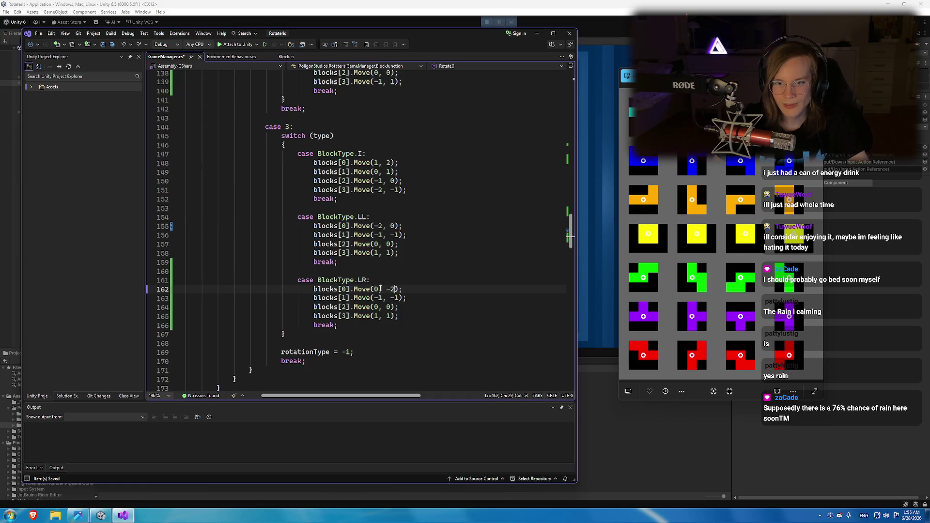
key("BackSpace")
key("ctrl+s")
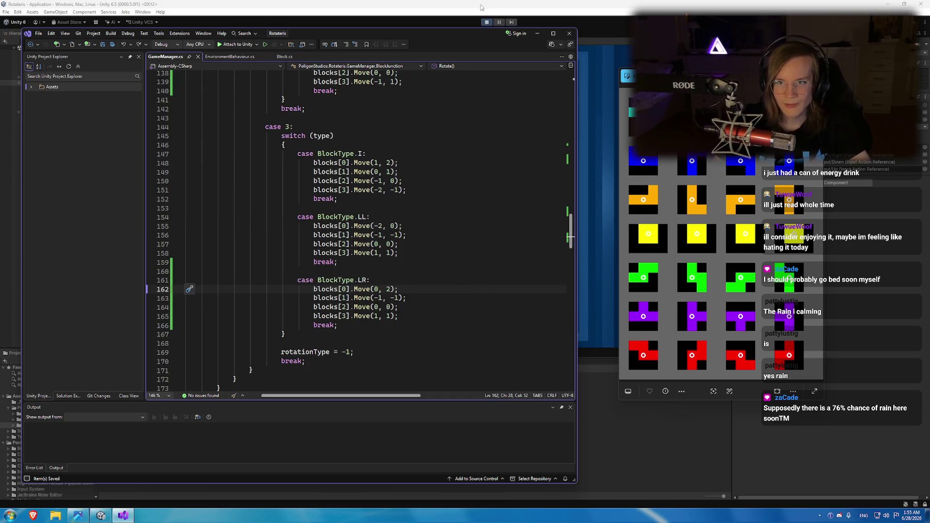
key("alt+Tab")
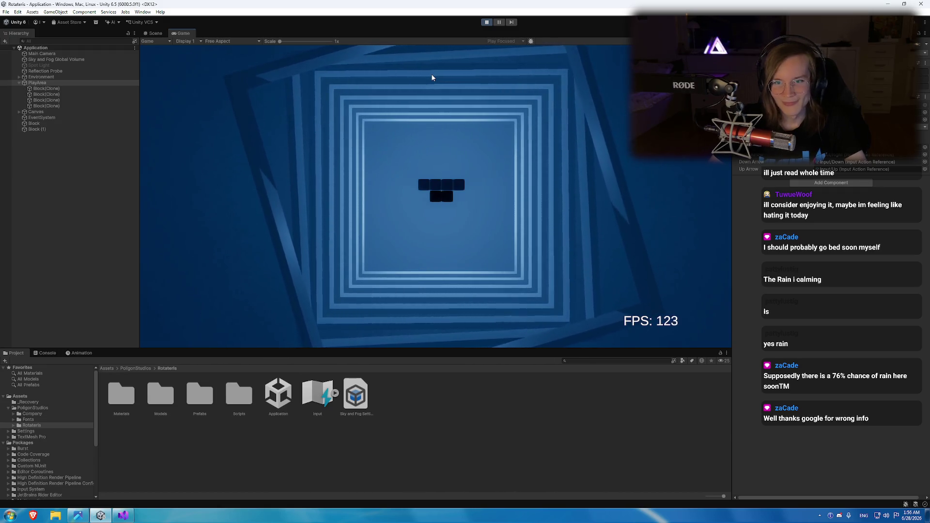
Spawn another block type in play mode, check its rotations, then stop the game.
left_click(837, 156)
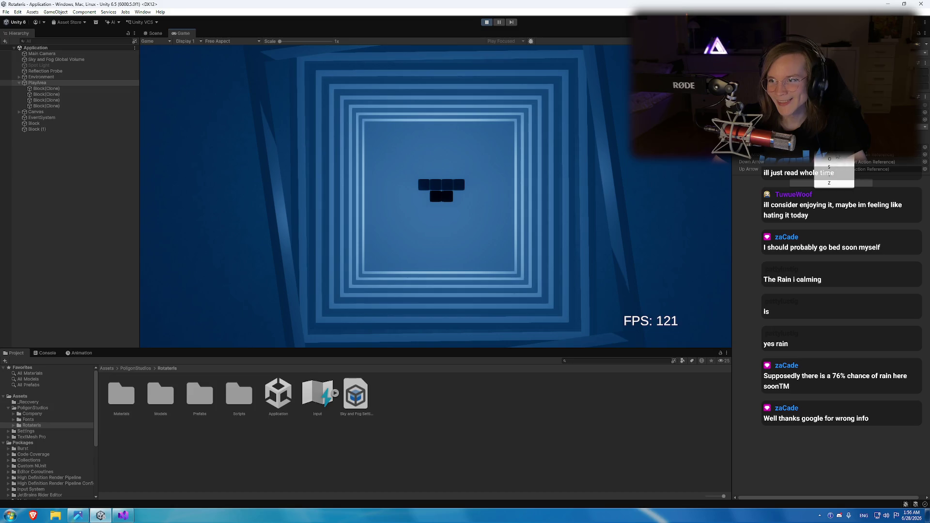
left_click(525, 171)
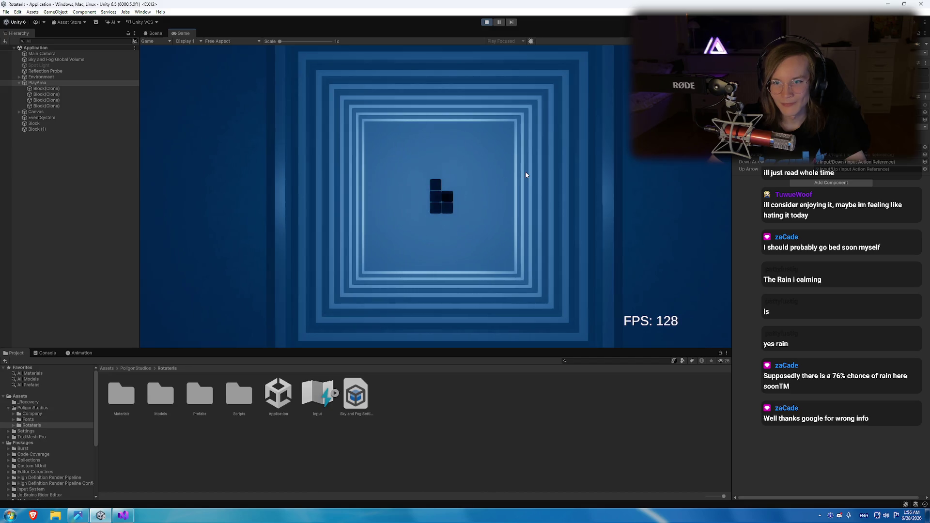
left_click(487, 22)
Review the BlockType enum entries against the tetromino sprite sheet.
left_click(123, 515)
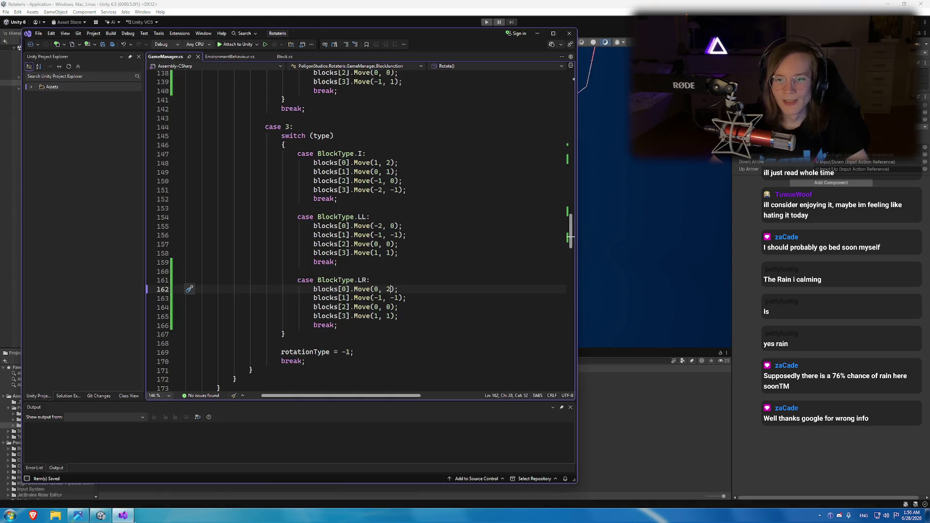
left_click(362, 280, "ctrl")
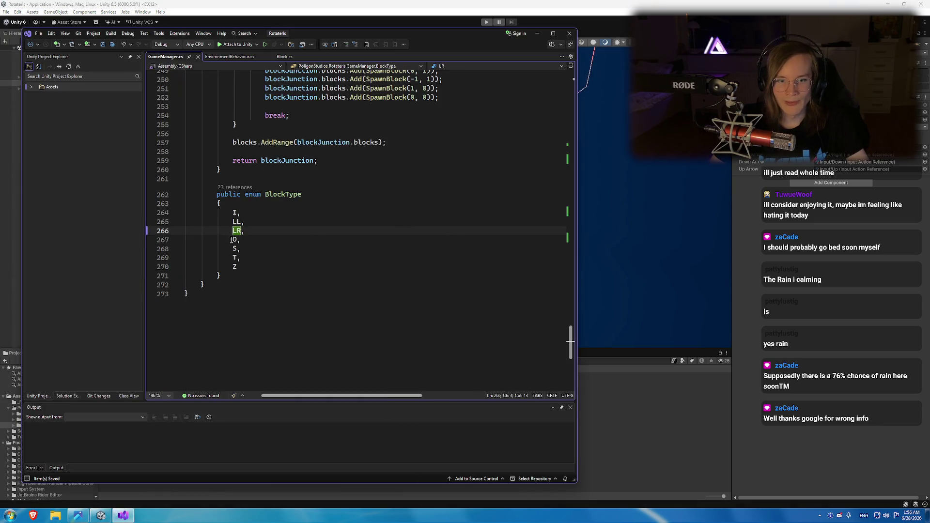
left_click(253, 241)
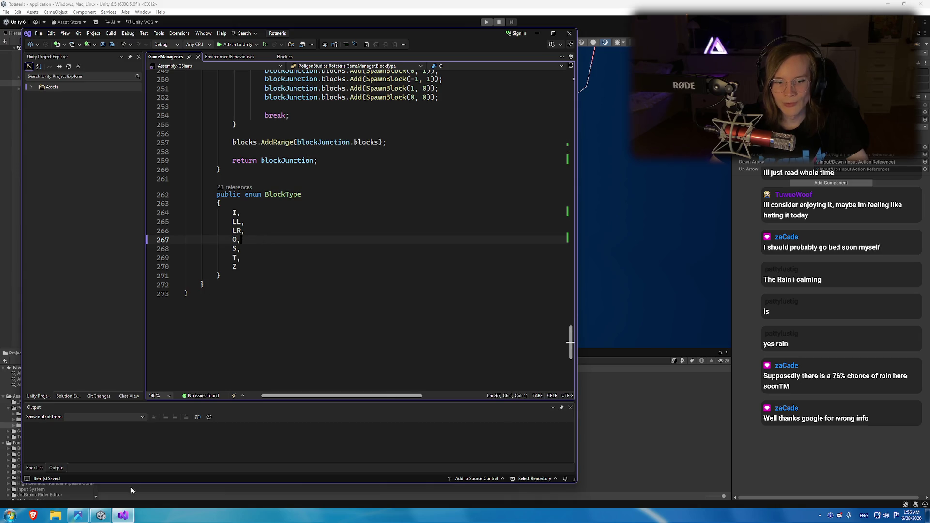
left_click(80, 518)
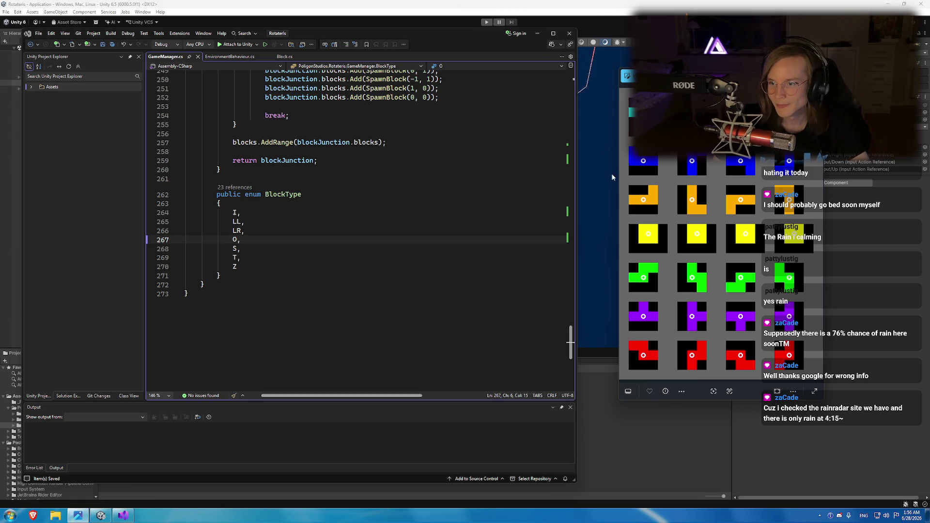
left_click(234, 248)
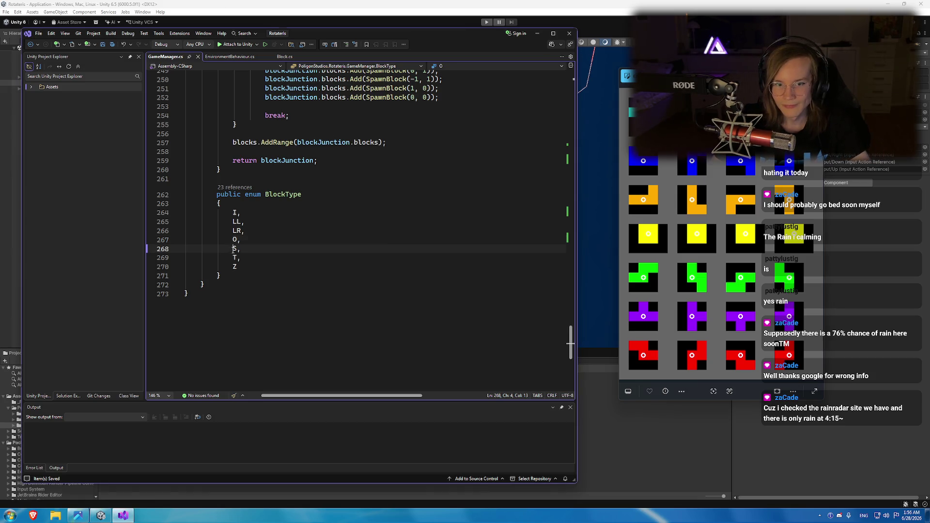
Select case 1's BlockType.LR block, lines 109–114.
scroll(355, 246, "up", 20)
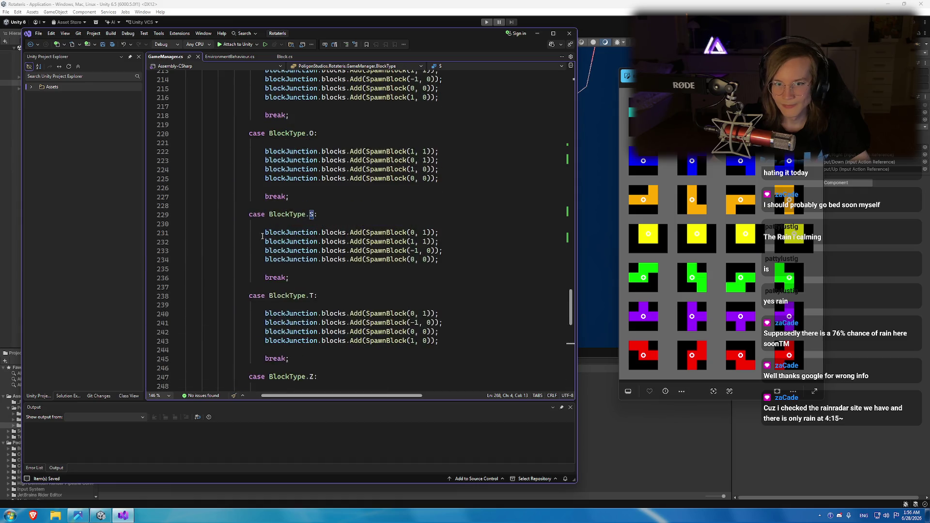
scroll(409, 258, "up", 1)
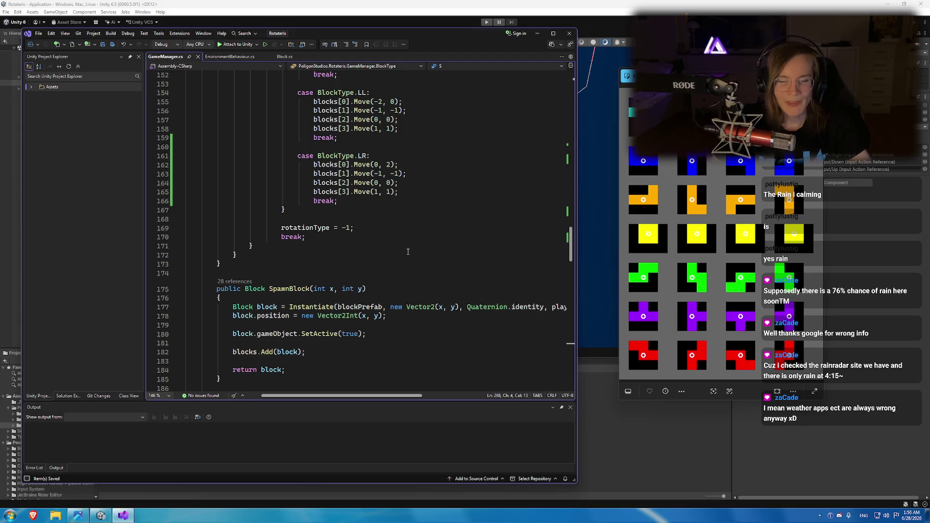
scroll(417, 250, "up", 16)
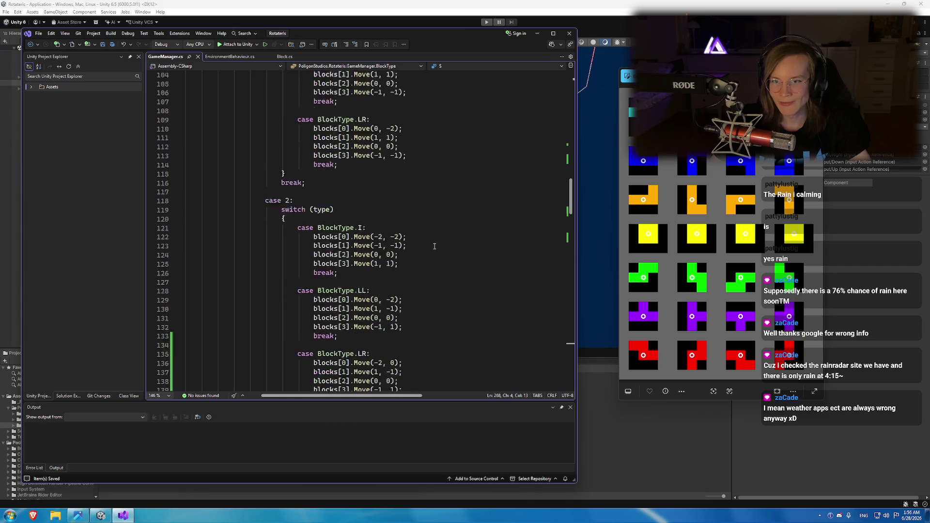
scroll(434, 246, "up", 14)
scroll(364, 253, "down", 9)
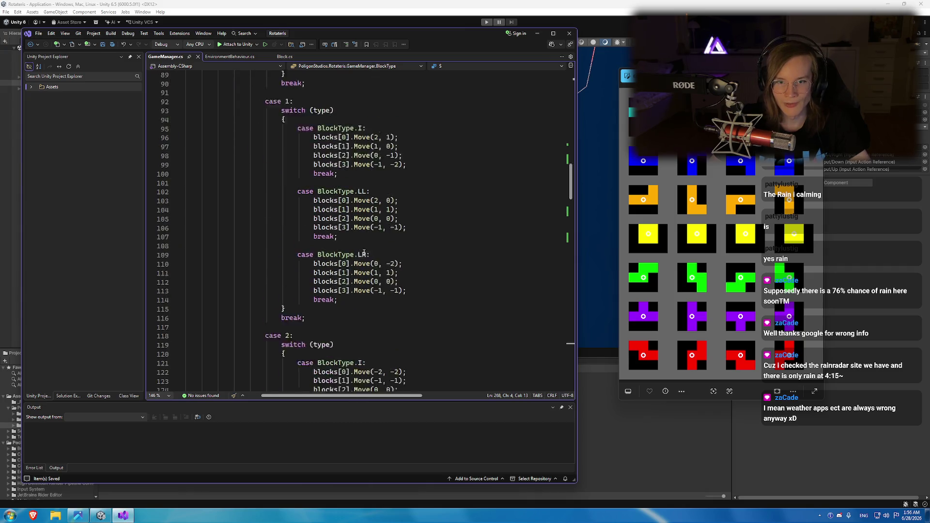
scroll(364, 253, "down", 1)
mouse_move(338, 273)
left_mouse_down()
mouse_move(315, 236)
mouse_move(298, 230)
left_mouse_up()
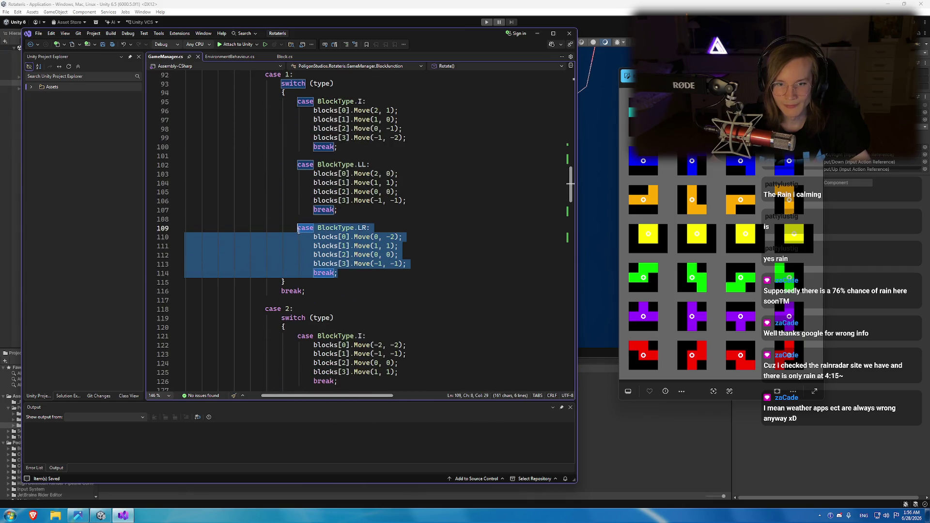
Duplicate the LR case below itself and relabel the copy as BlockType.S.
key("ctrl+c")
left_click(365, 276)
key("Return")
key("Return")
key("ctrl+v")
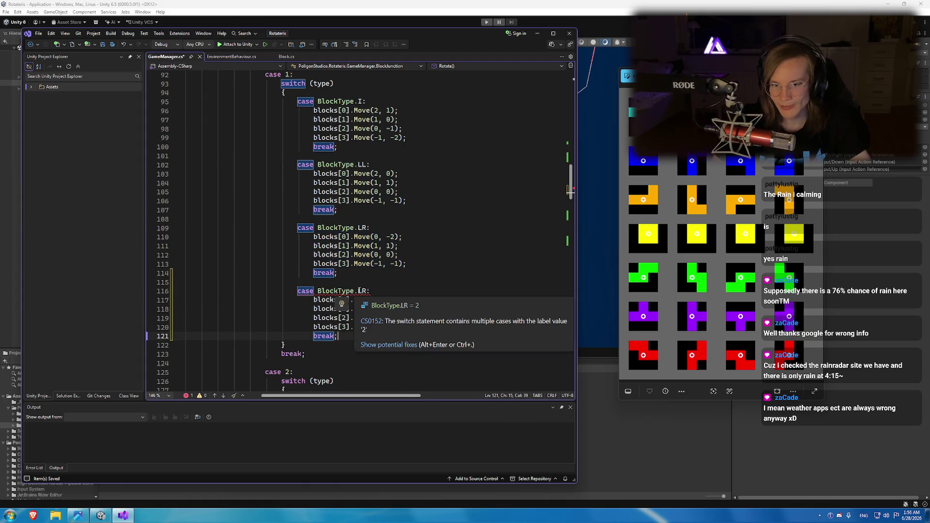
left_click(359, 291, "ctrl")
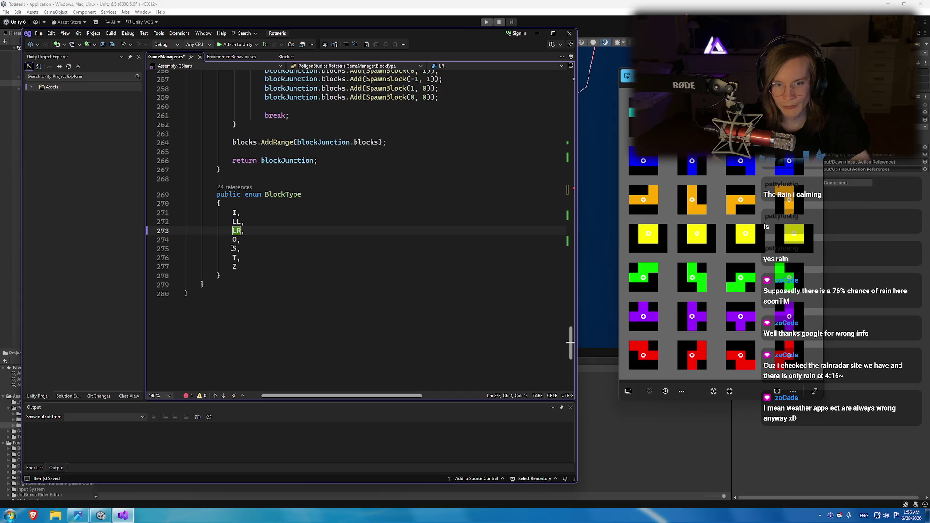
key("ctrl+minus")
double_click(360, 230)
type("S:")
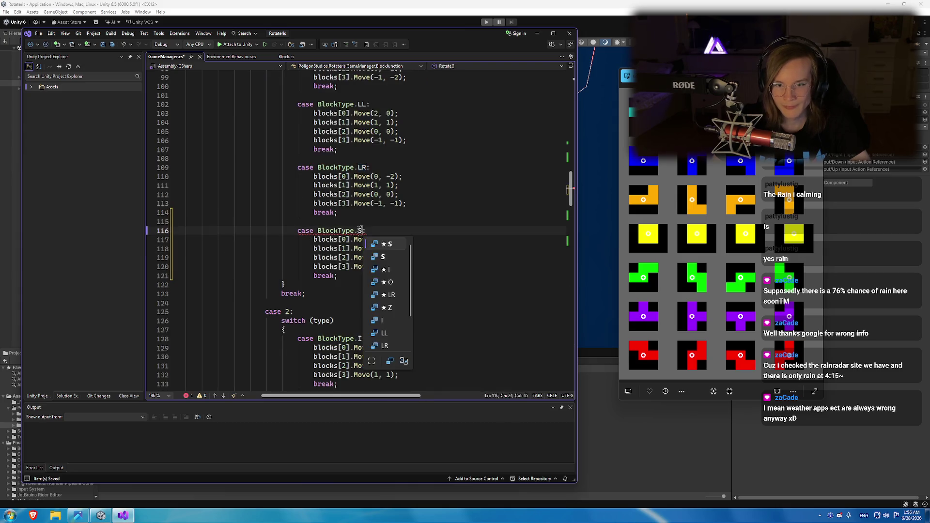
key("Escape")
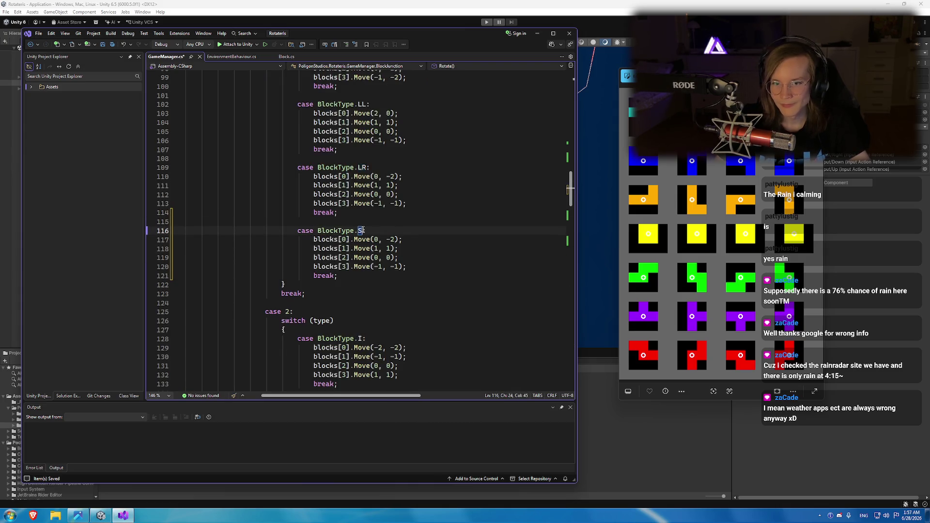
Change the S case's first two offsets to Move(1, -1) and Move(1, -2).
key("Down")
key("Right")
key("Right")
key("Right")
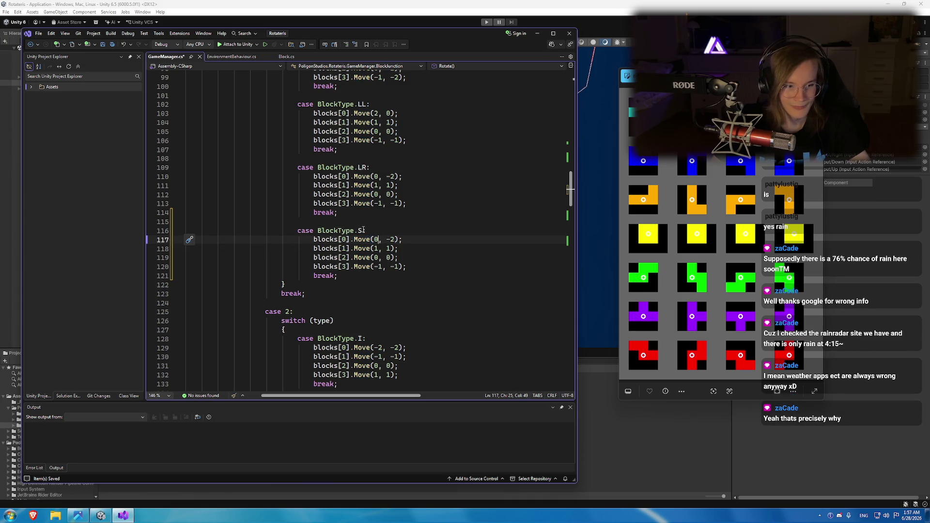
scroll(364, 266, "up", 3)
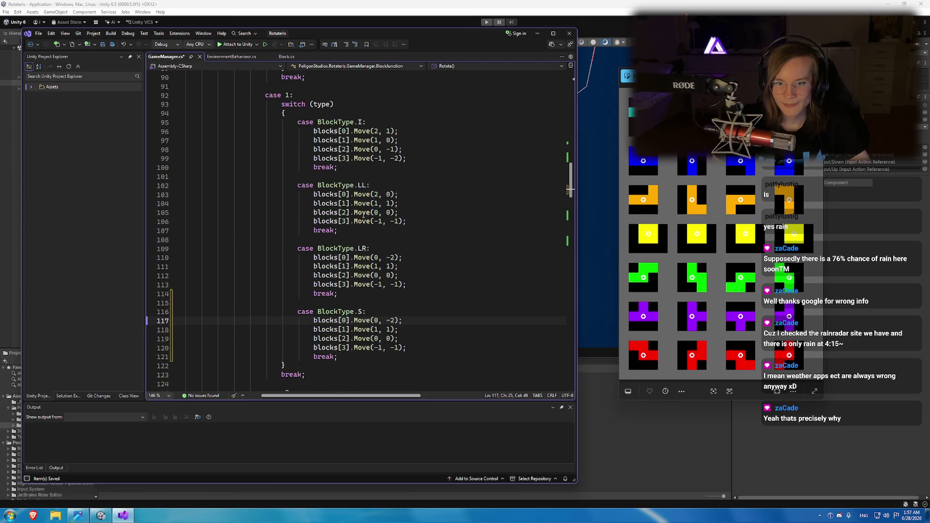
scroll(366, 304, "down", 2)
mouse_move(371, 267)
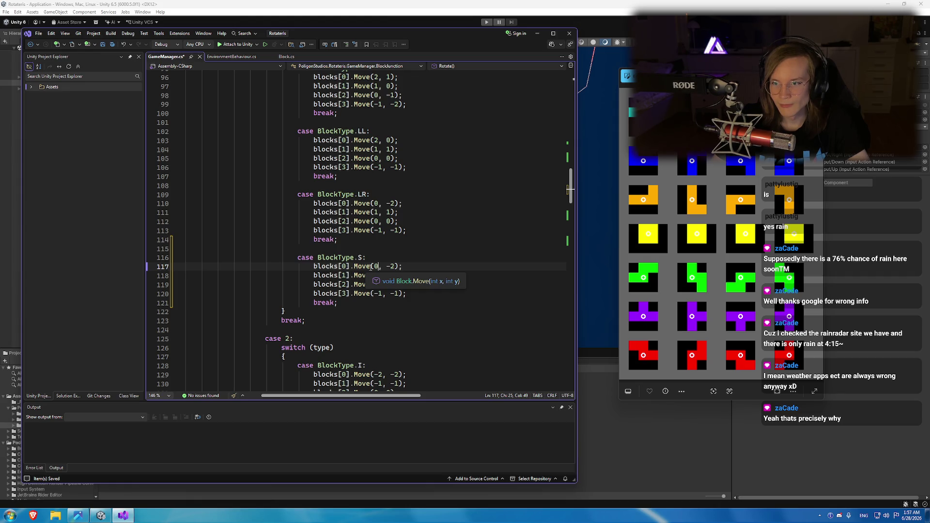
key("BackSpace")
type("1")
key("Right")
key("Right")
key("Delete")
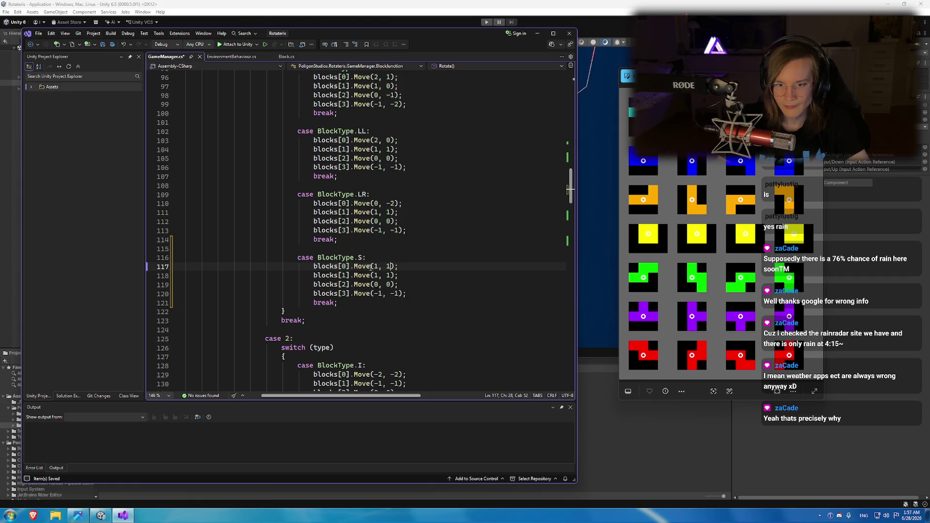
type("1")
key("Down")
key("Down")
key("Up")
key("Left")
key("Left")
key("Left")
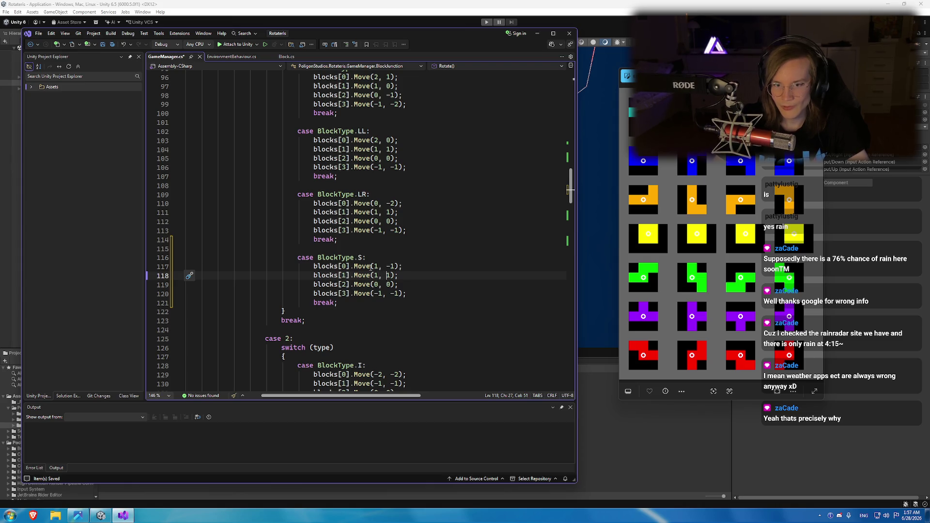
key("BackSpace")
type("-2")
Set the last two offsets to Move(1, 1) and Move(0, 0), and save GameManager.cs.
key("Down")
key("Left")
key("Left")
key("Left")
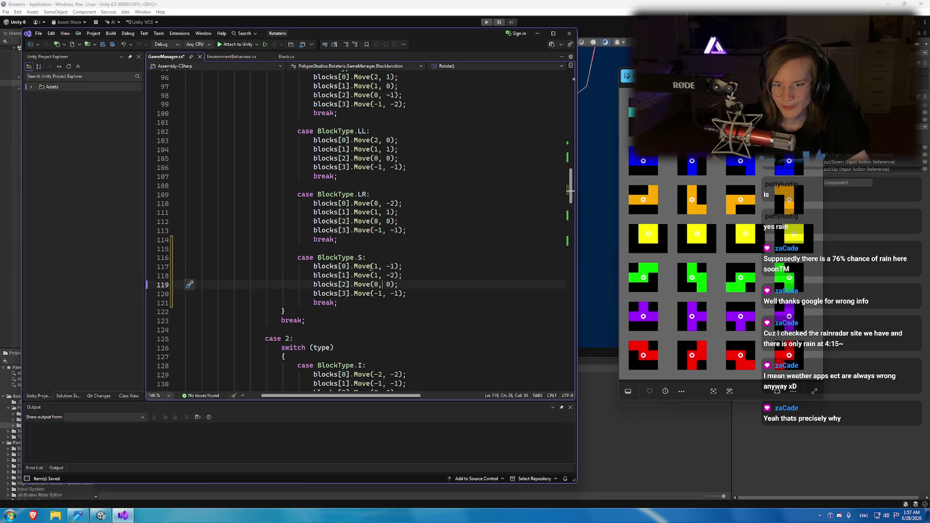
key("Down")
key("BackSpace")
key("BackSpace")
type("0")
key("Right")
key("Right")
key("Right")
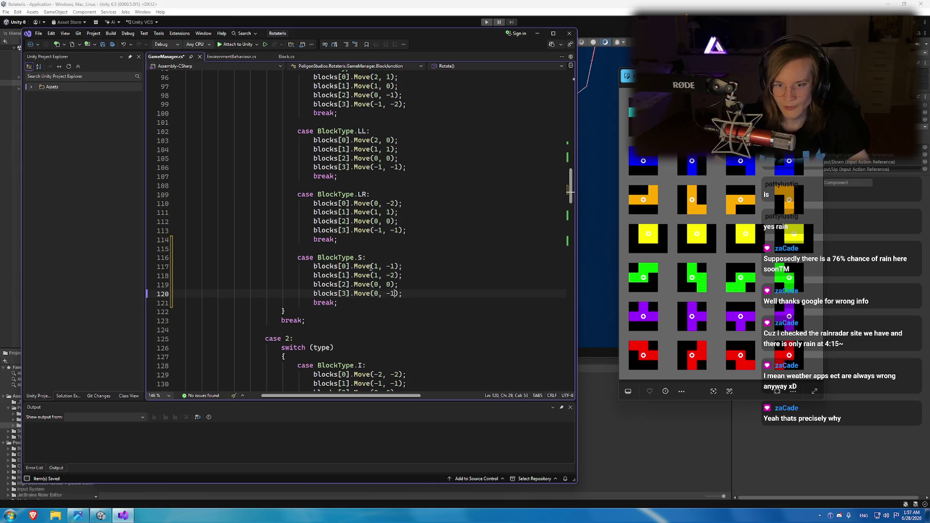
key("BackSpace")
type("0")
key("BackSpace")
key("Up")
key("Left")
key("Left")
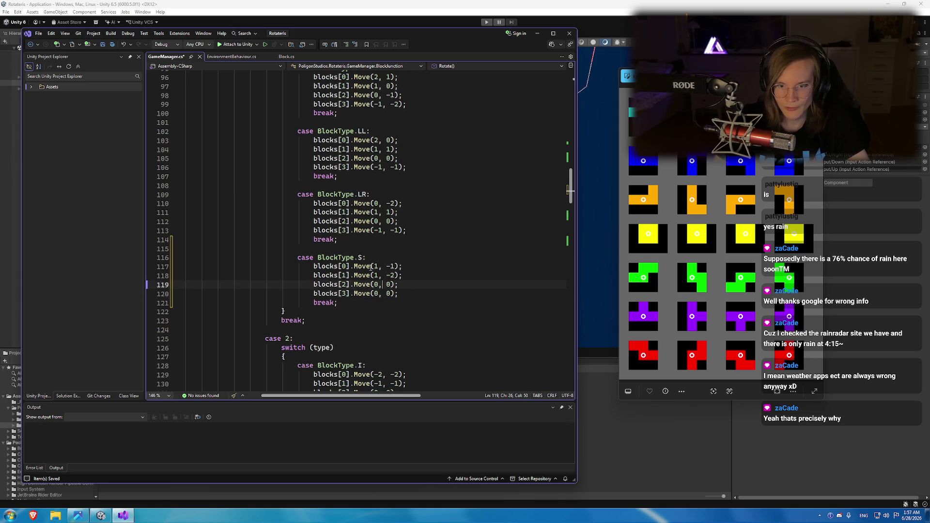
key("BackSpace")
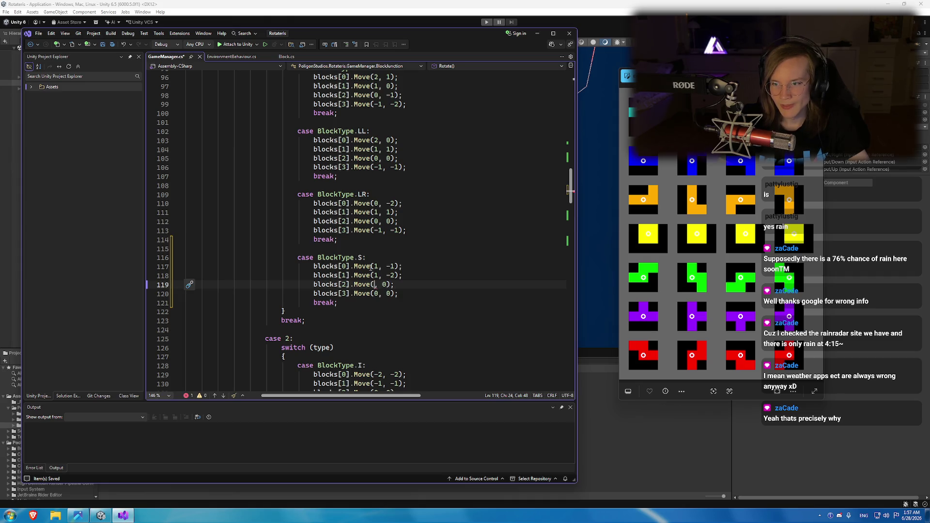
type("1")
key("Right")
key("Right")
key("Delete")
type("1")
key("ctrl+s")
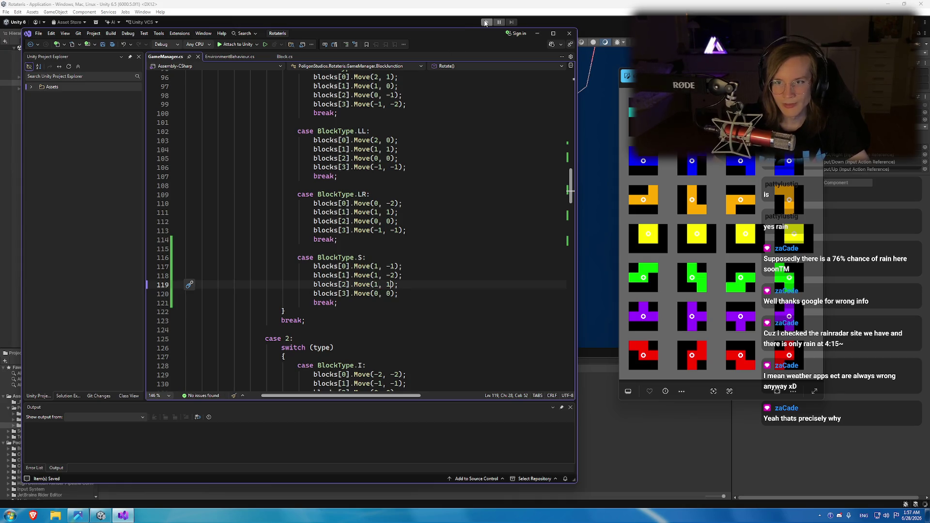
left_click(485, 21)
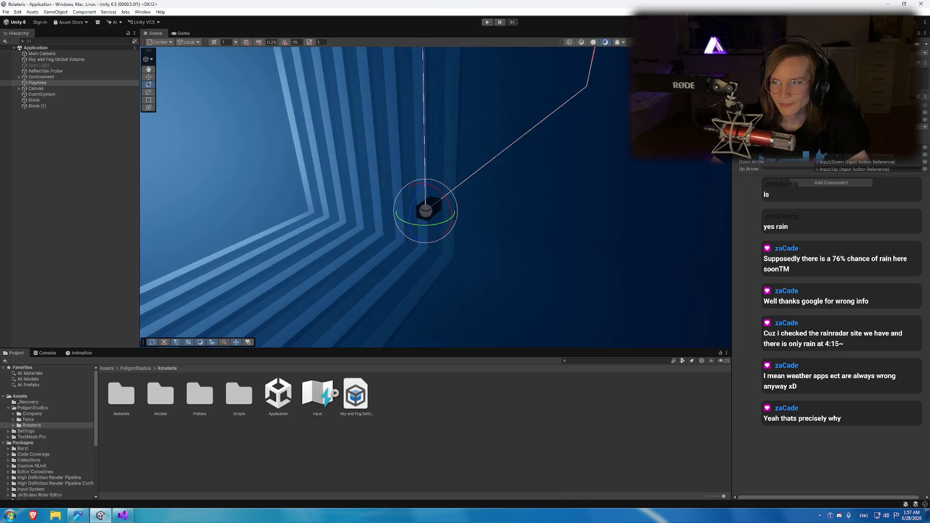
Play-test the S piece and compare it with the rotation reference sheet.
left_click(845, 166)
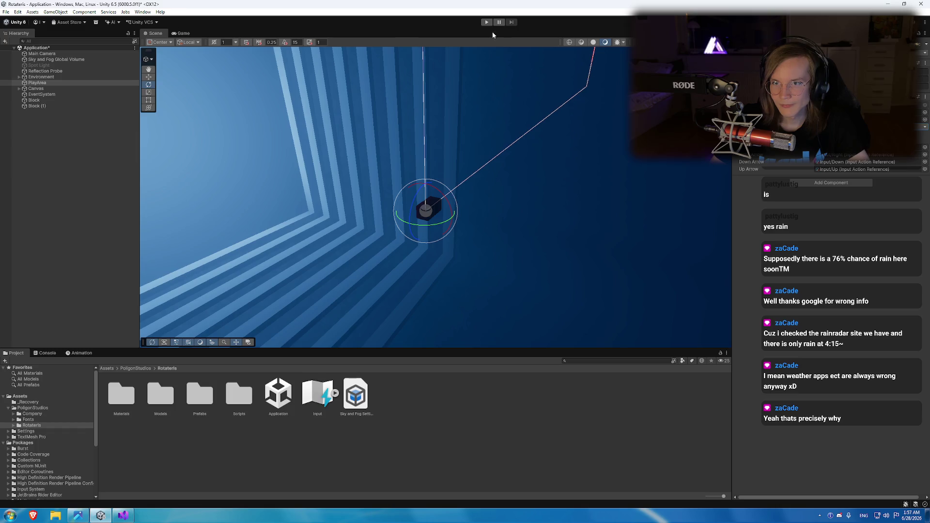
left_click(486, 21)
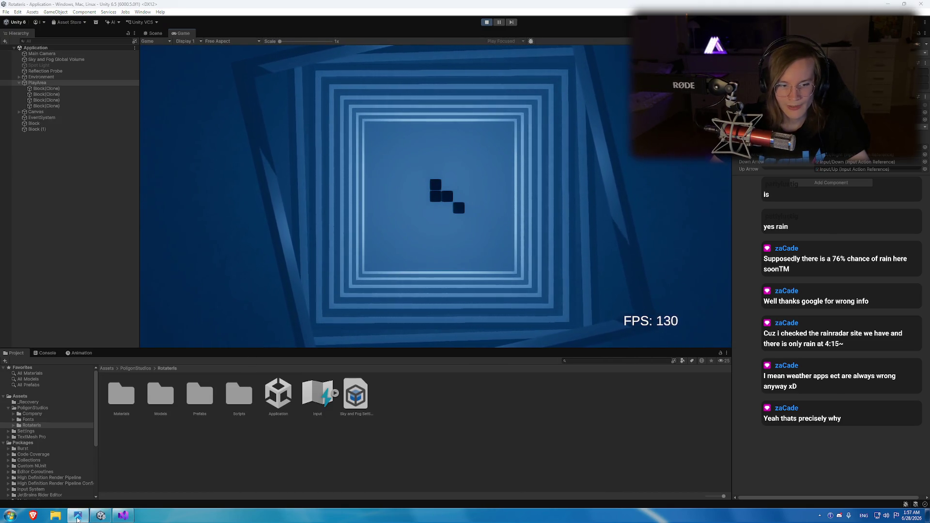
key("alt+Tab")
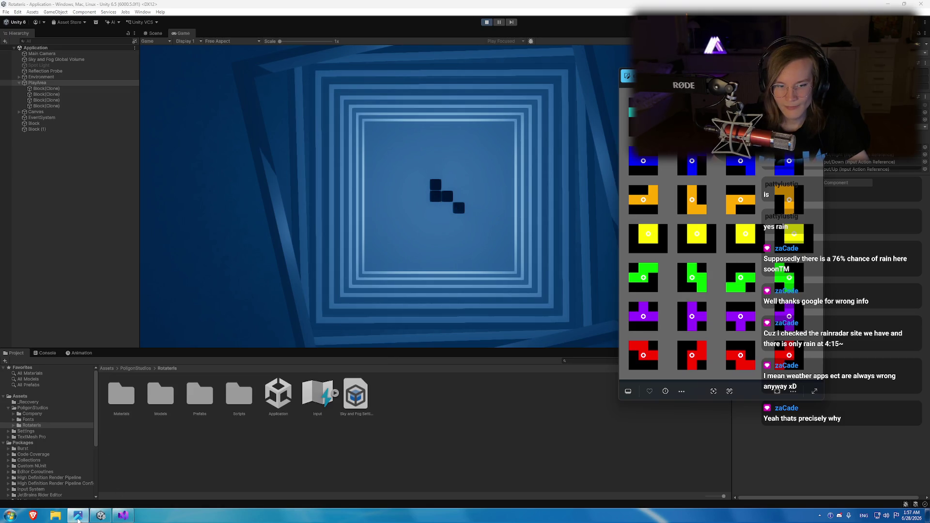
mouse_move(77, 518)
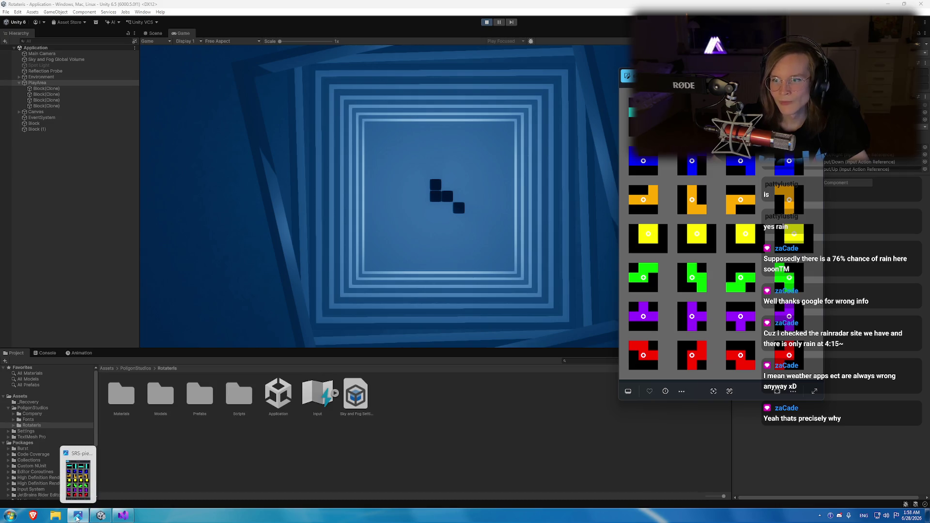
left_click(77, 518)
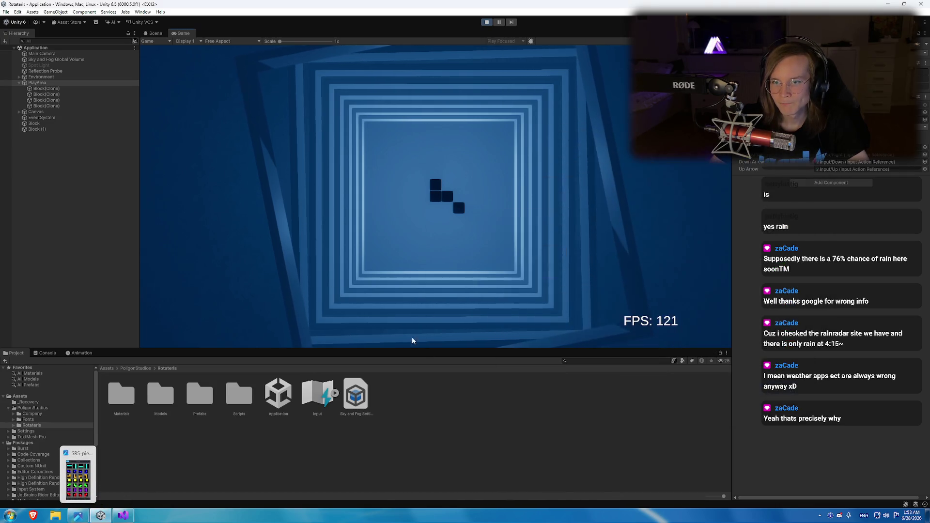
key("alt+Tab")
left_click(76, 519)
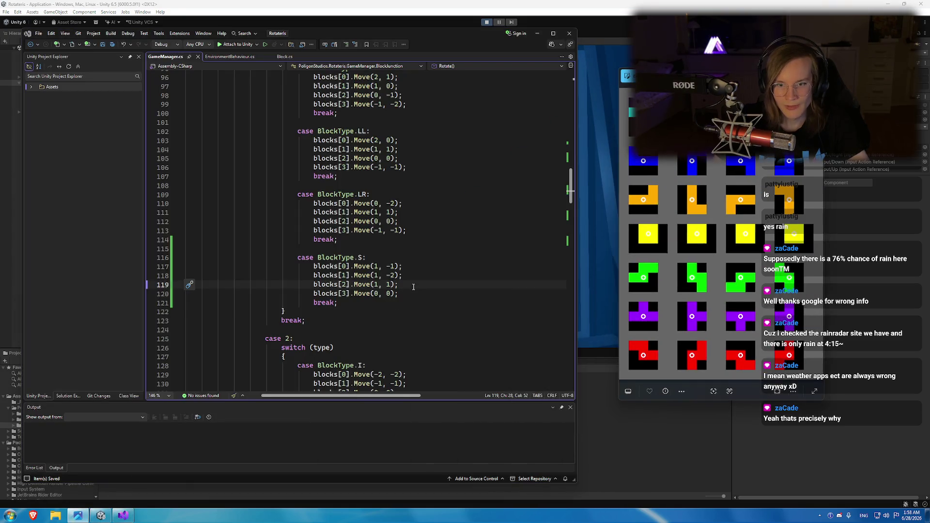
Change the x offset of the S case's second Move on line 118 to 0.
left_click(395, 275)
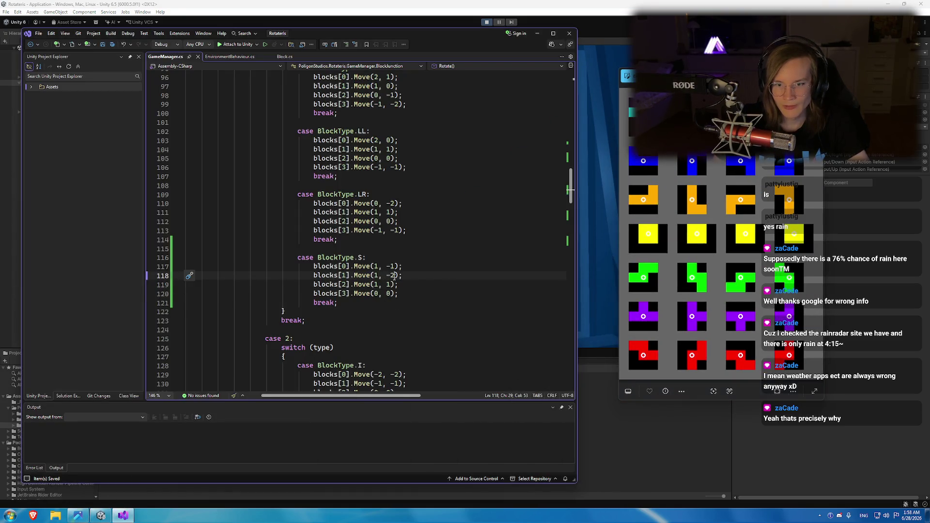
left_click(126, 517)
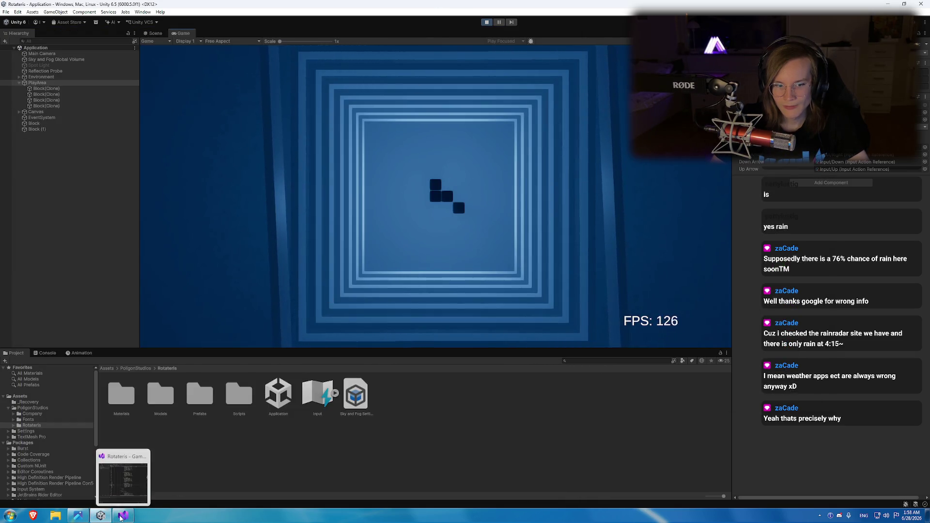
left_click(125, 518)
left_click(123, 518)
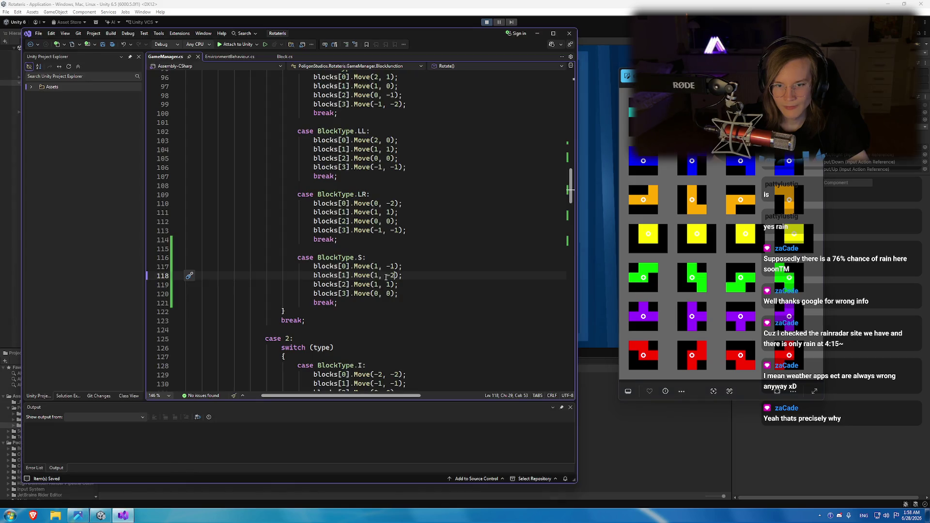
key("BackSpace")
type("0")
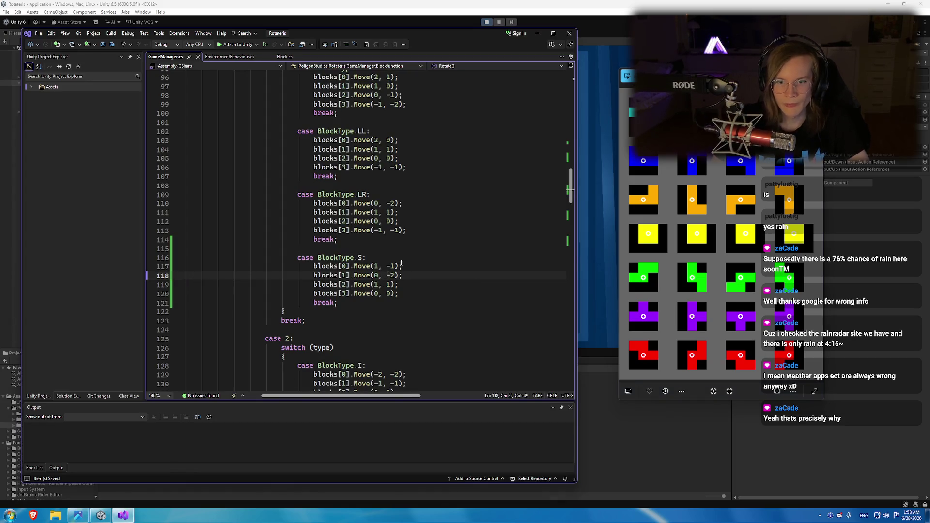
key("Up")
key("Up")
Replay the game, rotating the falling piece twice and checking it against the reference sprites.
left_click(487, 22)
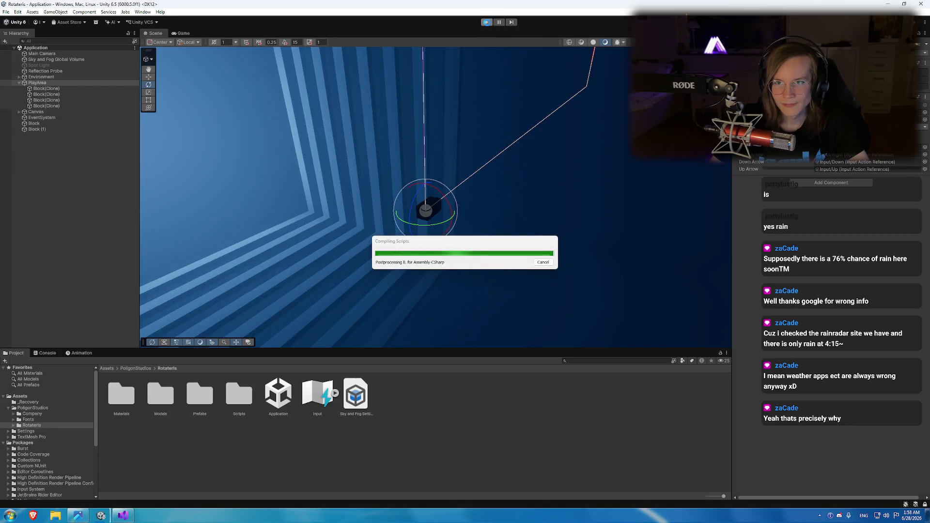
left_click(487, 21)
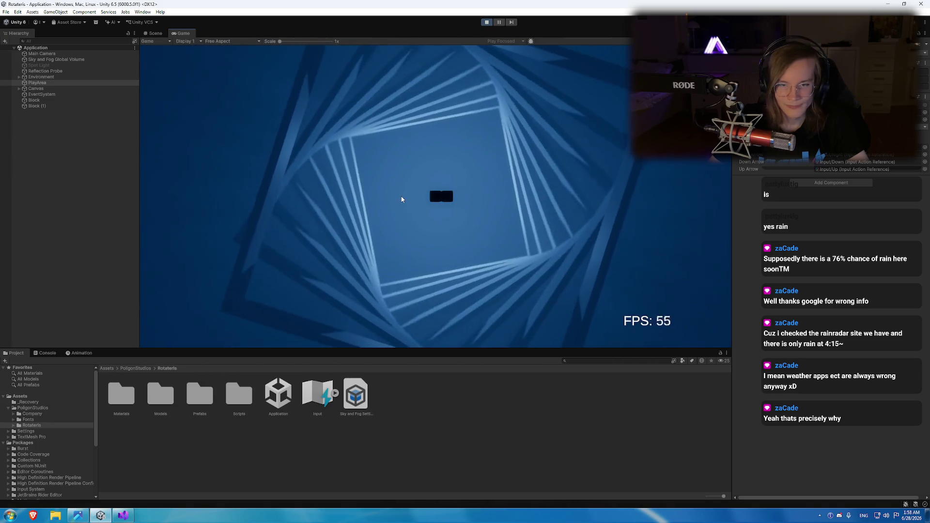
key("Up")
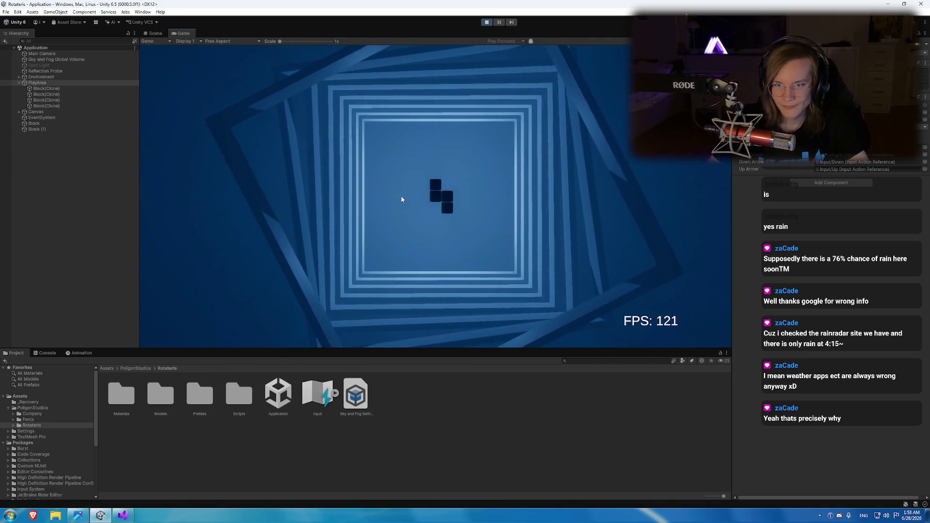
left_click(78, 518)
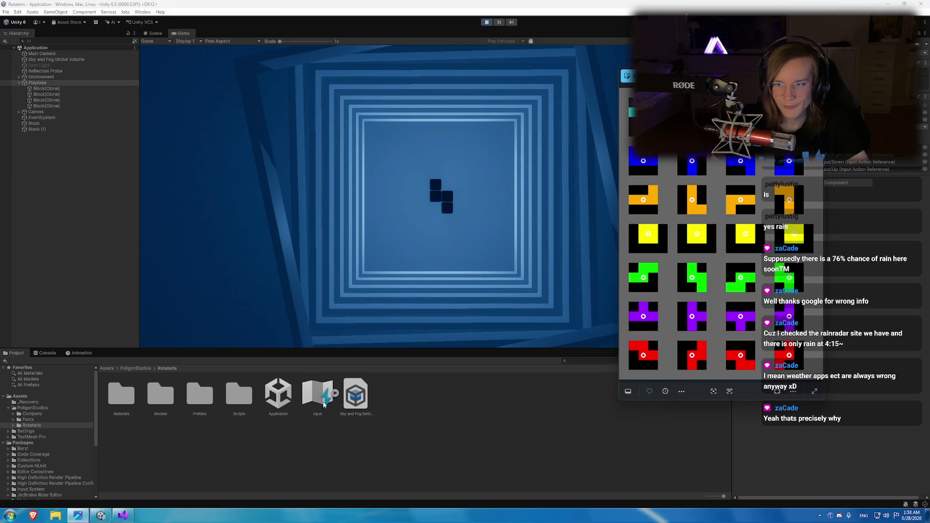
left_click(460, 183)
key("Up")
key("Up")
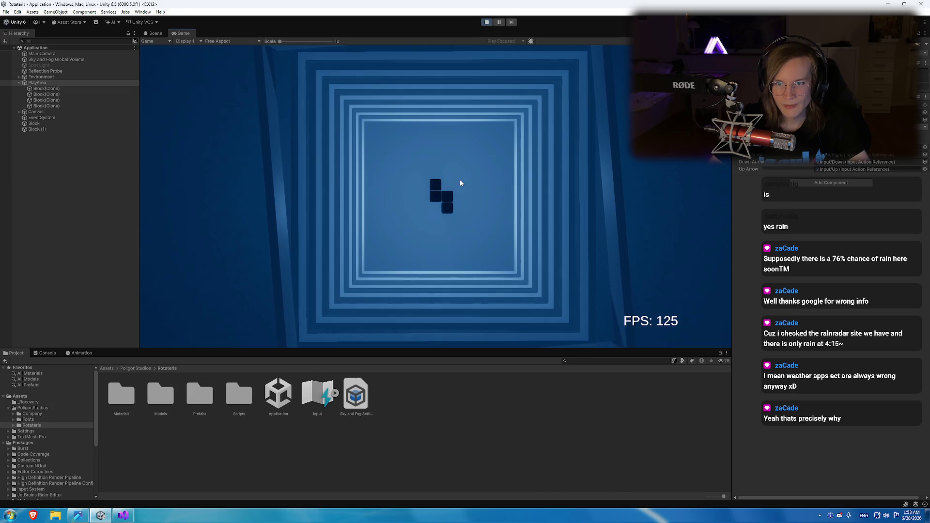
left_click(78, 516)
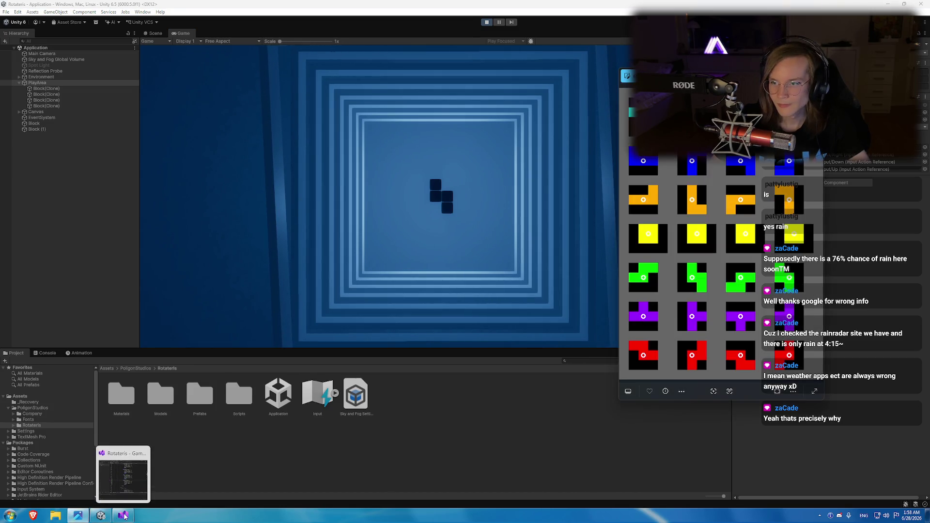
left_click(124, 515)
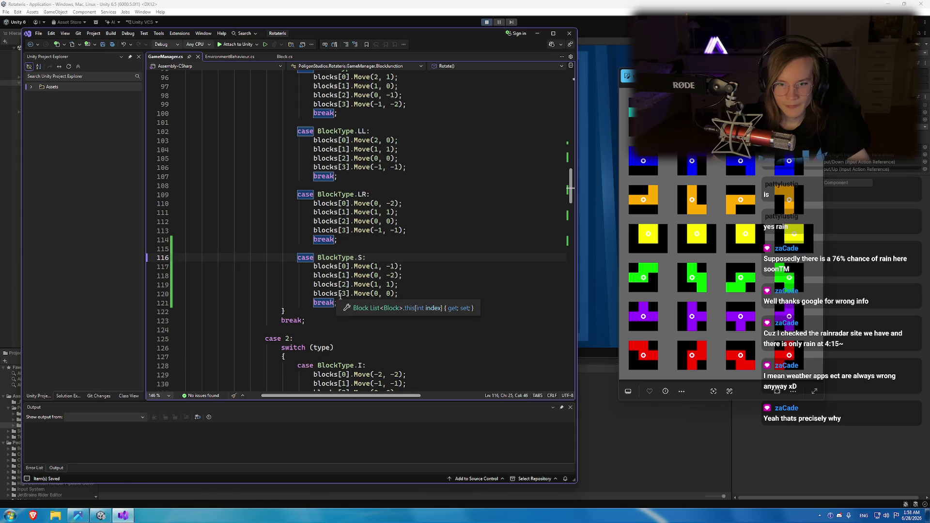
Copy the BlockType.S case and paste it after LR's break in case 2.
left_click_drag(337, 303, 299, 257)
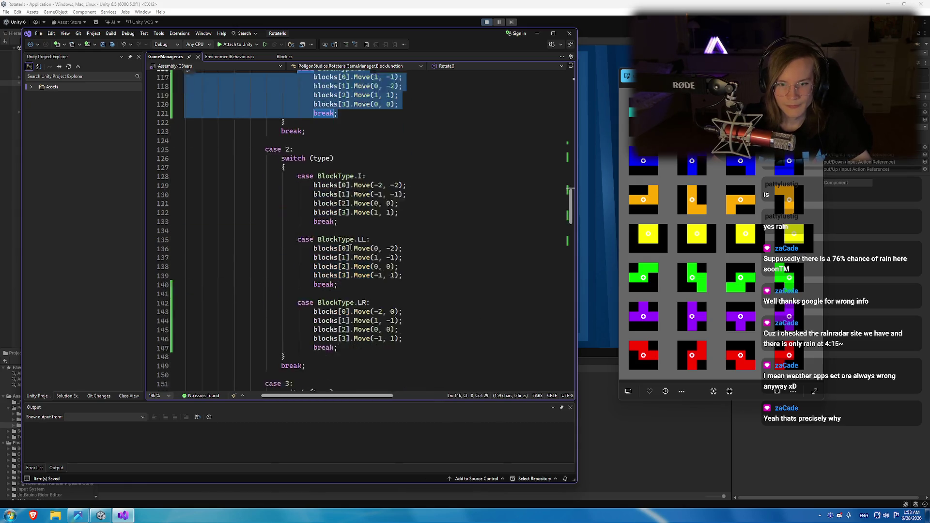
scroll(339, 276, "down", 9)
left_click(348, 293)
key("Return")
key("Return")
key("ctrl+v")
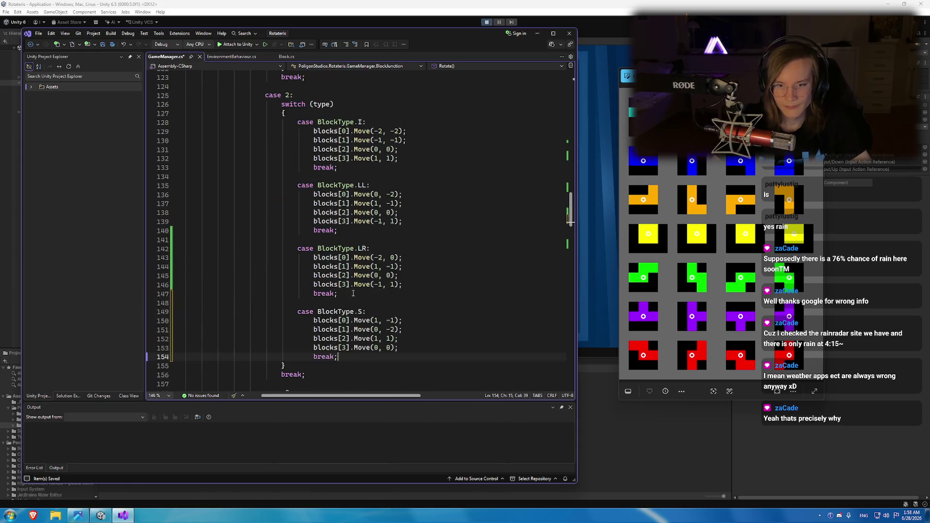
scroll(364, 281, "down", 2)
Edit the pasted offsets to Move(-1, -1), Move(-1, -2), Move(1, 1), Move(0, 0) and save.
left_click(422, 266)
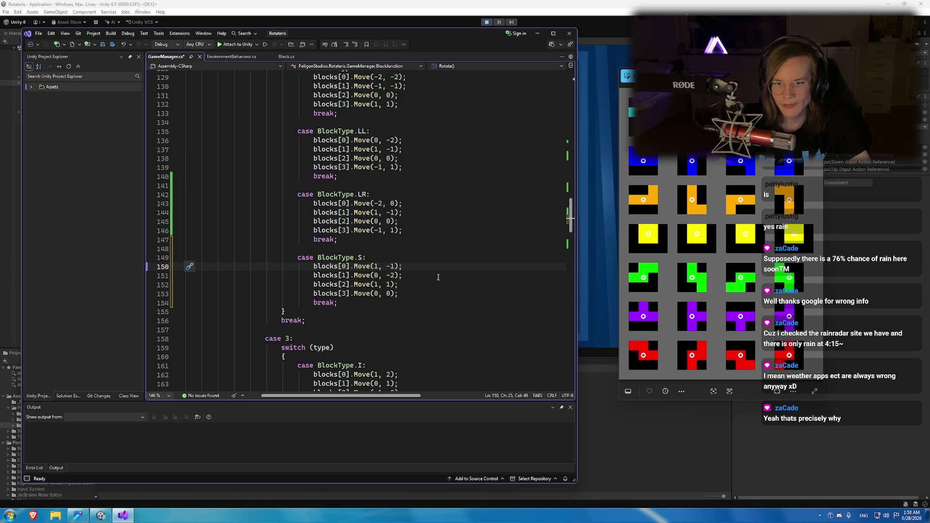
type("-")
key("Down")
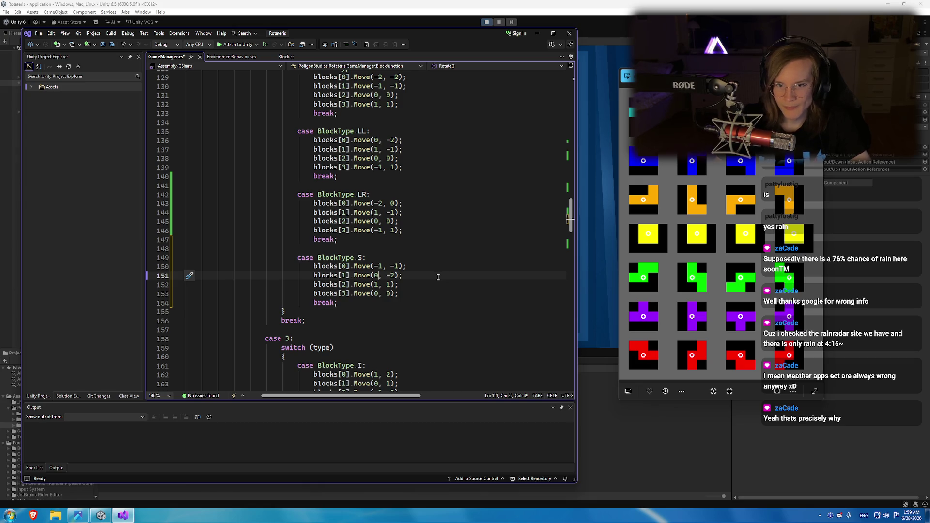
key("BackSpace")
type("-2")
key("Right")
key("Right")
key("Right")
key("Right")
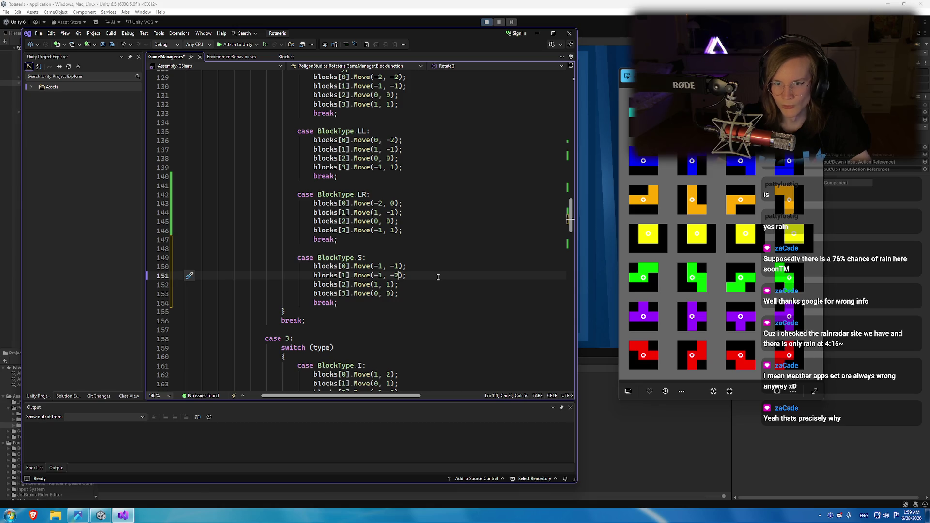
key("Down")
key("Left")
key("Left")
key("Left")
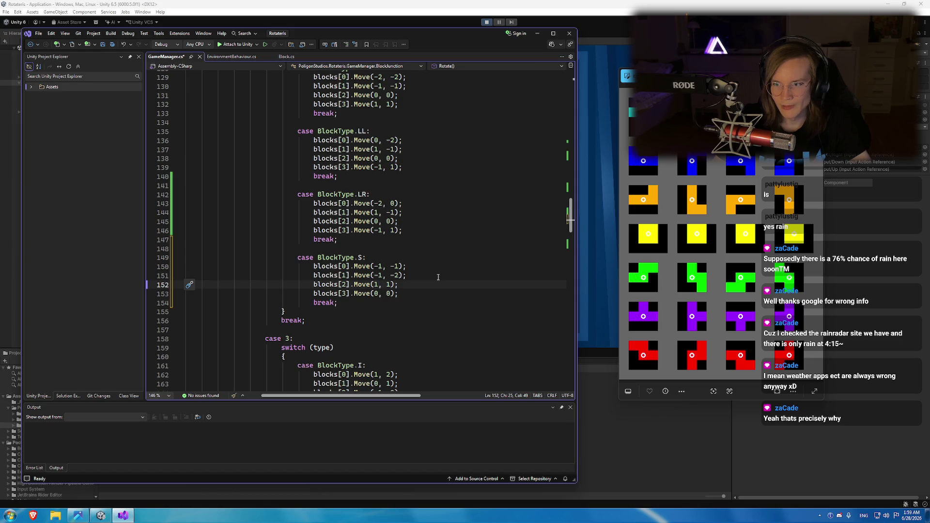
key("BackSpace")
type("-1")
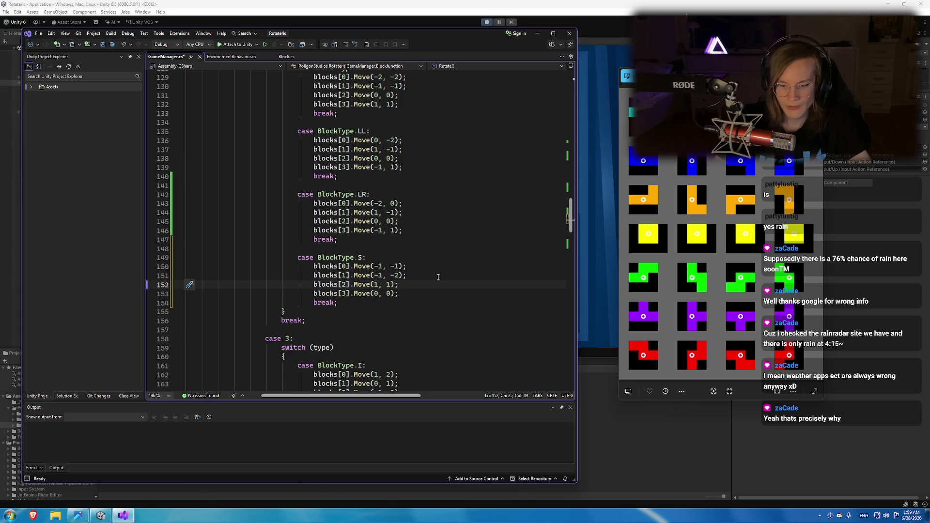
key("Right")
key("ctrl+s")
key("alt+Tab")
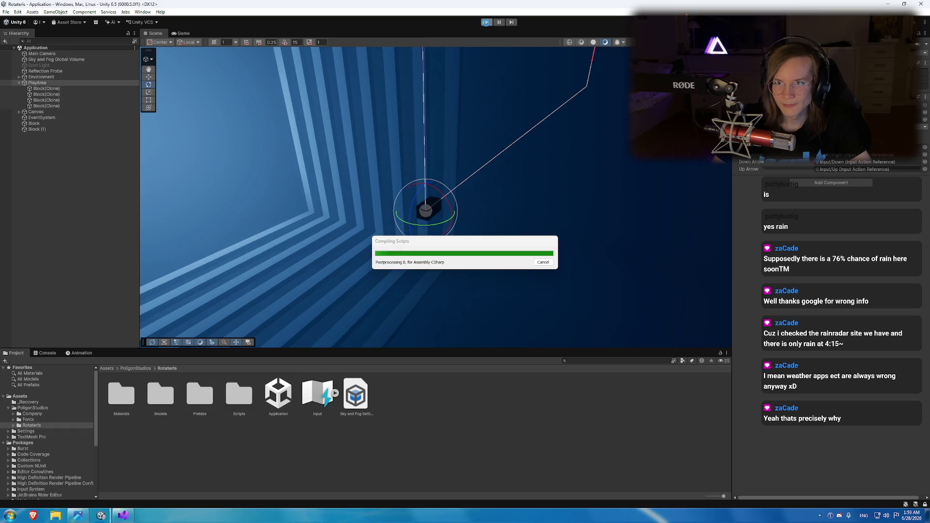
Stop and restart play mode, then compare the scattered S rotation with the sprite sheet.
left_click(486, 23)
left_click(486, 22)
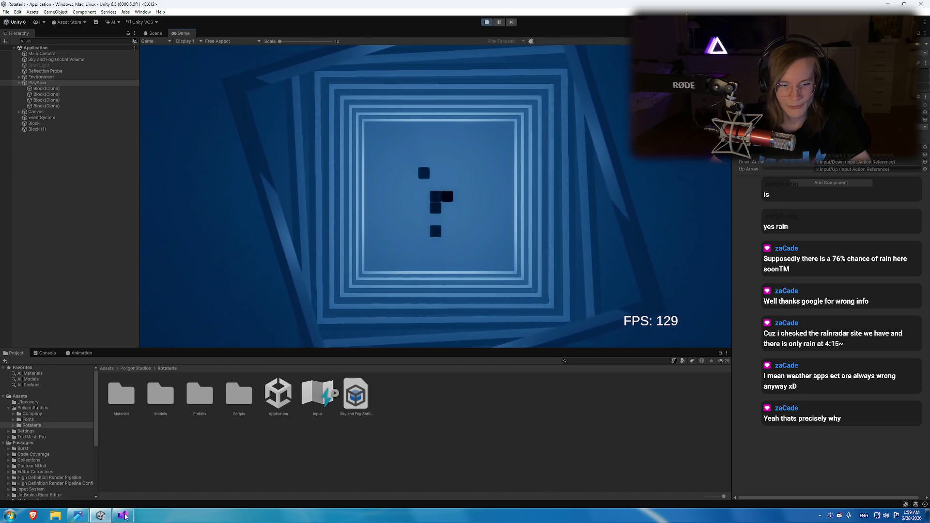
left_click(77, 518)
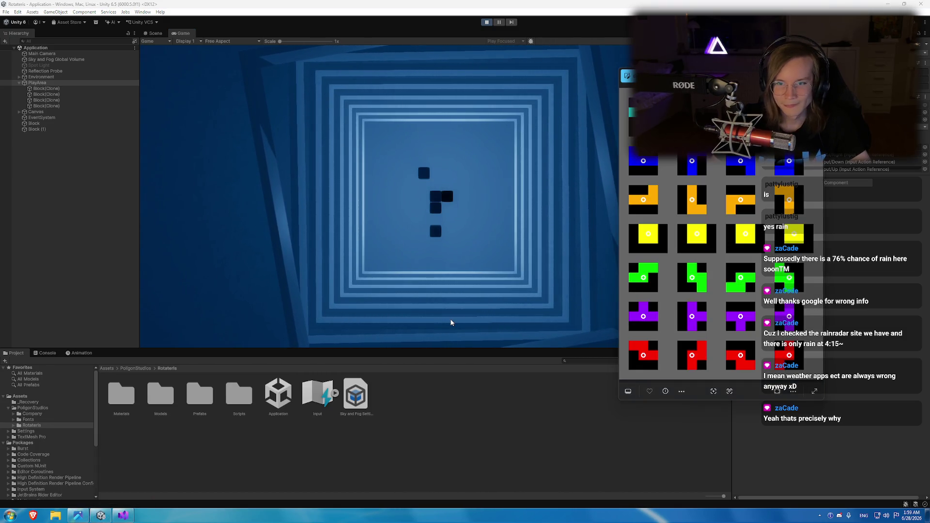
left_click(124, 517)
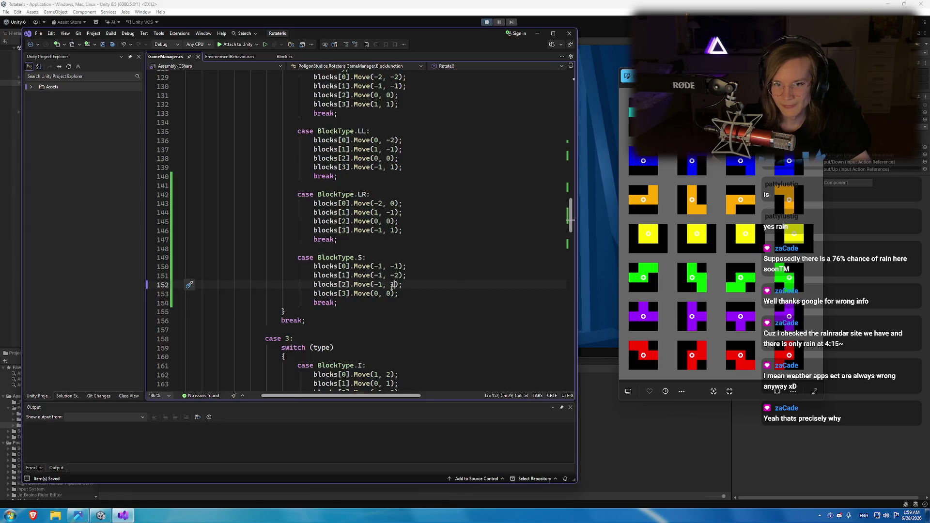
left_click(456, 4)
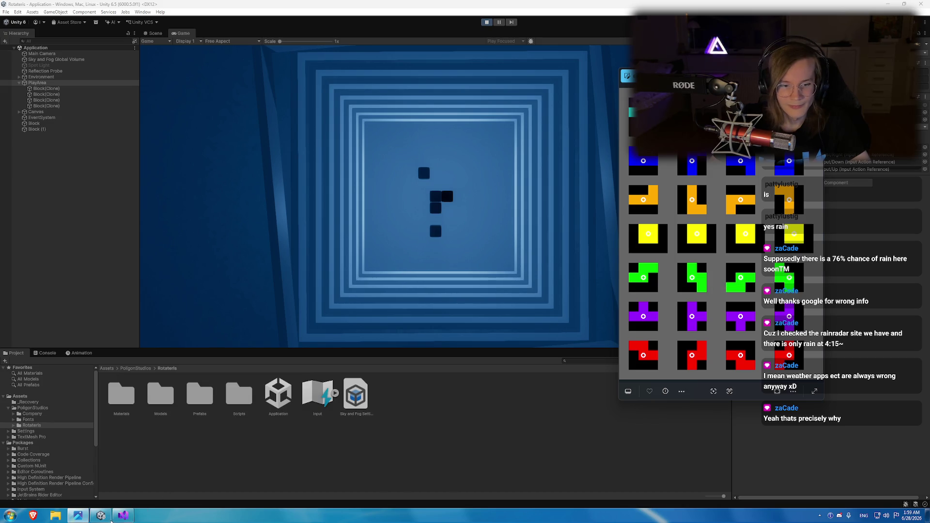
left_click(123, 517)
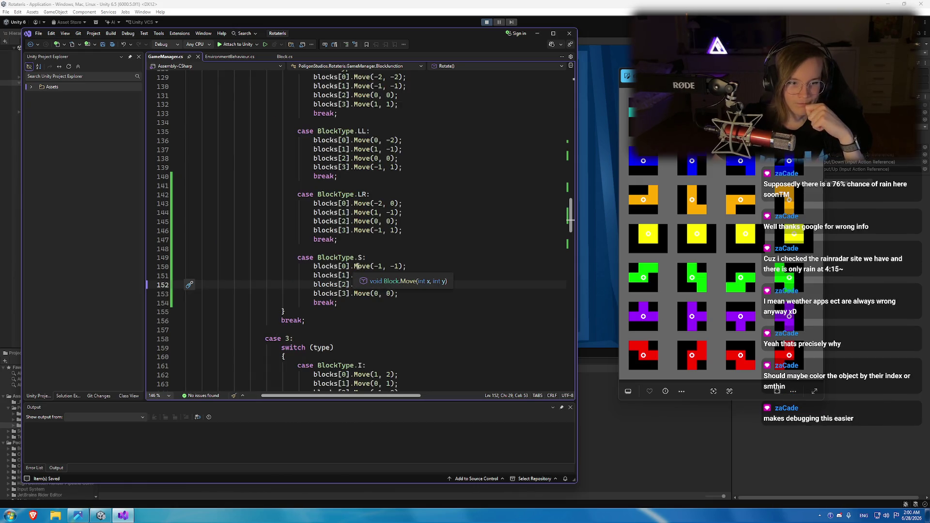
Below SpawnBlock's SetActive line, add a block.GetComponent<MeshRenderer>() call.
scroll(357, 265, "down", 16)
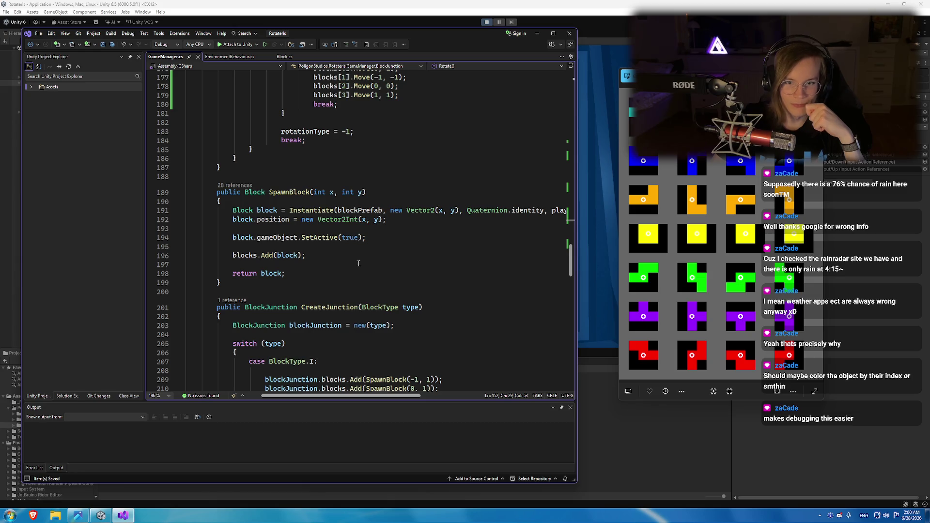
scroll(359, 263, "down", 20)
scroll(386, 273, "down", 1)
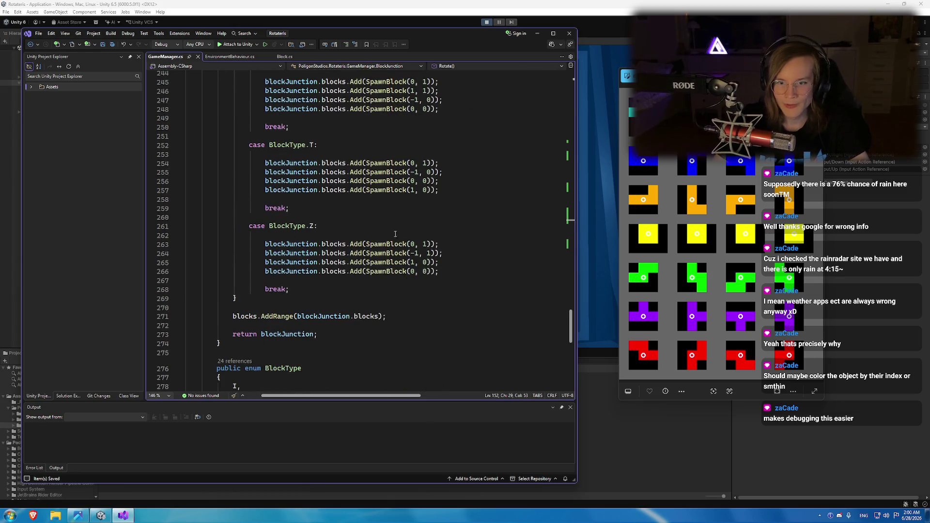
left_click(390, 242, "ctrl")
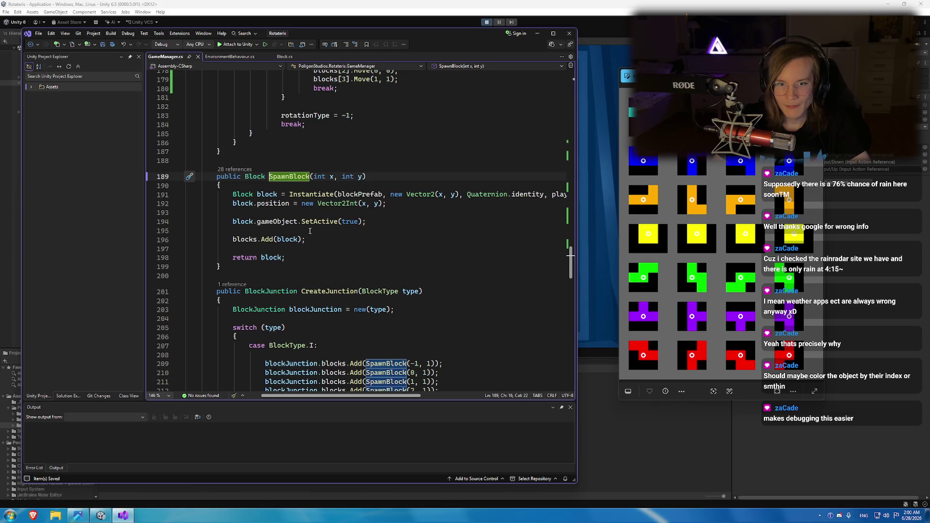
left_click(238, 221)
key("End")
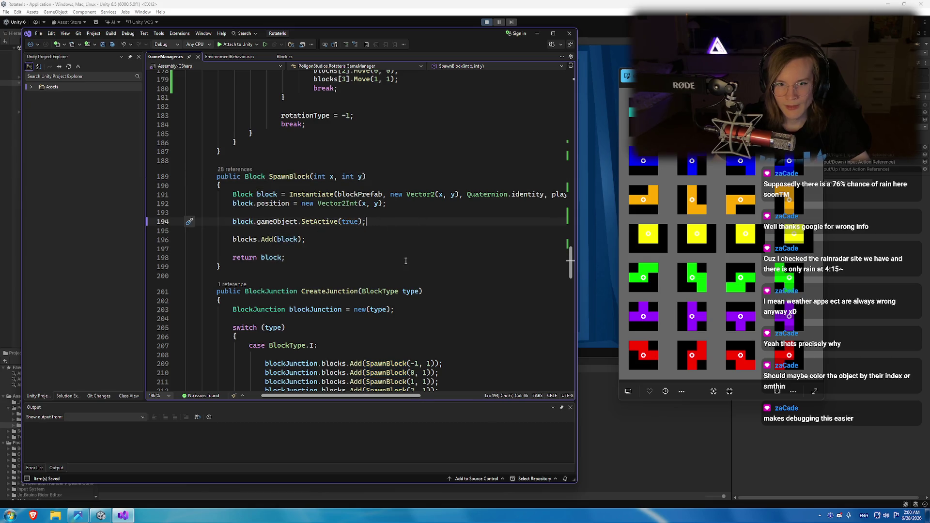
scroll(388, 276, "up", 2)
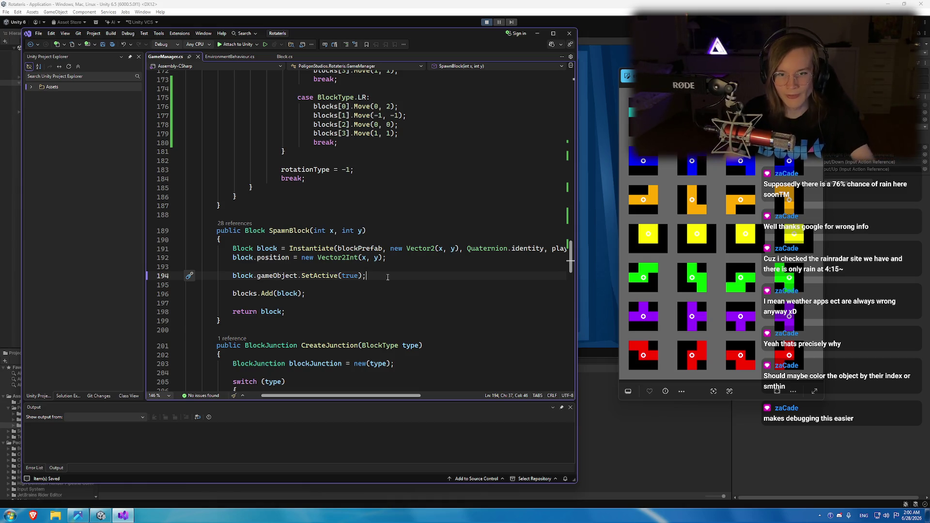
key("Return")
key("Return")
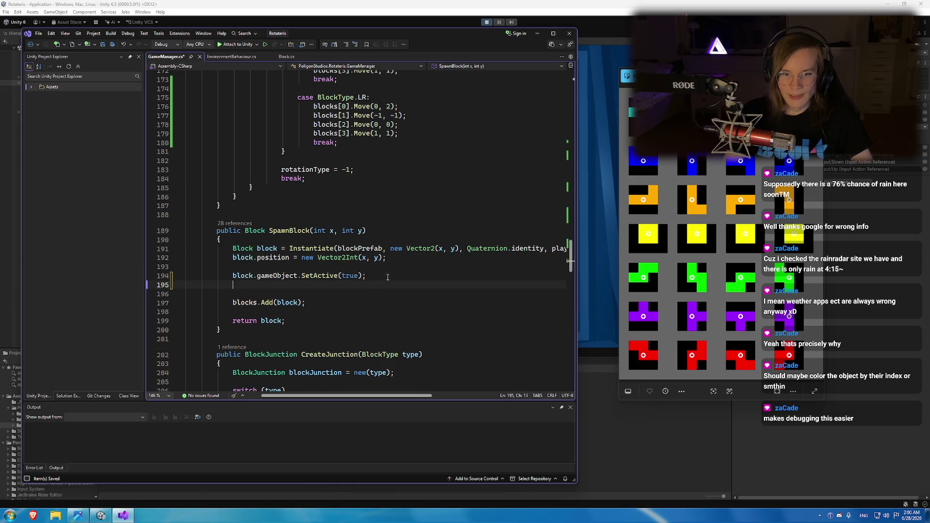
type("block.get")
key("Tab")
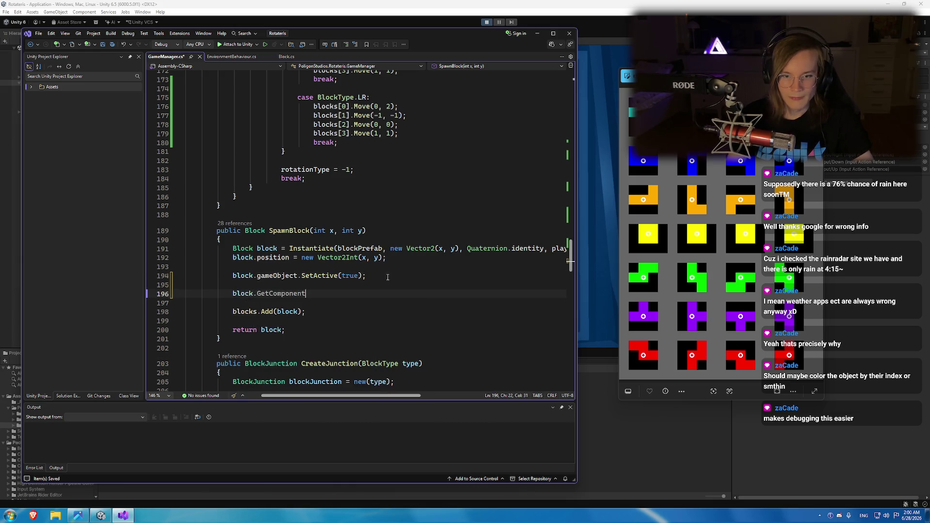
key("alt+Tab")
left_click(44, 94)
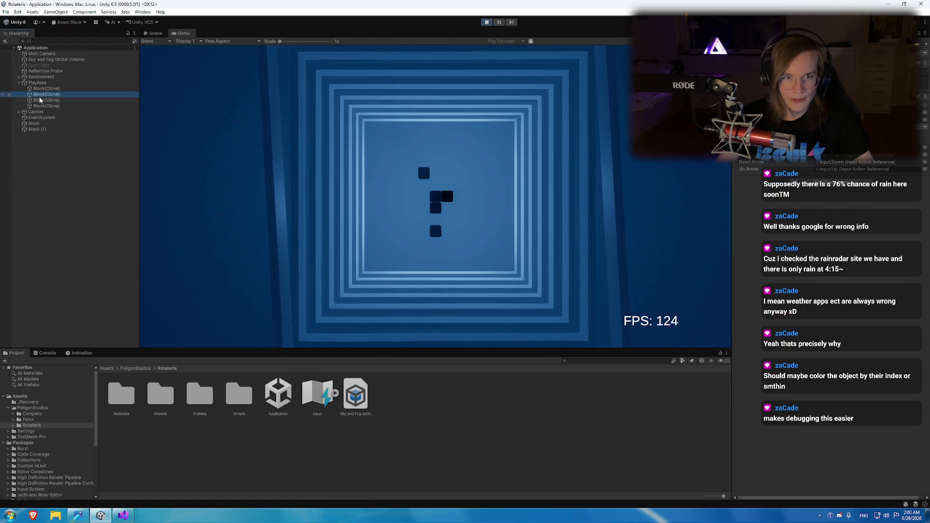
key("alt+Tab")
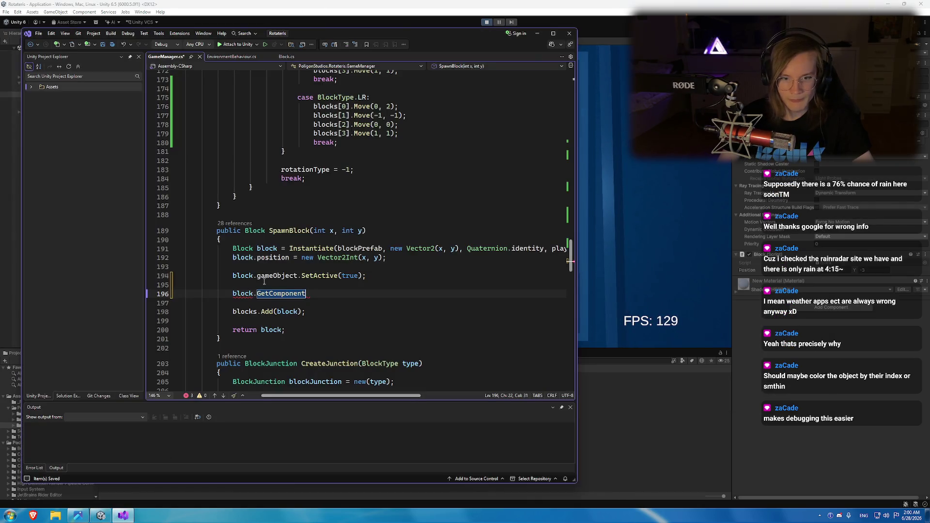
type("<Mesh>")
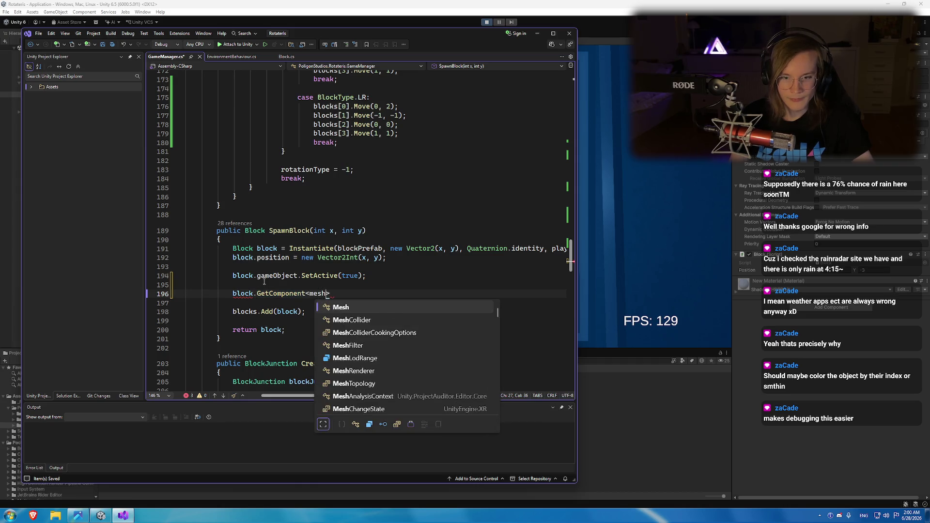
key("Tab")
type(">()")
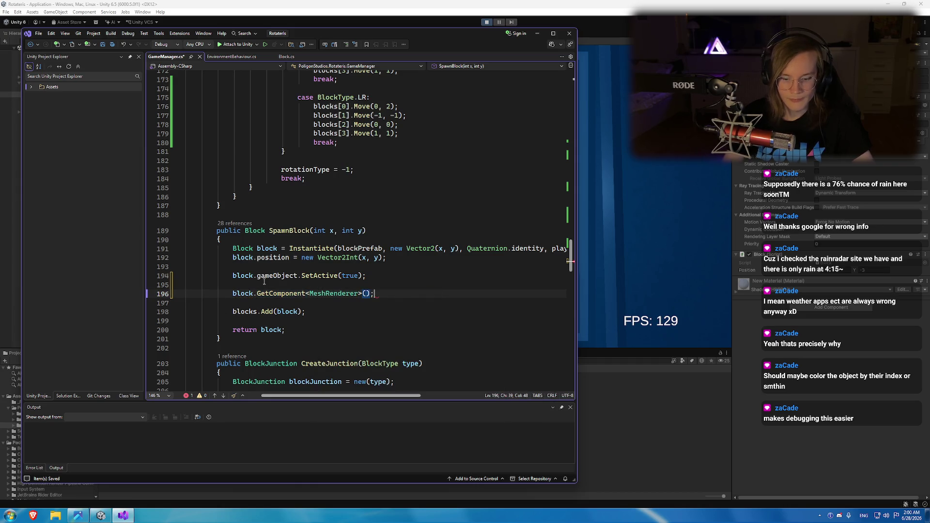
Store that component in a MeshRenderer variable named mesh.
key("Home")
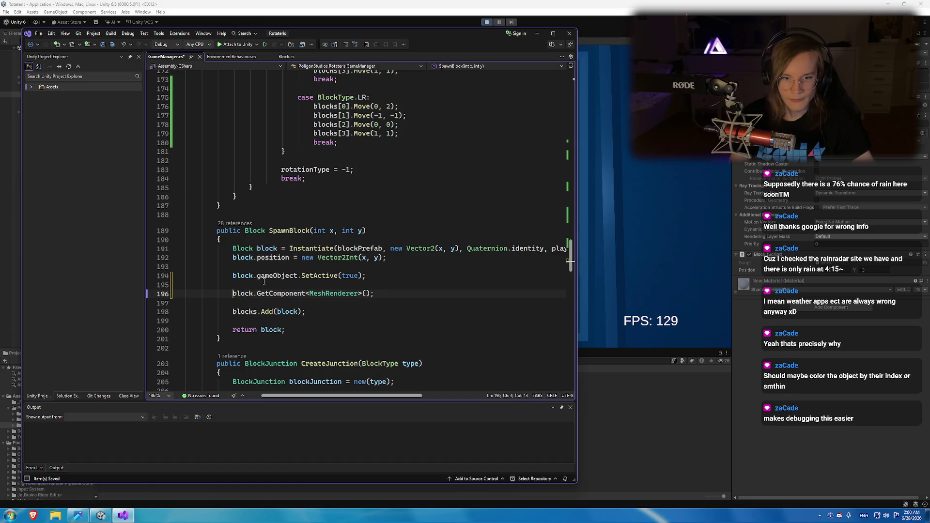
key("Left")
type("MeshRen")
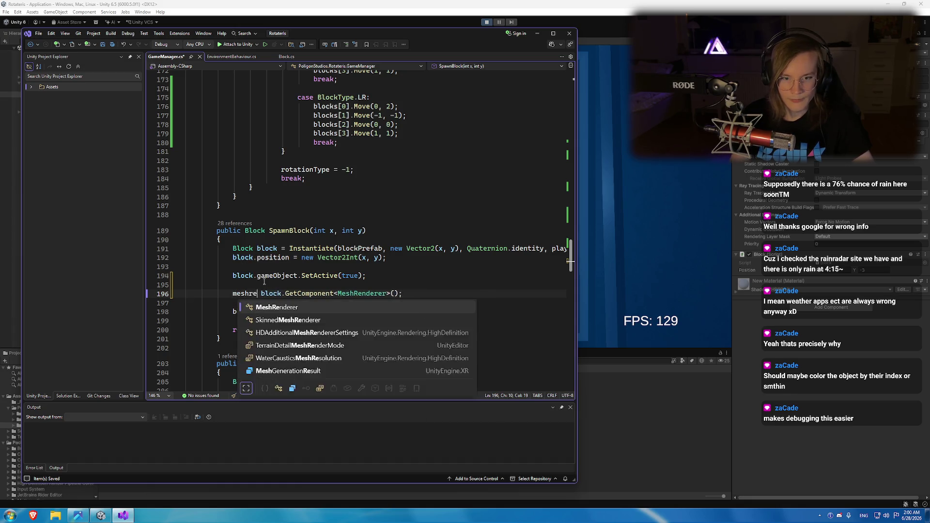
key("Tab")
type("mes")
key("Escape")
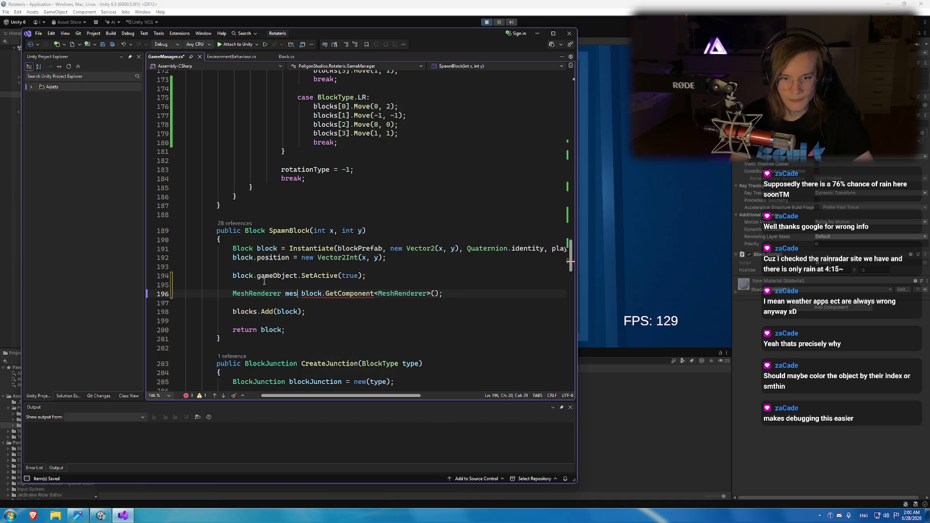
type("h =")
Set mesh.material.color = new Color(x * 100, y * 100, 255) and save the script.
key("End")
key("Return")
key("Return")
key("Up")
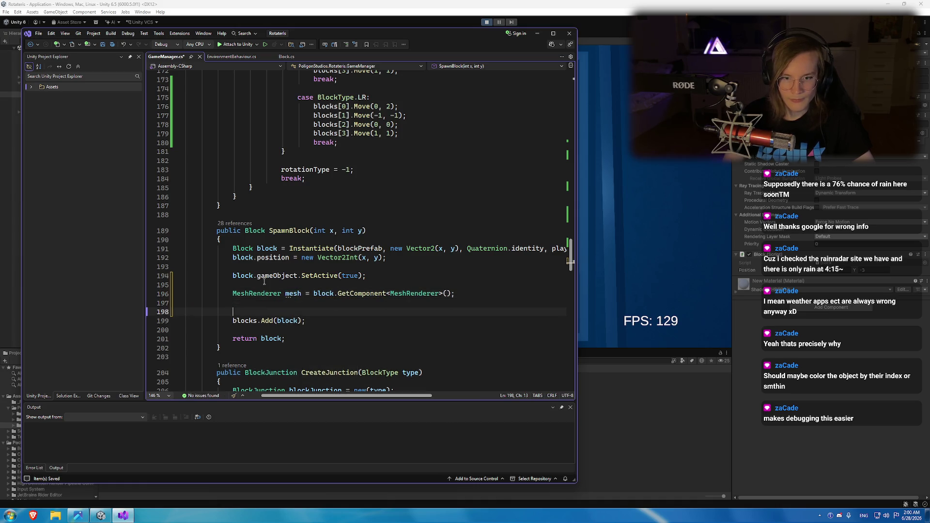
type("mesh.mater")
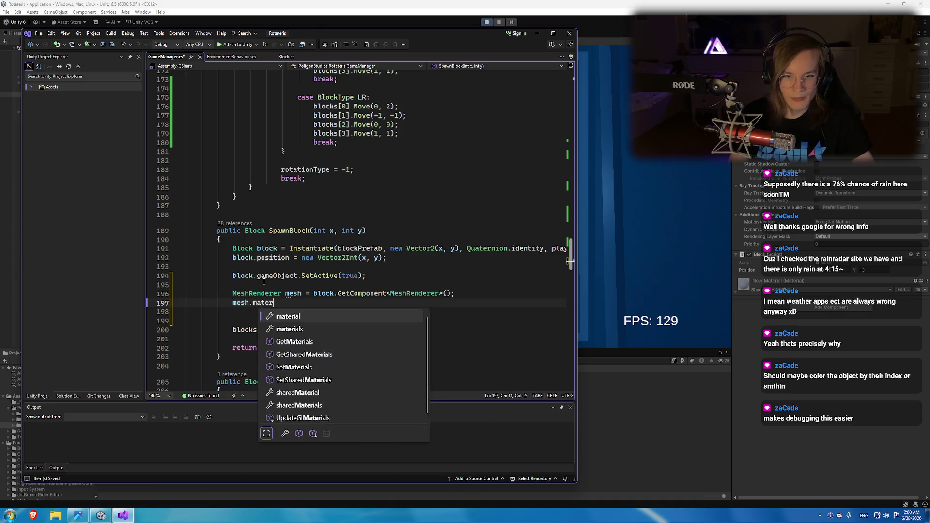
type("ial.SetColor(")
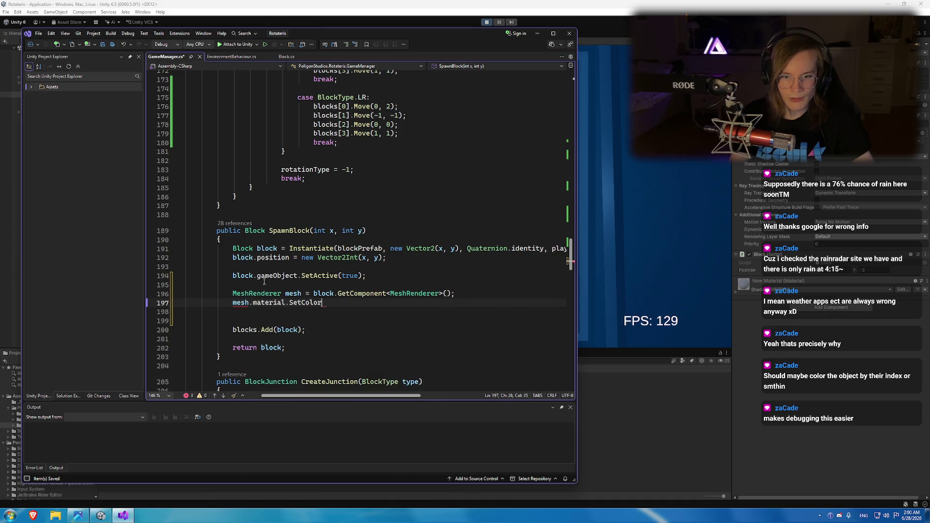
key("BackSpace")
key("BackSpace")
key("BackSpace")
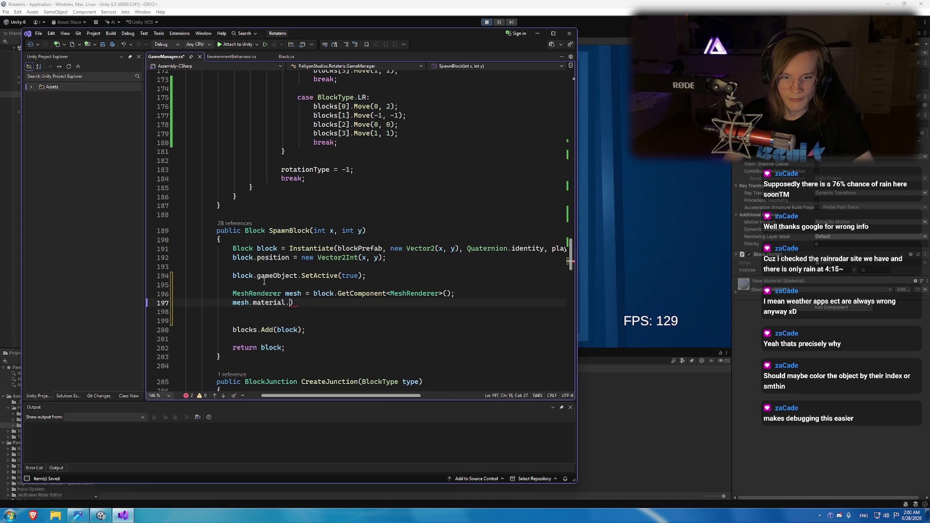
type("color = ")
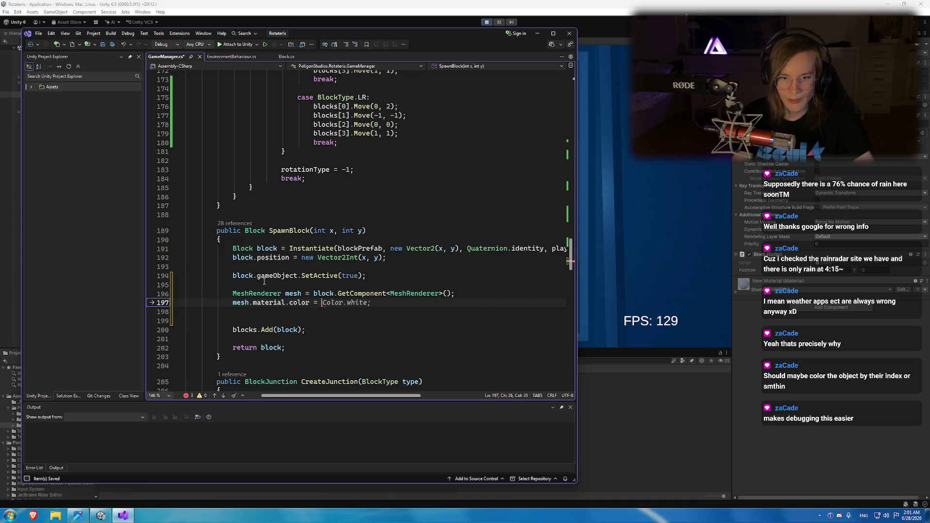
type("new Color")
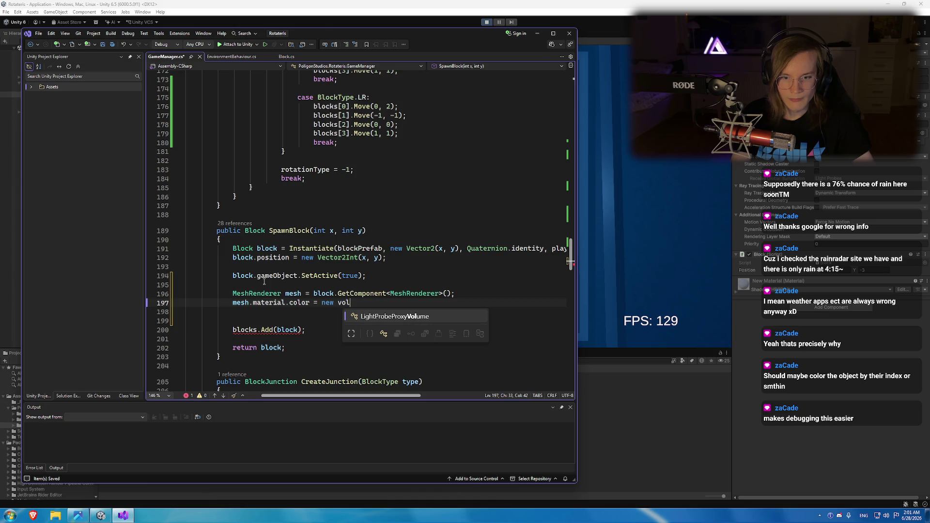
type("(")
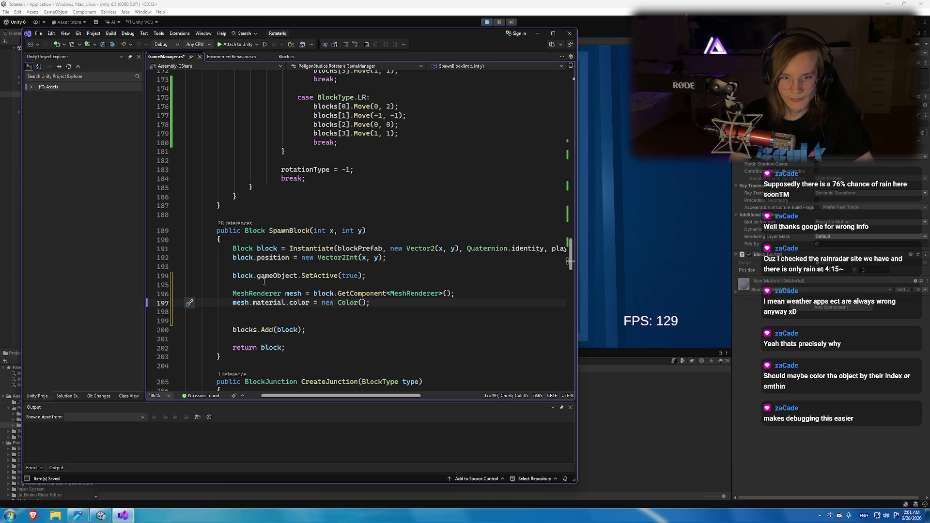
type("x, y, 0")
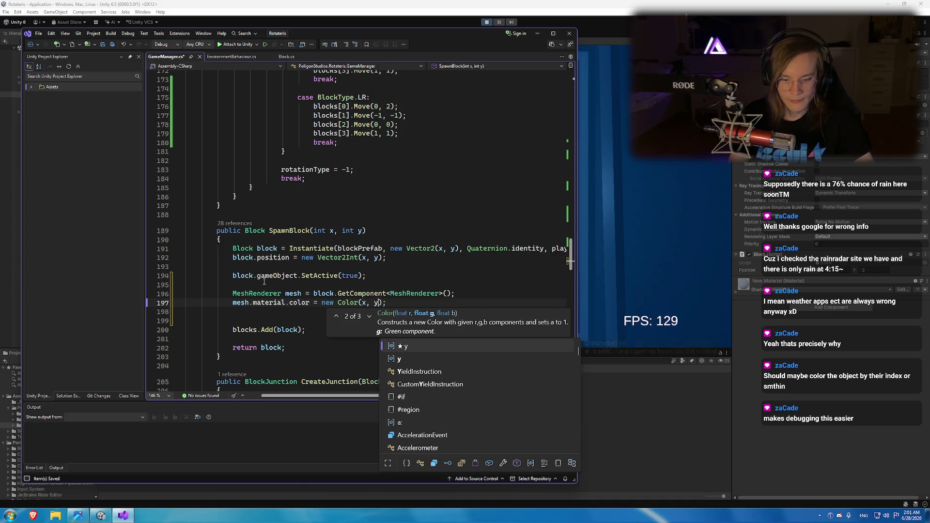
key("Return")
key("ctrl+z")
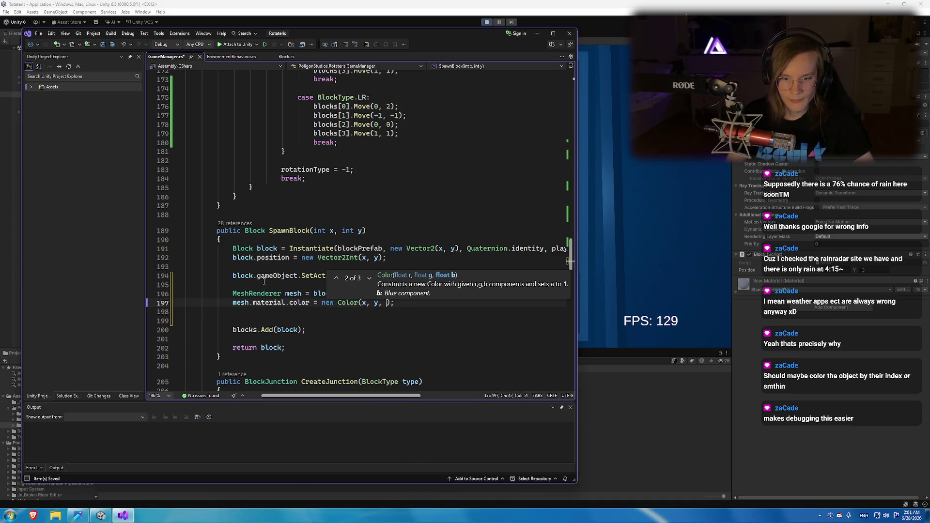
type("255")
key("Left")
key("Left")
key("Left")
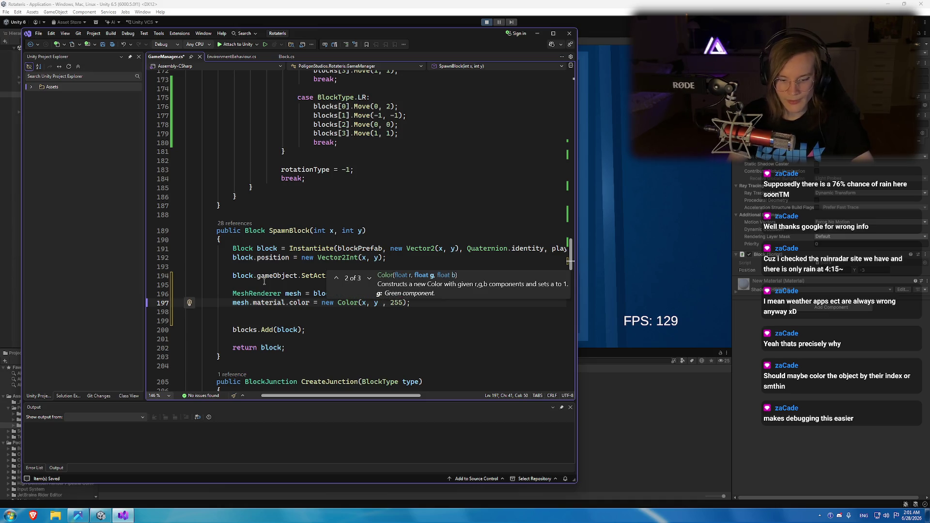
type("* ")
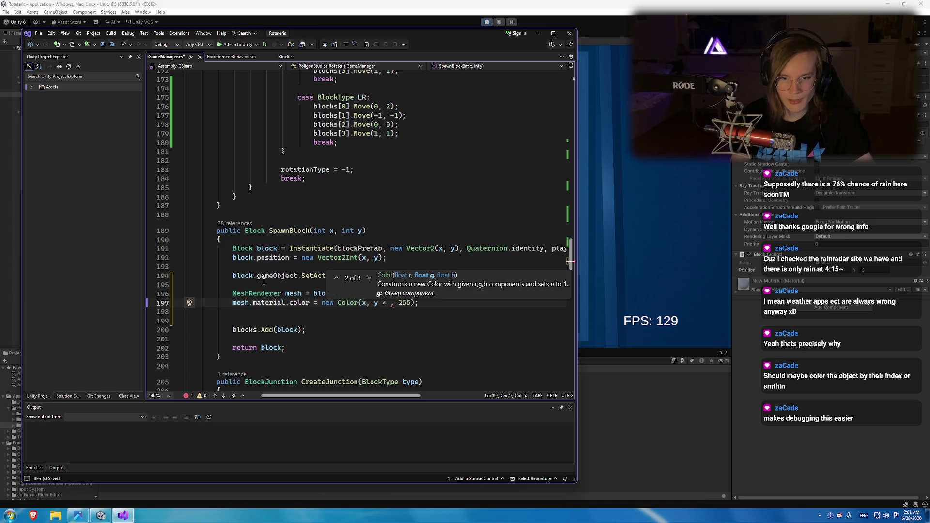
type("100")
key("Left")
key("Left")
key("Left")
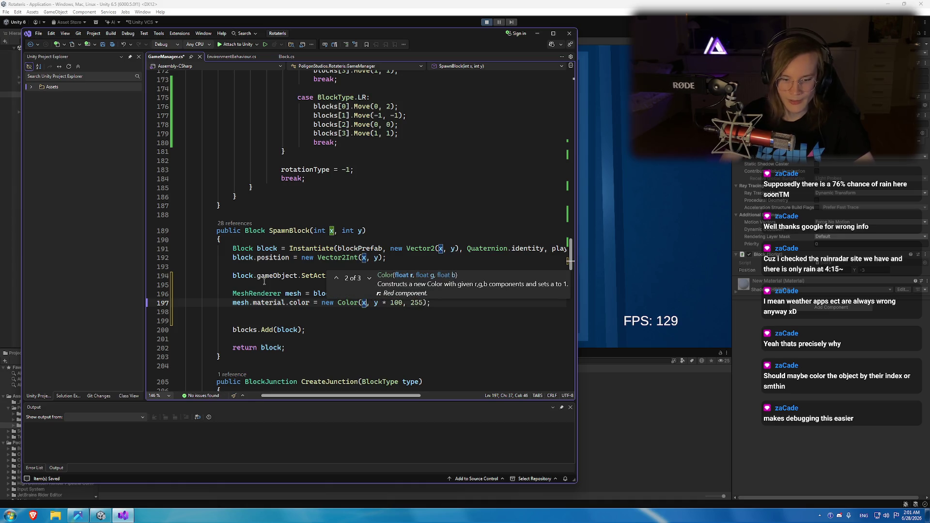
type("* 100")
key("ctrl+s")
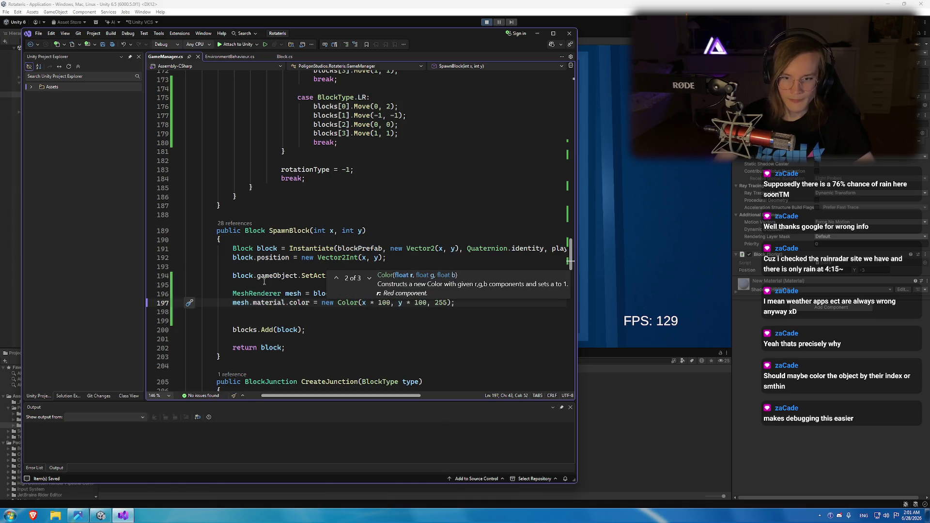
Restart the recompiled game and orbit the Scene view to see the blocks' position-based tints.
left_click(468, 3)
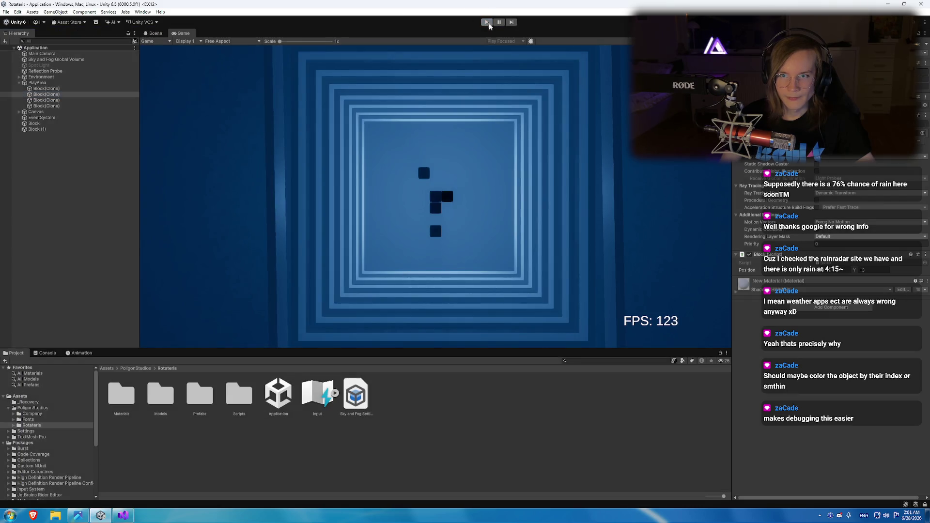
left_click(486, 22)
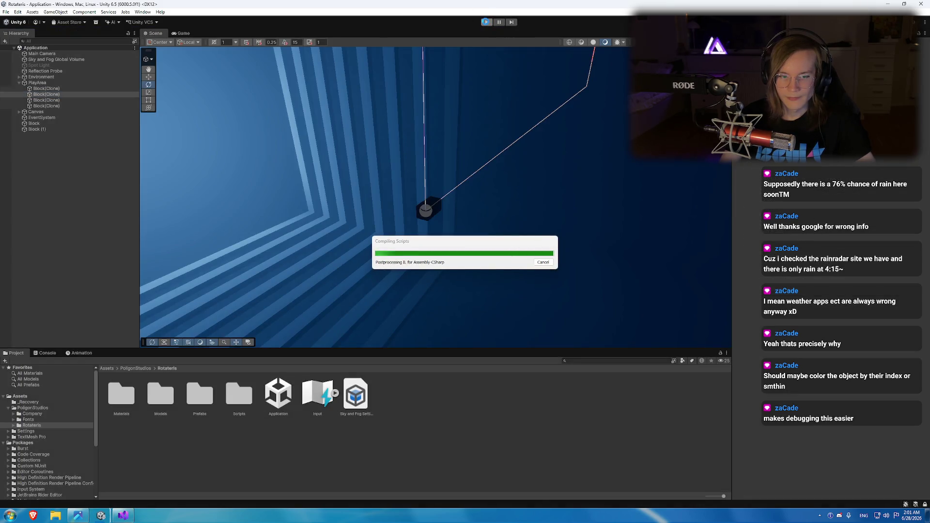
left_click(486, 23)
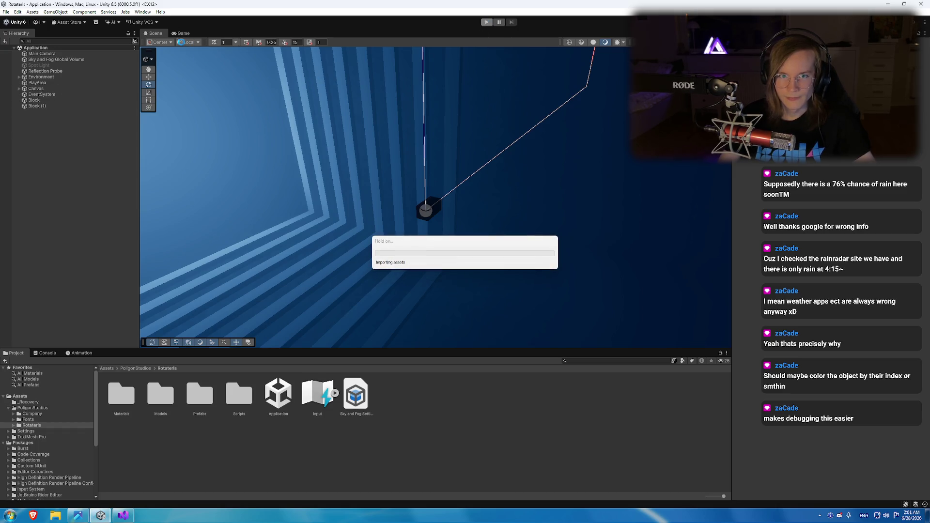
key("ctrl+p")
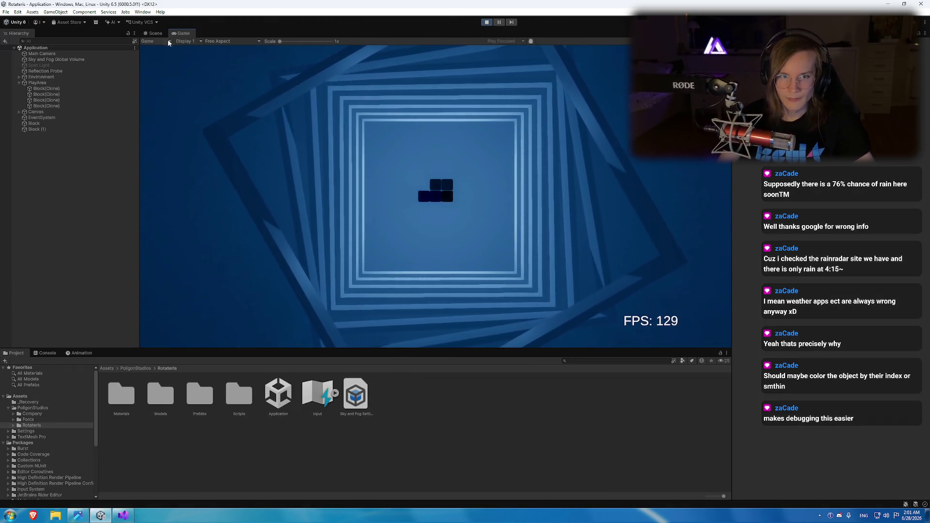
key("ctrl+1")
mouse_move(267, 146)
left_mouse_down()
mouse_move(333, 151)
mouse_move(216, 151)
mouse_move(496, 162)
mouse_move(220, 147)
mouse_move(357, 166)
mouse_move(546, 234)
mouse_move(338, 125)
mouse_move(194, 116)
left_mouse_up()
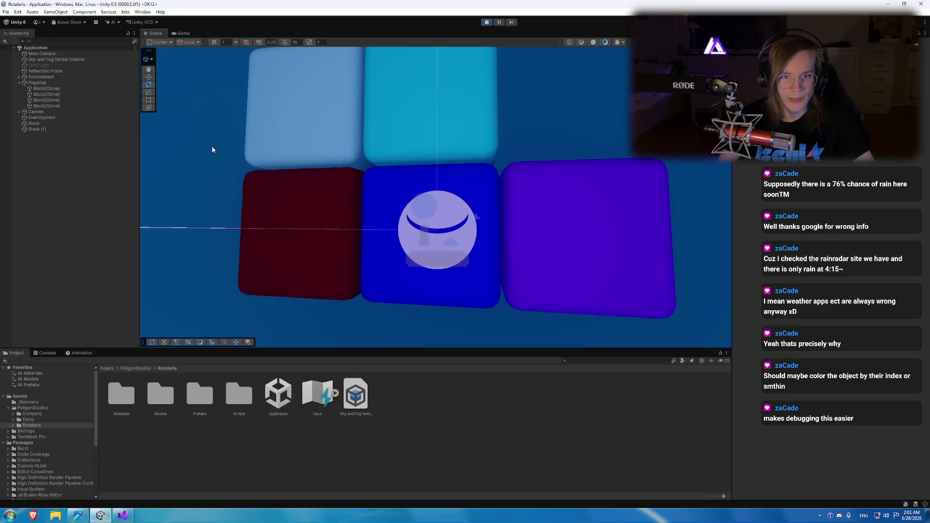
mouse_move(432, 145)
left_mouse_down()
mouse_move(62, 166)
mouse_move(484, 178)
left_mouse_up()
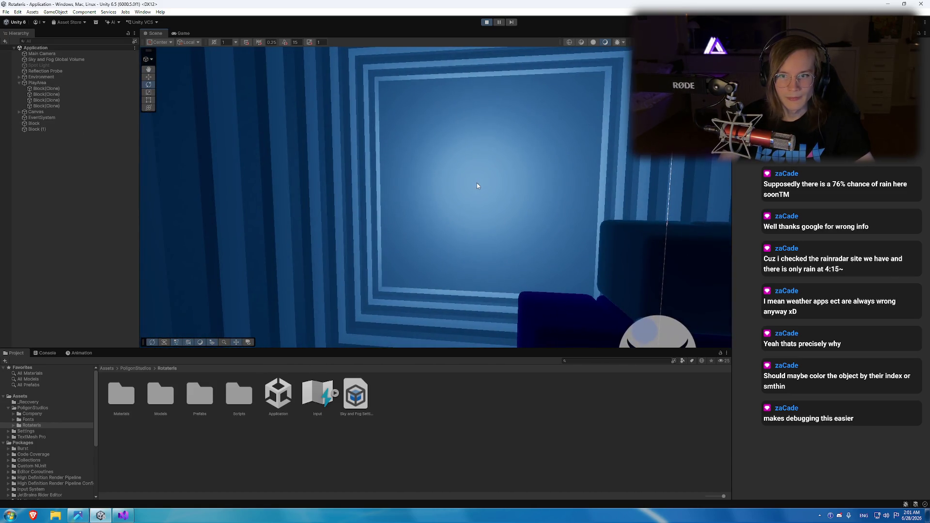
Frame the Spot Light and set its colour to white in the Inspector.
left_click(477, 186)
key("f")
left_click(872, 153)
left_click(865, 193)
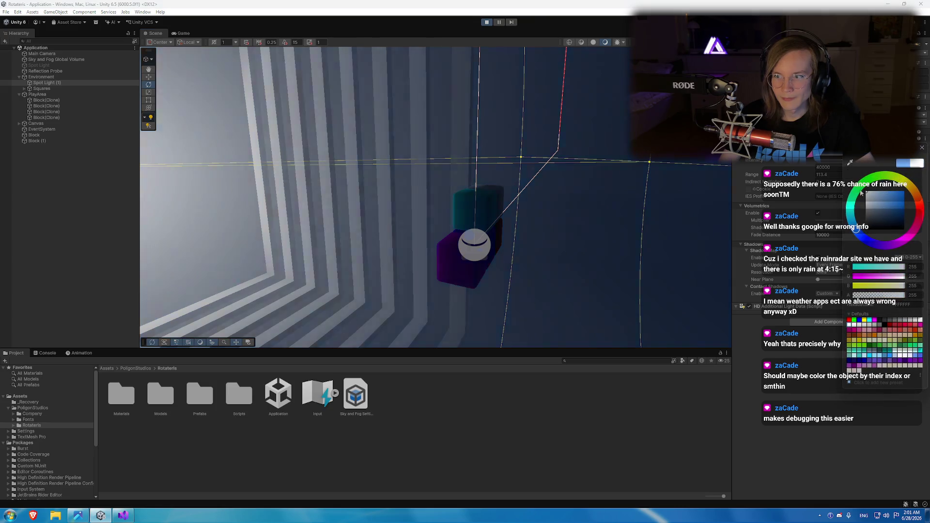
left_click(920, 151)
Check the white-lit blocks in the Game view, then stop and restart play mode.
mouse_move(533, 160)
left_mouse_down()
mouse_move(434, 174)
mouse_move(315, 102)
mouse_move(263, 88)
mouse_move(467, 175)
left_mouse_up()
mouse_move(209, 56)
left_mouse_down()
mouse_move(373, 141)
mouse_move(280, 112)
mouse_move(203, 34)
left_mouse_up()
left_click(184, 33)
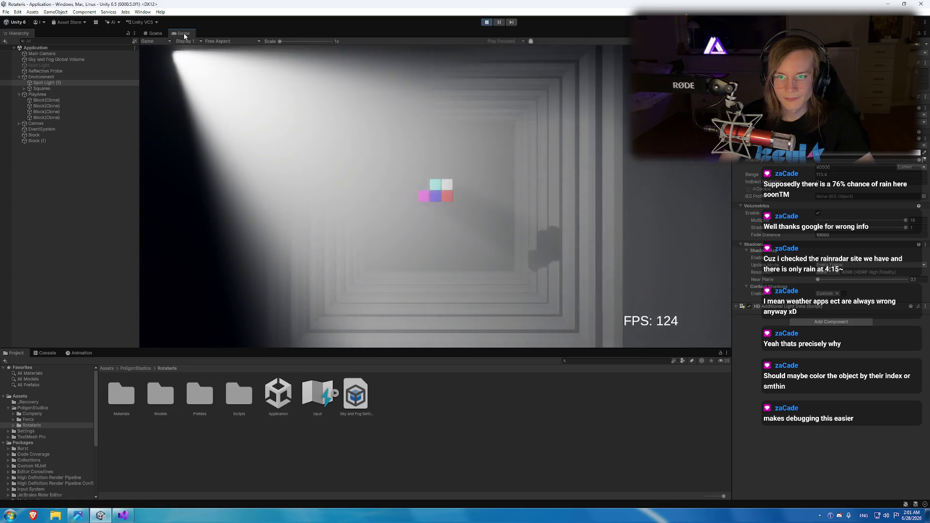
left_click(154, 33)
left_click(486, 22)
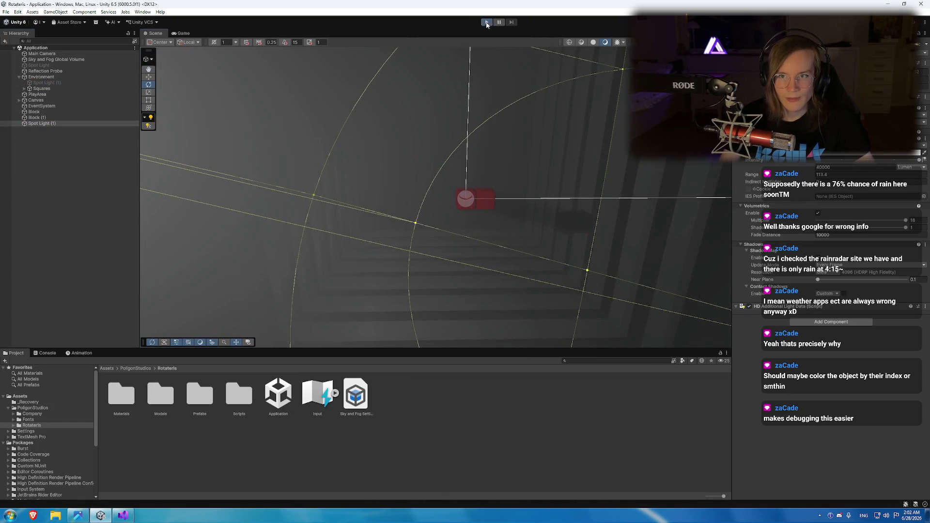
left_click(486, 22)
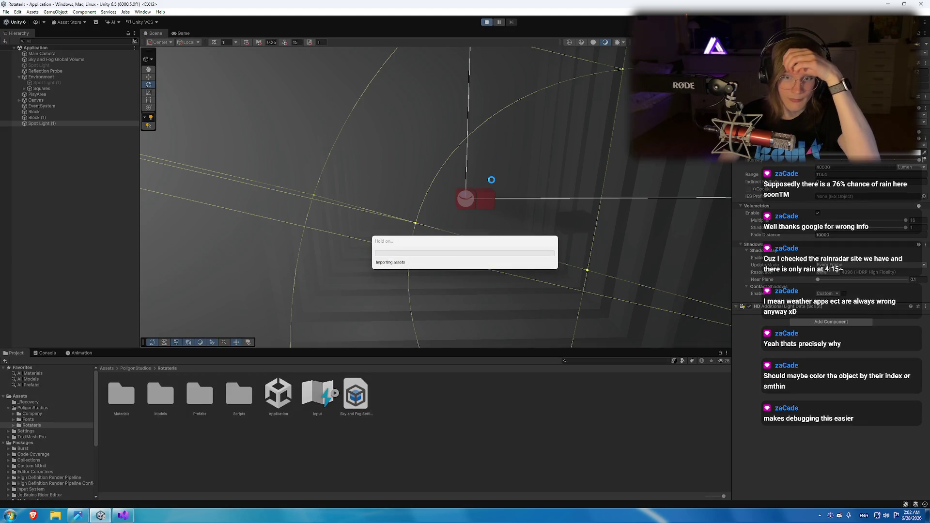
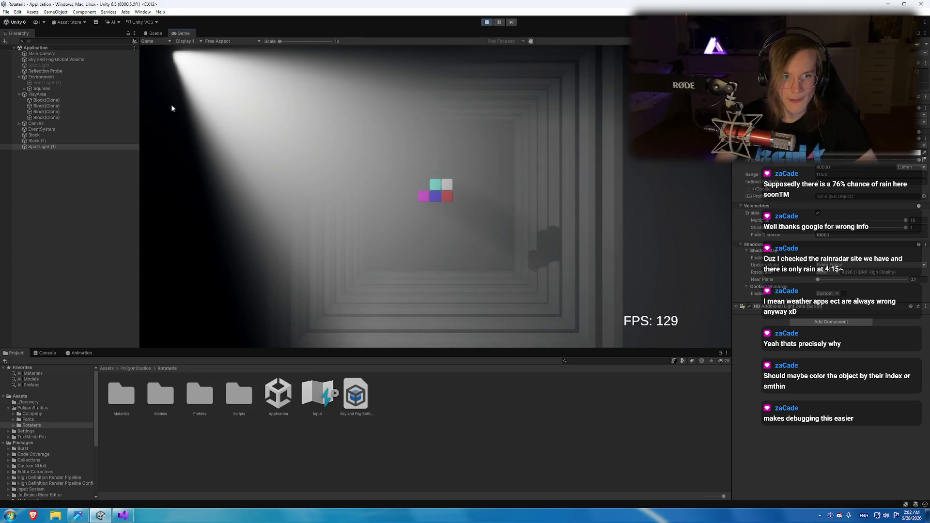
Stop the game and deactivate the loose Block and Block (1) objects.
left_click(491, 22)
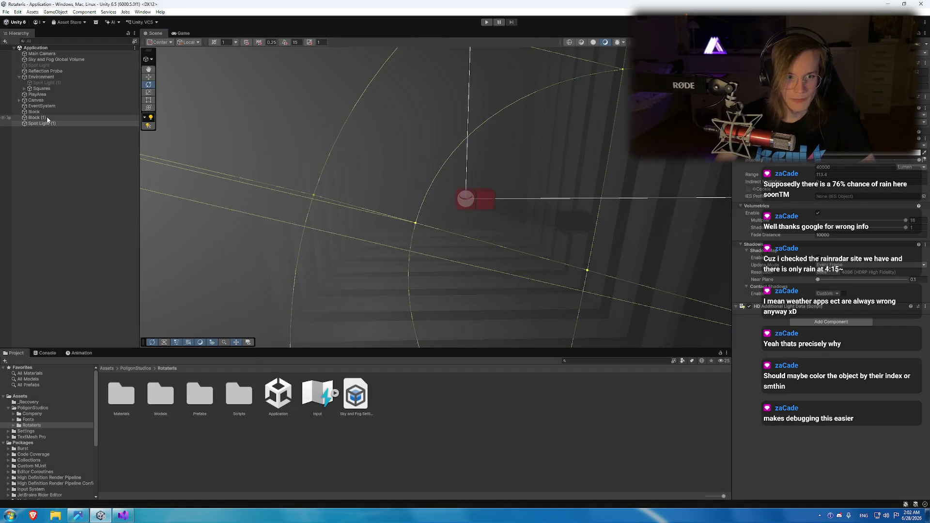
left_click(46, 112)
left_click(38, 117)
left_click(43, 113, "shift")
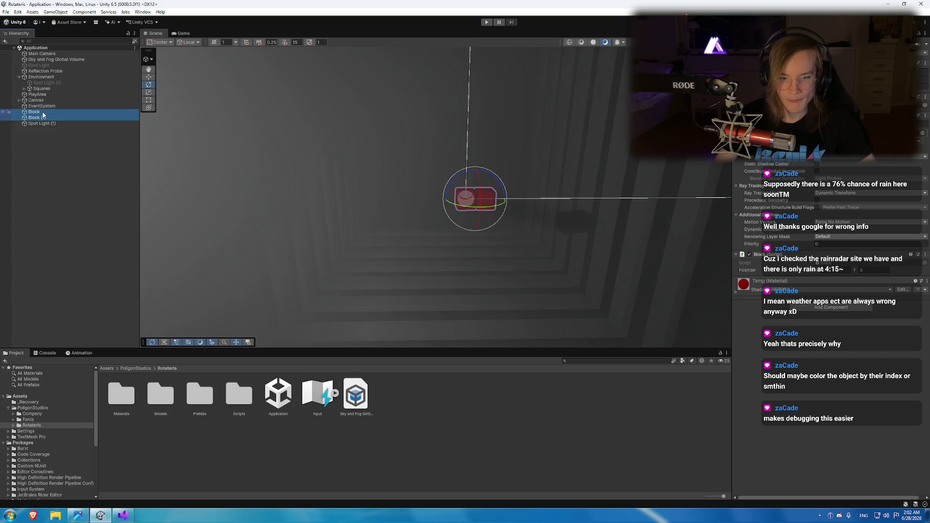
key("alt+shift+a")
Restart Play mode and view the newly spawned four-block piece in the Scene view.
left_click(204, 114)
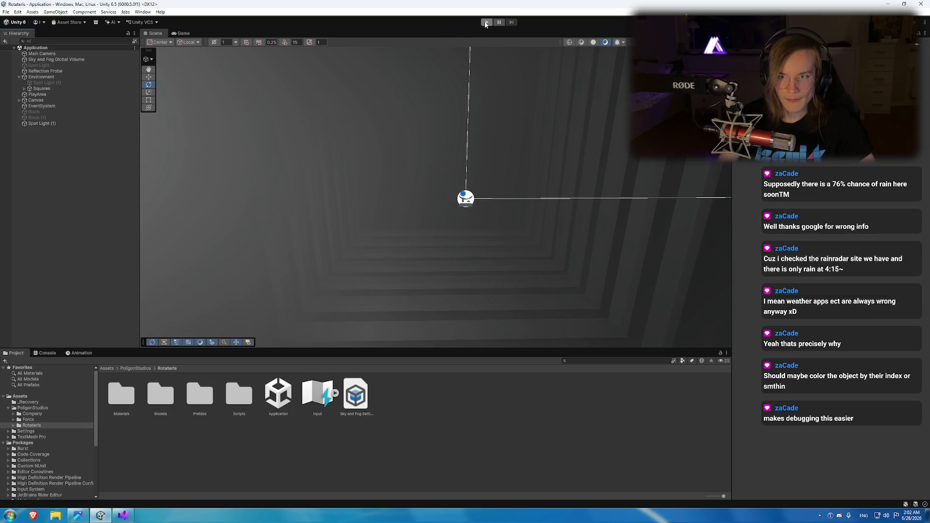
left_click(485, 22)
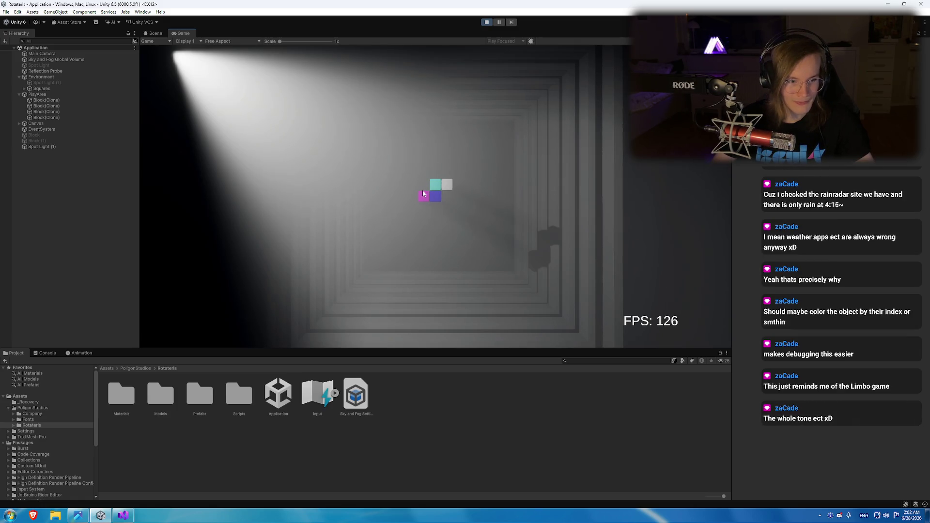
left_click(148, 34)
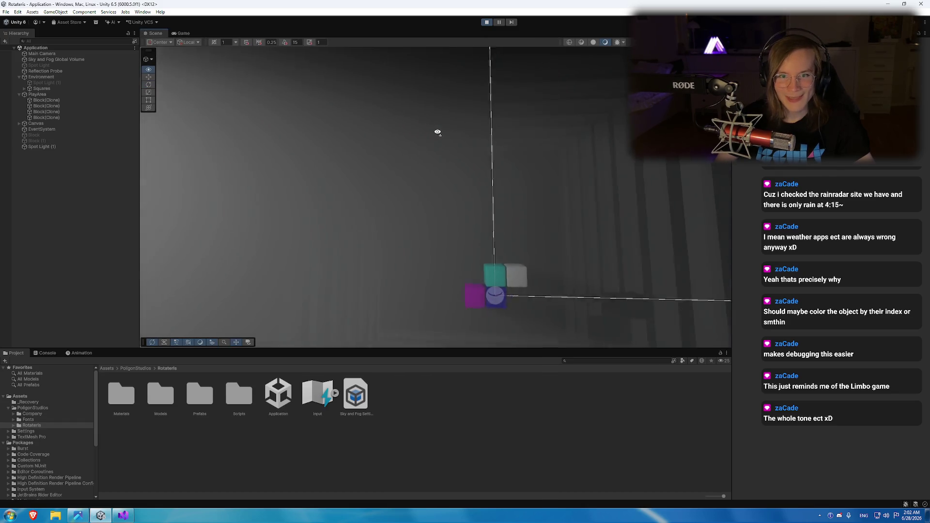
Orbit around the spawned S-piece, rotate it five times in the Game view, and open the rotation reference image.
mouse_move(436, 132)
left_mouse_down()
mouse_move(409, 161)
mouse_move(320, 151)
mouse_move(460, 185)
mouse_move(430, 156)
mouse_move(423, 163)
left_mouse_up()
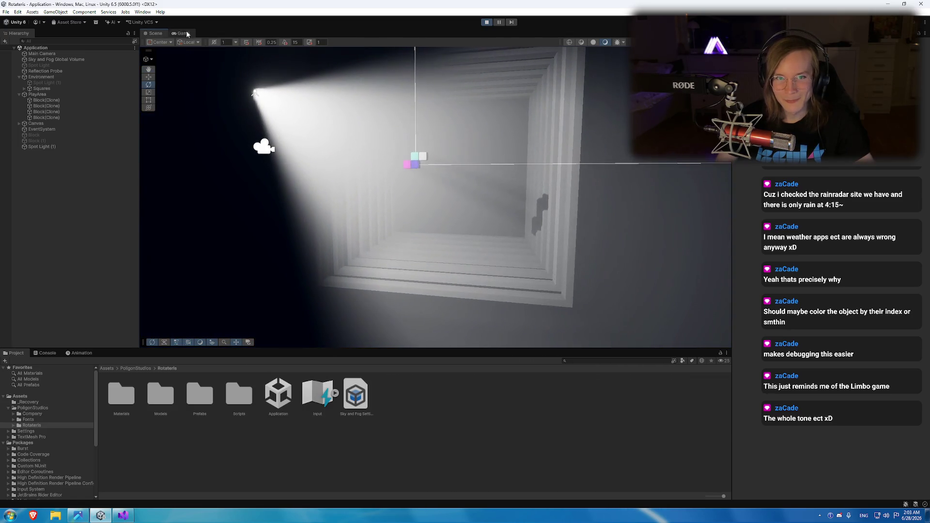
key("ctrl+2")
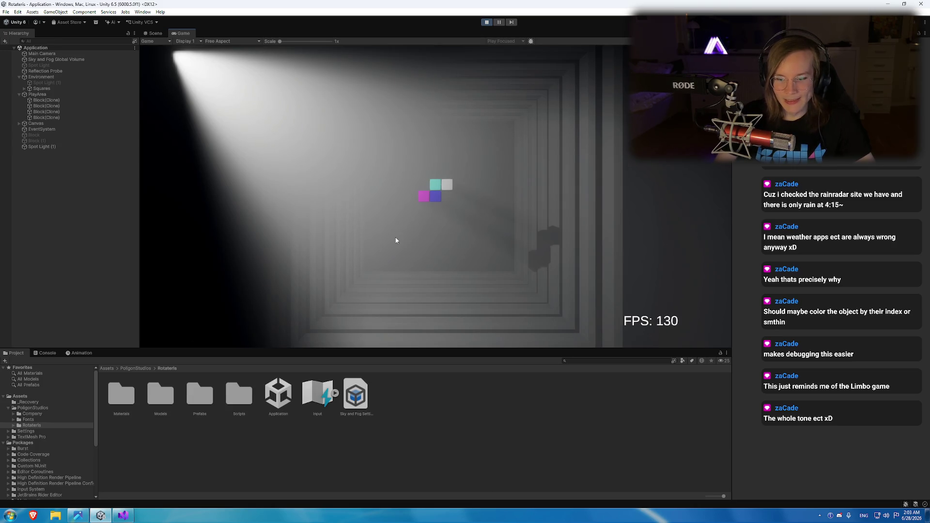
key("Up")
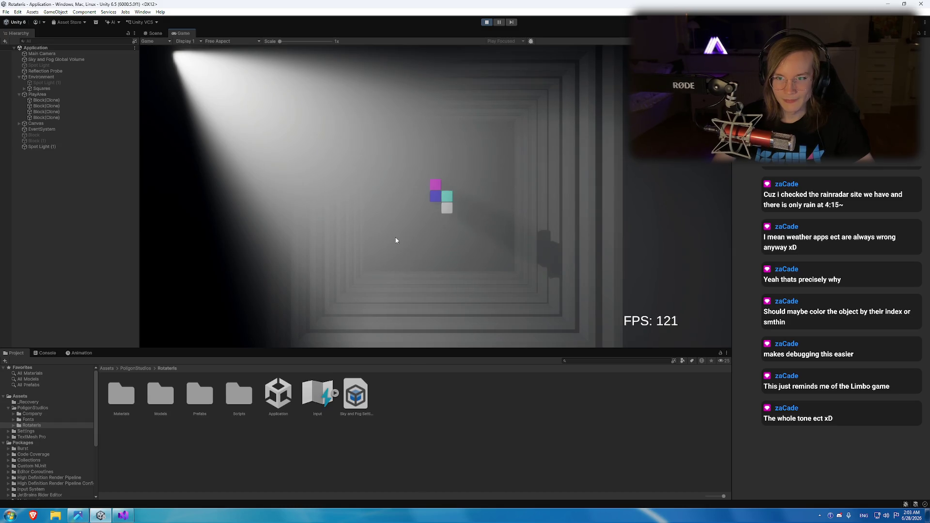
key("Up")
key("Up")
key("Up")
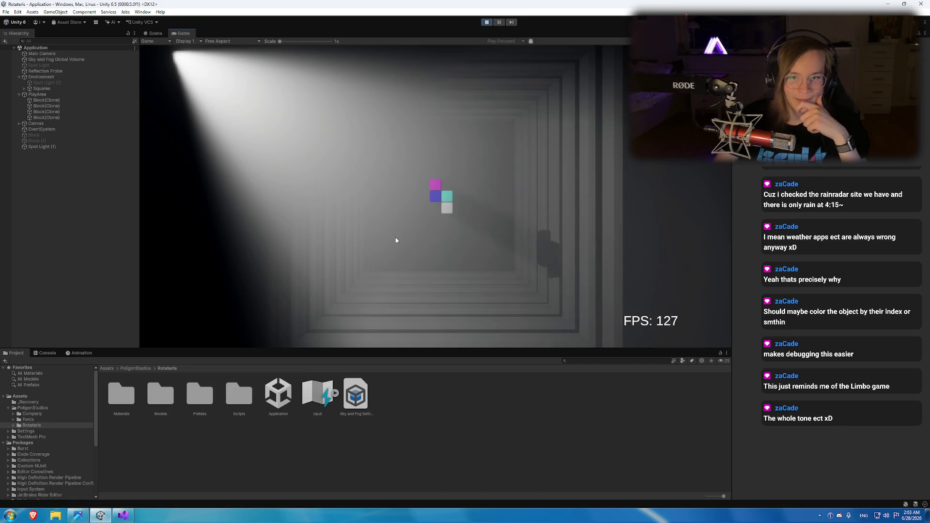
key("Up")
key("Up")
key("Up")
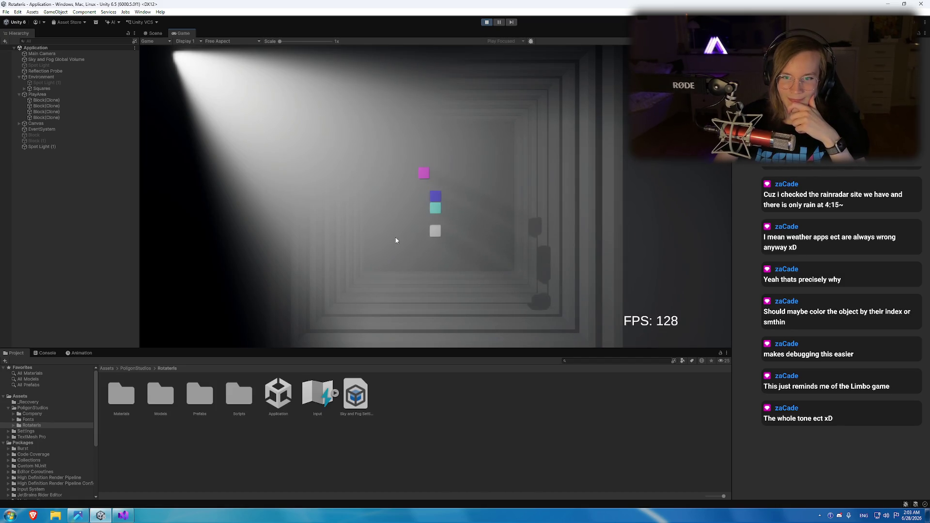
key("Up")
key("Up")
key("Up")
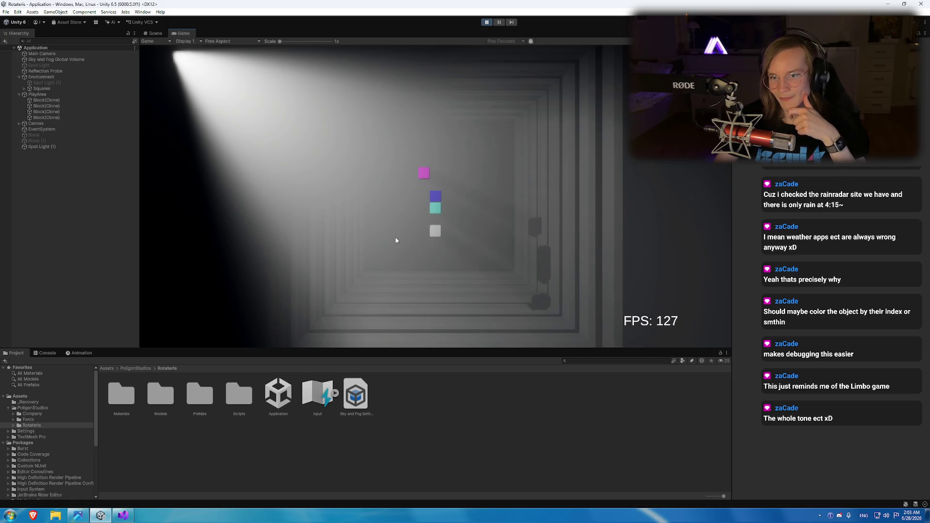
key("Up")
key("Up")
key("Up")
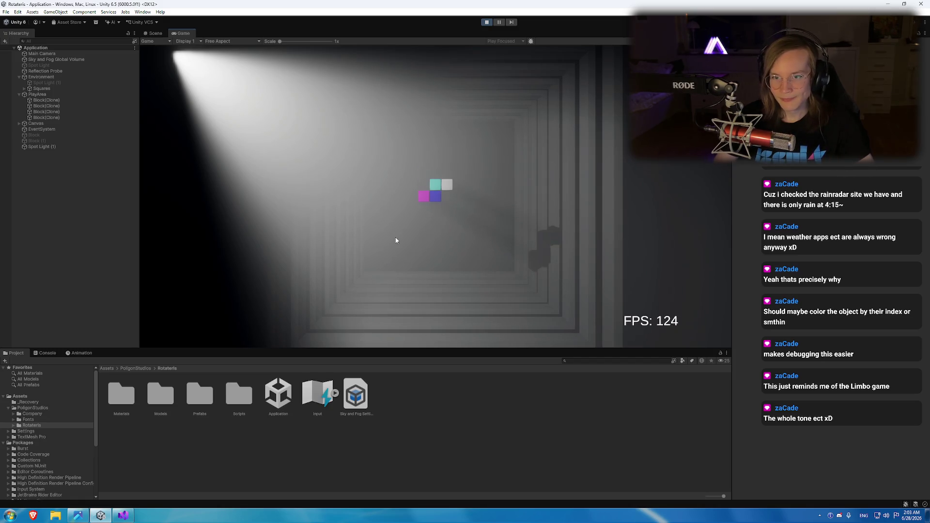
left_click(76, 518)
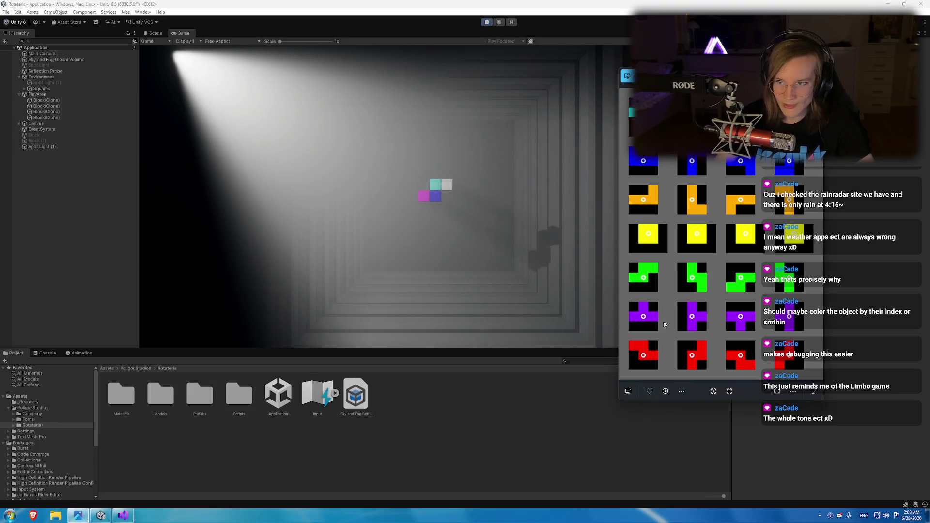
Compare the rotation reference image with the game, rotating the falling piece twice.
scroll(651, 268, "up", 5)
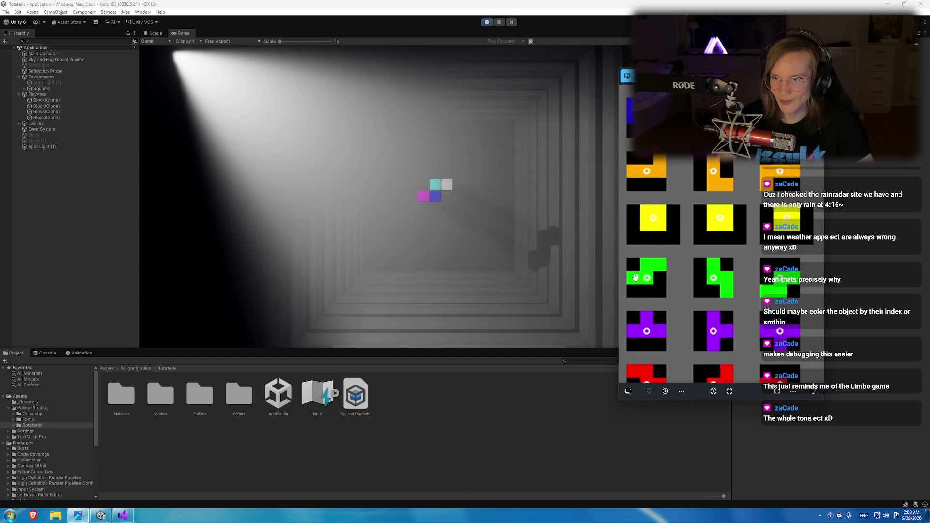
scroll(652, 268, "down", 3)
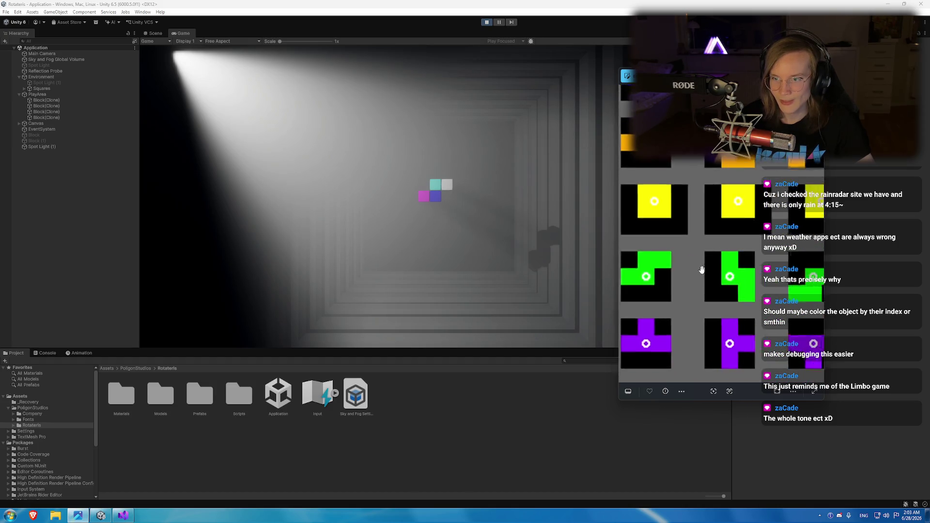
left_click(419, 217)
key("Up")
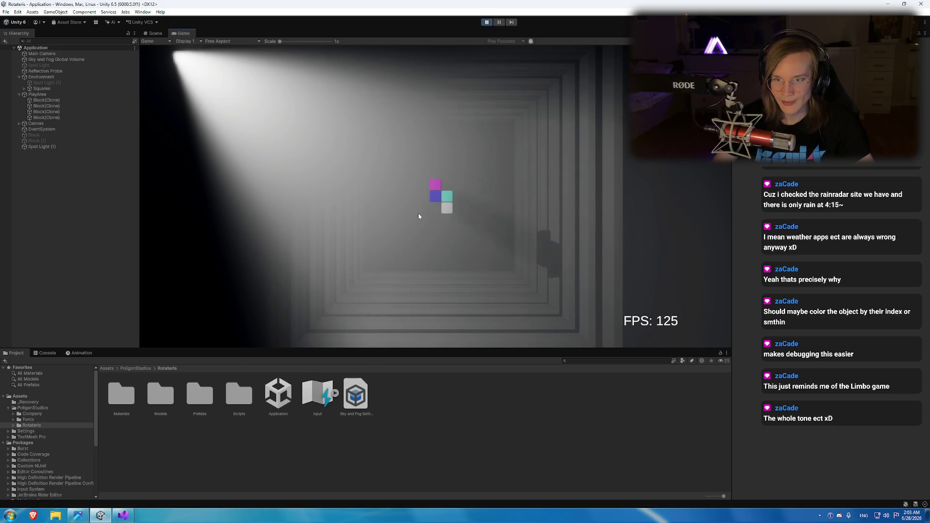
left_click(77, 515)
scroll(699, 264, "up", 4)
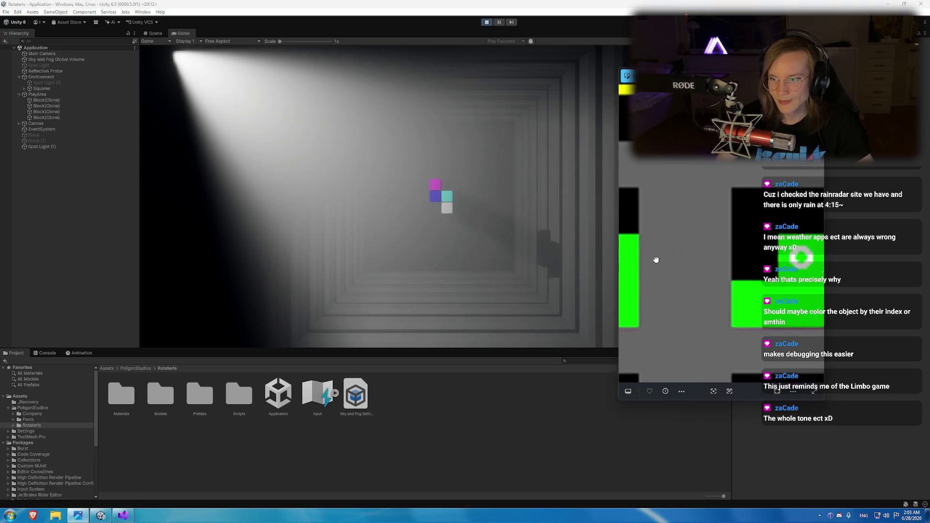
scroll(730, 256, "down", 3)
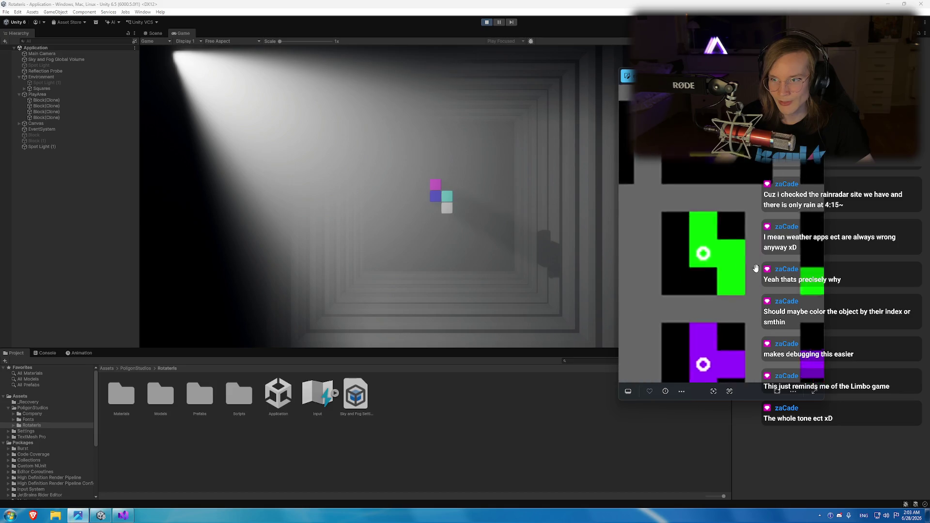
left_click(440, 212)
key("Up")
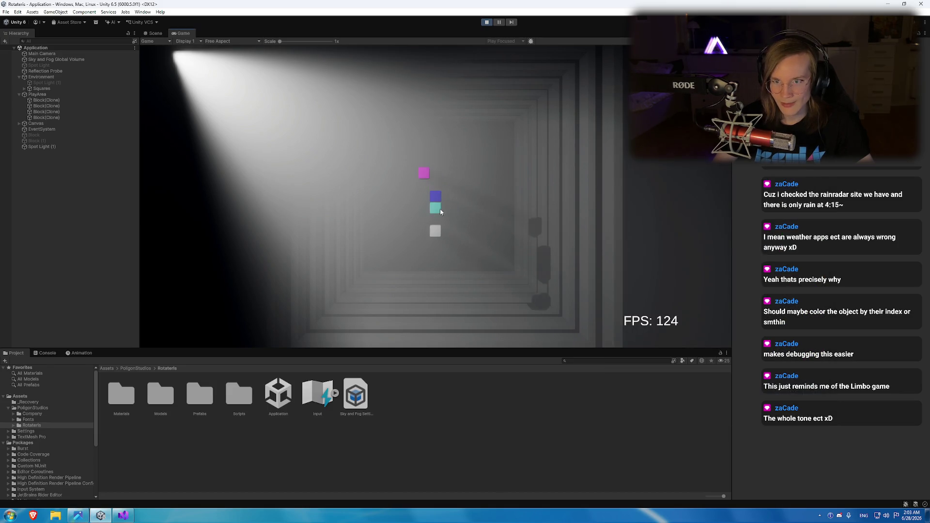
Pan the sprite sheet to the green S-piece's rotation sprites and compare them with the game.
key("alt+Tab")
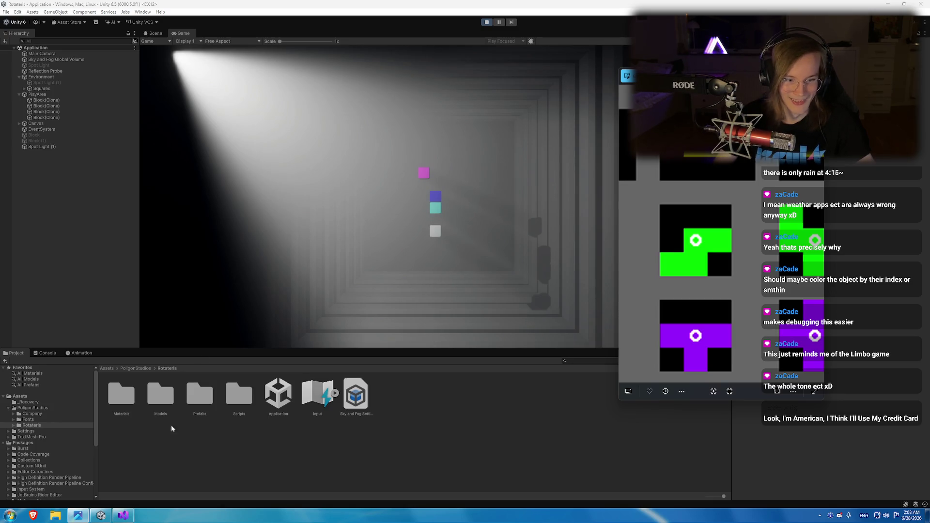
scroll(734, 261, "down", 1)
scroll(734, 261, "down", 1)
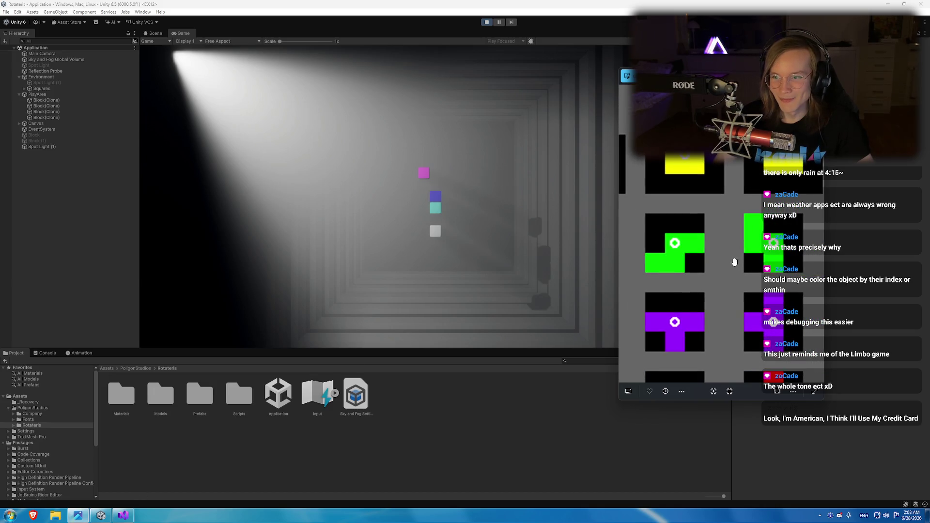
scroll(734, 261, "down", 2)
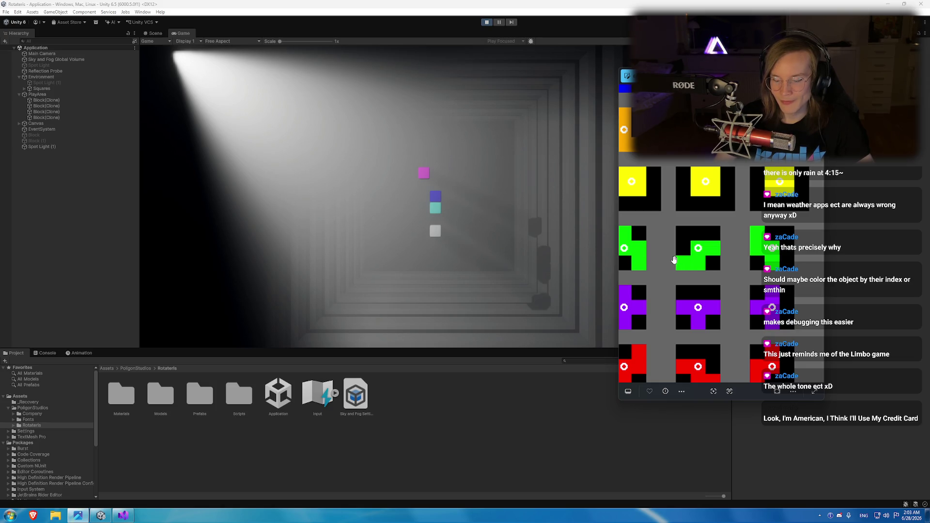
left_click_drag(760, 256, 791, 266)
mouse_move(731, 268)
left_mouse_down()
mouse_move(691, 264)
mouse_move(749, 266)
left_mouse_up()
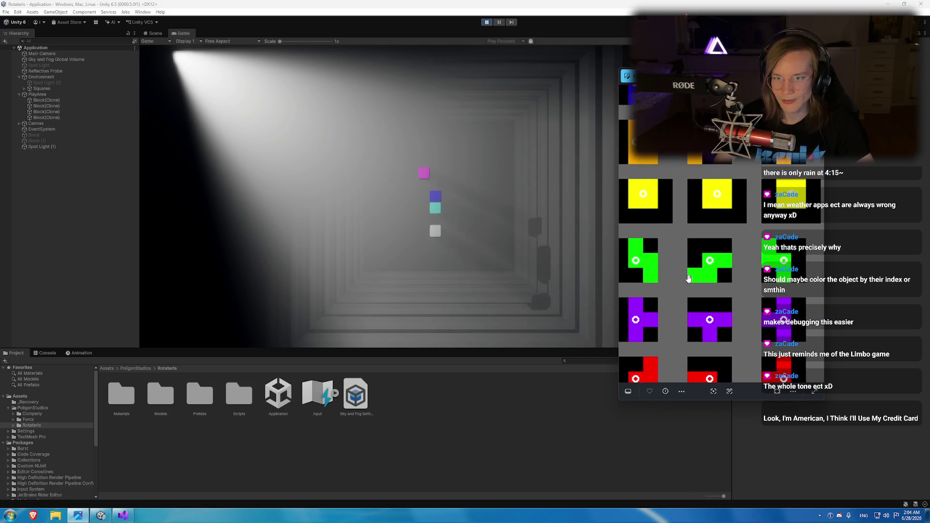
left_click(488, 257)
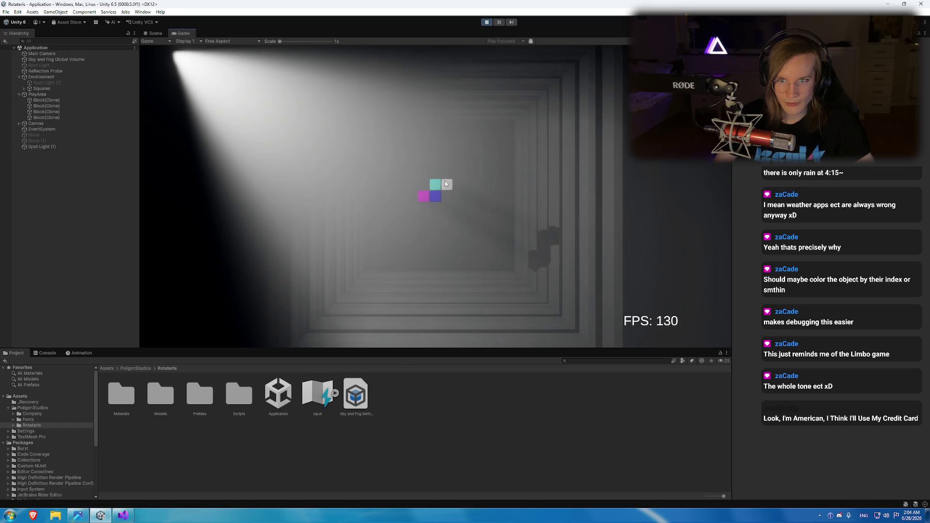
left_click(125, 516)
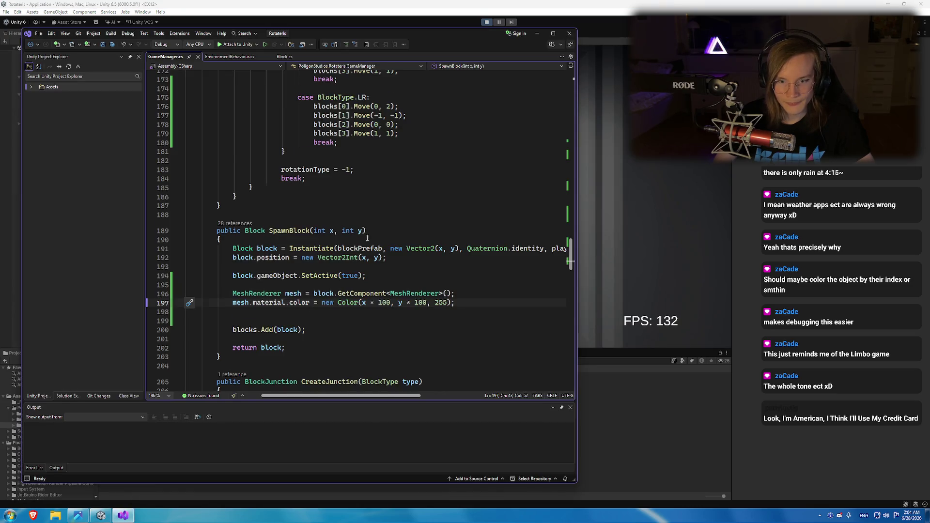
Inspect the S case's Move lines for blocks[1] and blocks[2] against the running game.
scroll(367, 238, "up", 9)
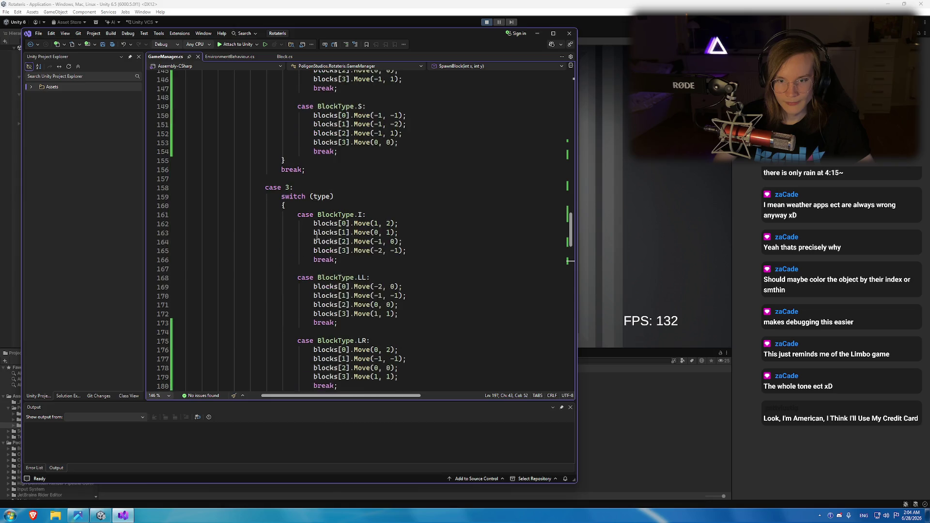
scroll(316, 236, "up", 5)
left_click(346, 250)
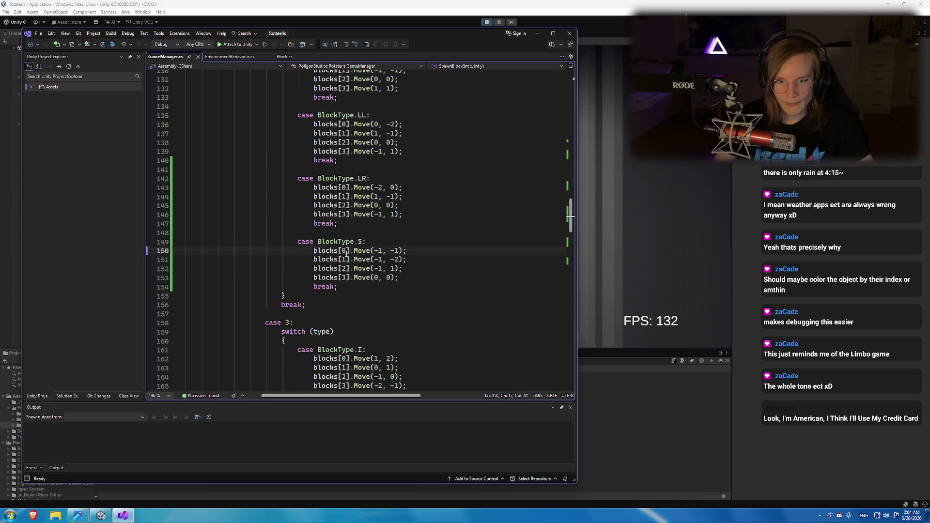
left_click(390, 268)
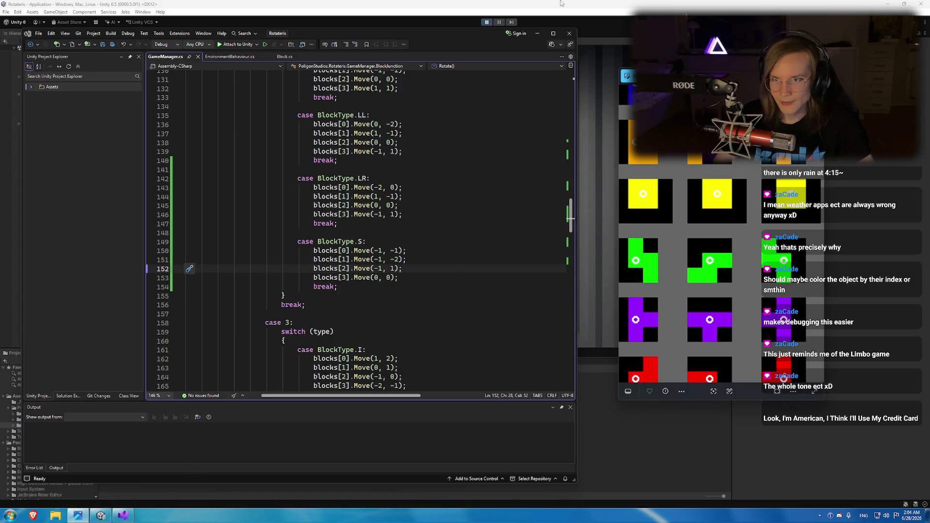
left_click(561, 4)
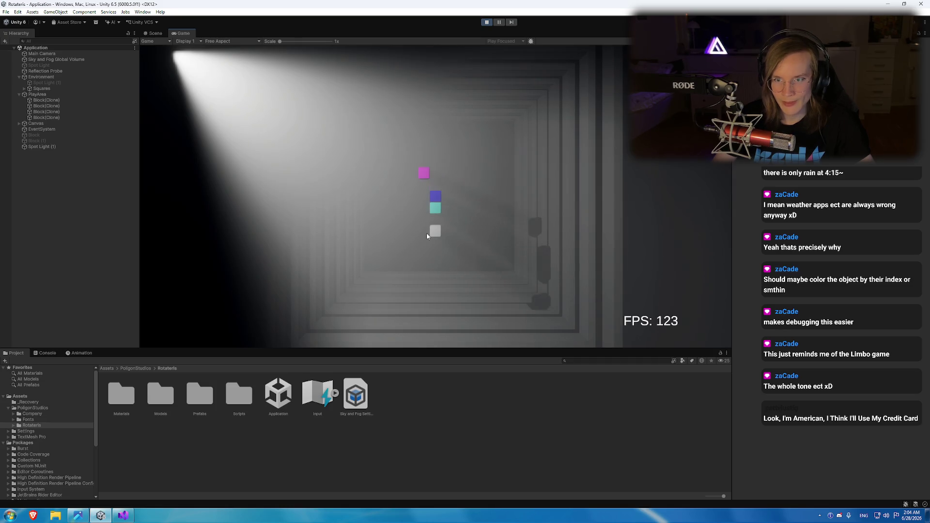
key("alt+Tab")
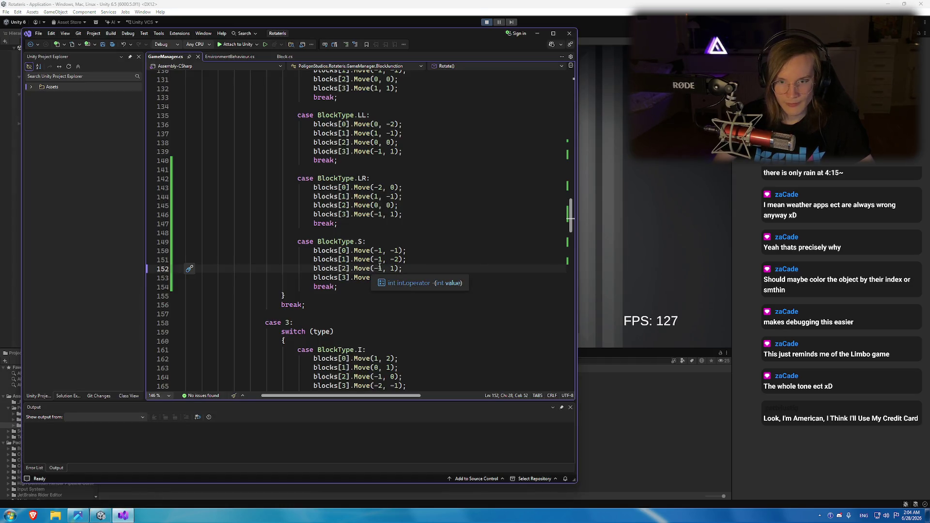
Change line 152's blocks[2] move to (1, -1) and save GameManager.cs.
key("Left")
key("BackSpace")
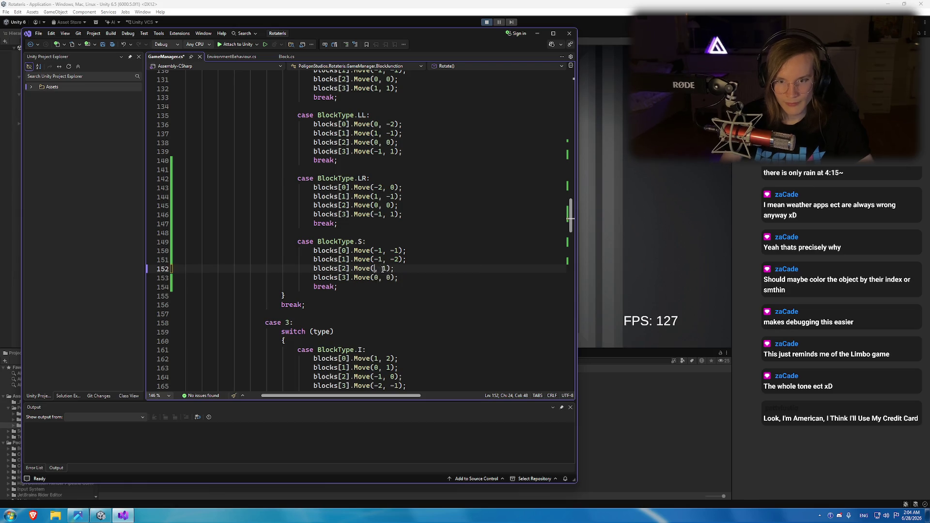
type("-")
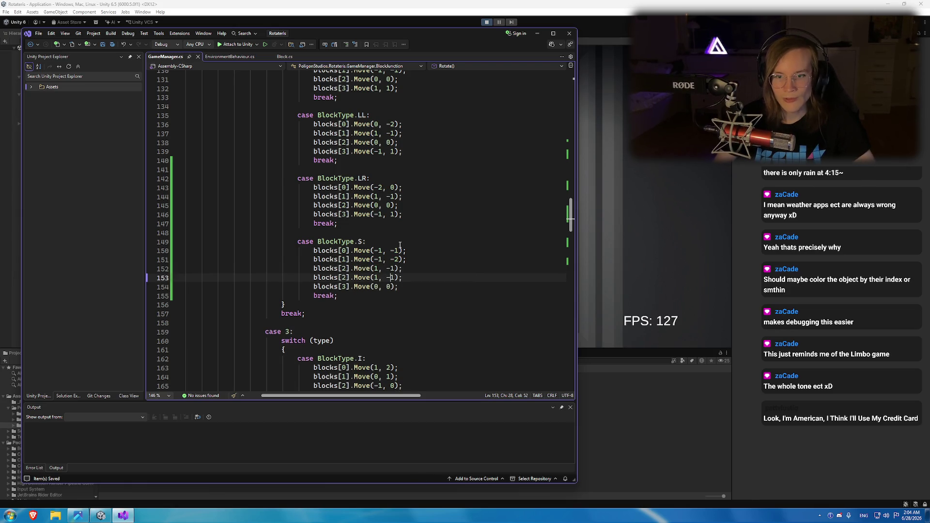
key("ctrl+s")
left_click(486, 21)
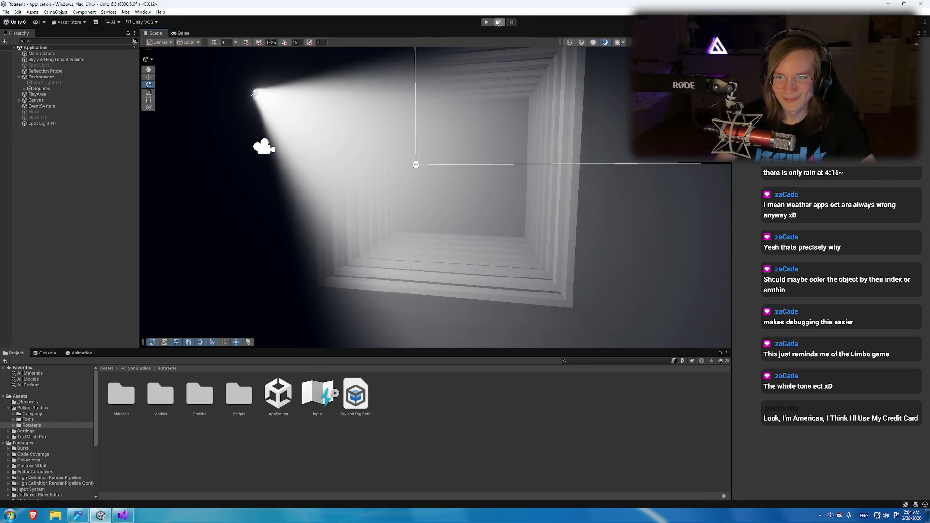
Play the game and rotate the falling S piece three times to test the new offset.
key("ctrl+p")
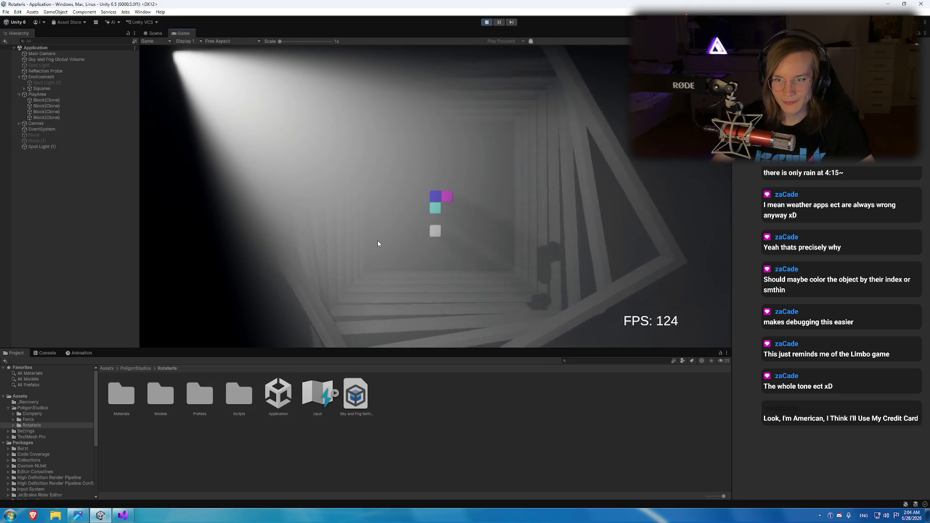
key("Up")
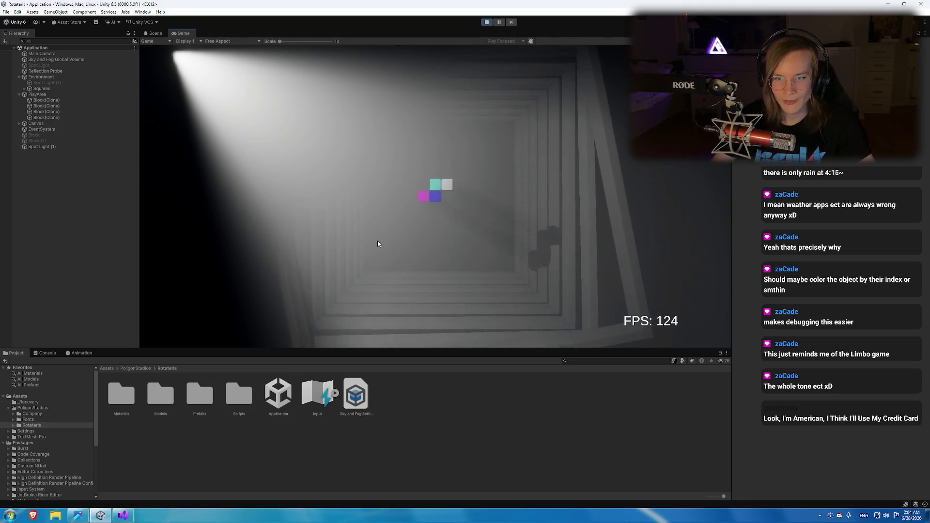
key("Up")
key("Up")
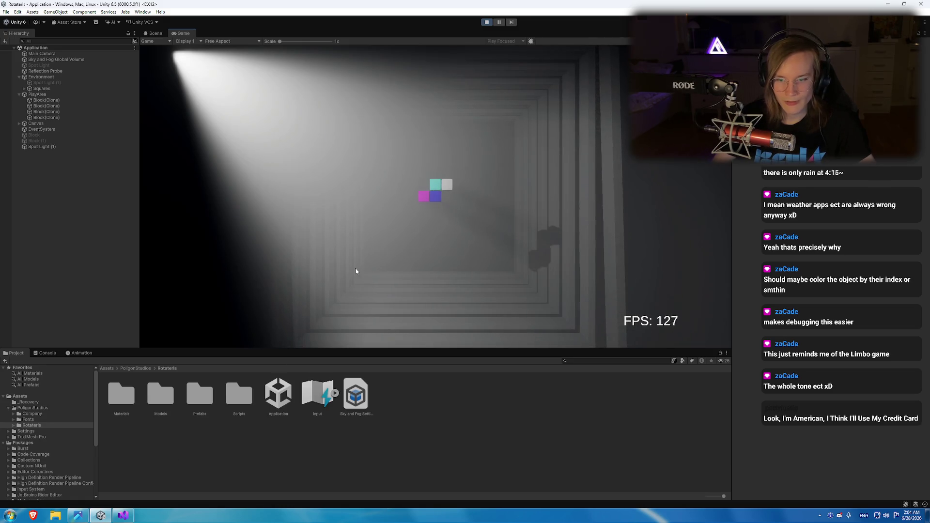
key("Up")
key("Up")
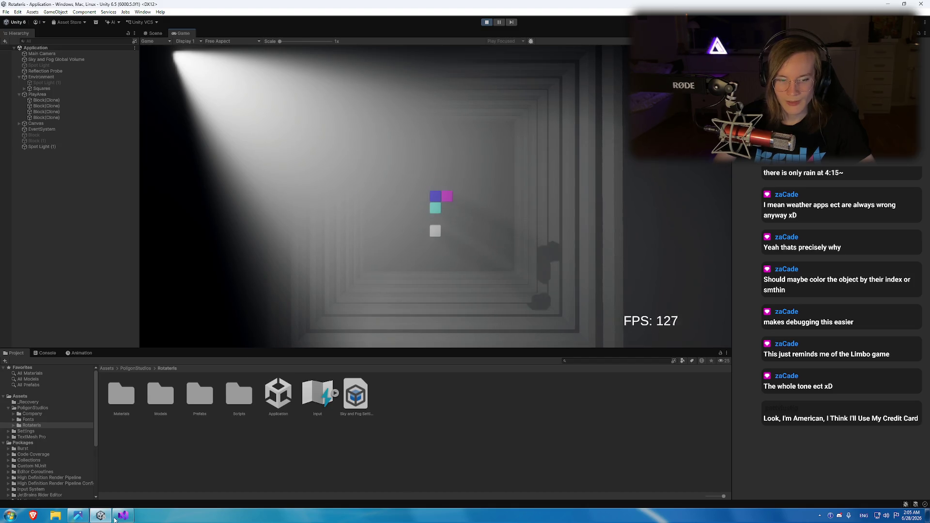
key("alt+Tab")
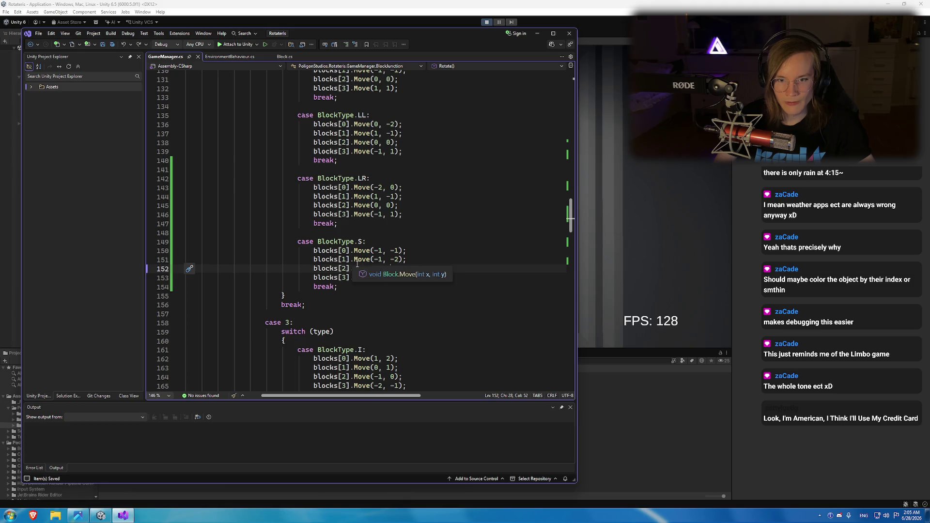
Check line 151's S-case values and bring the shape reference image up beside the game.
key("alt+Tab")
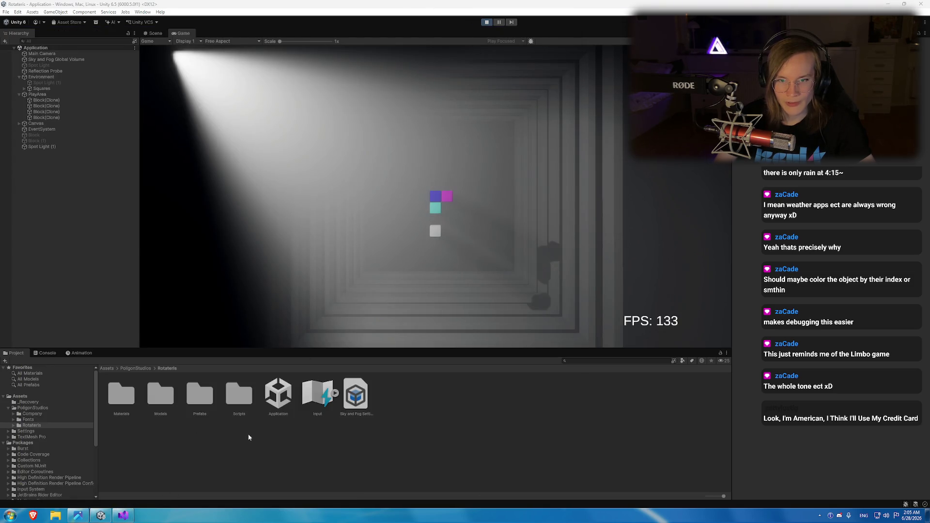
key("alt+Tab")
key("Up")
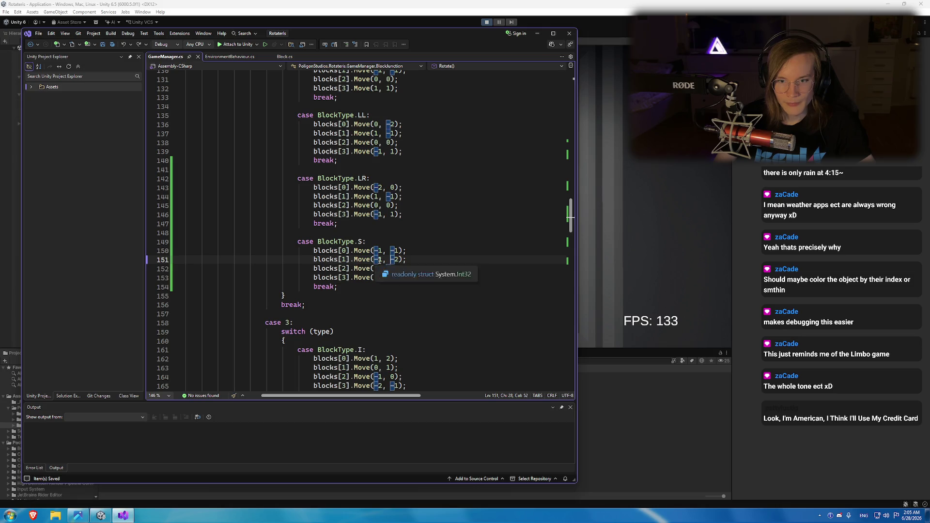
key("Left")
key("Left")
key("Left")
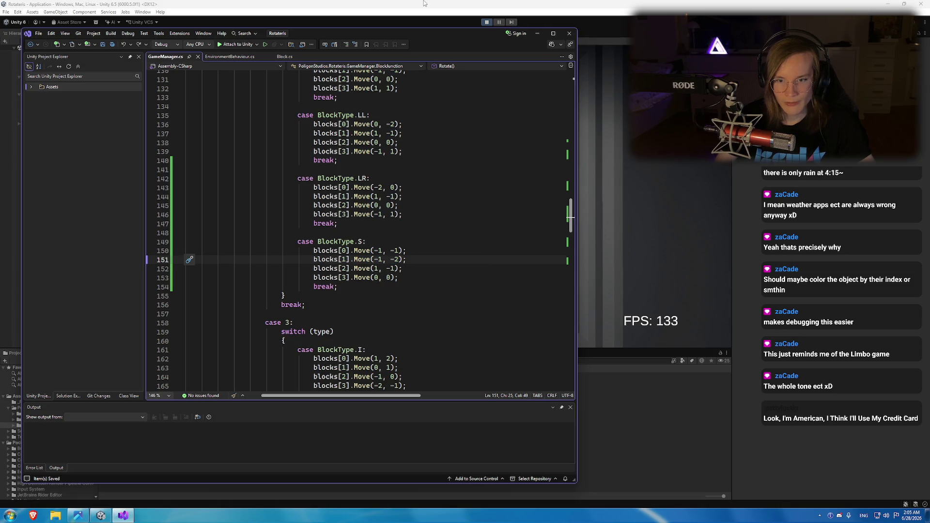
key("alt+Tab")
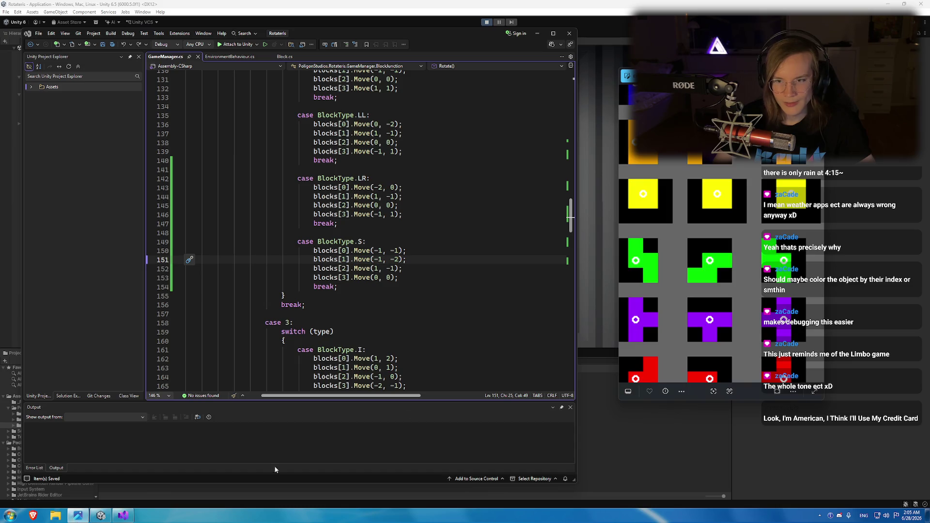
key("alt+Tab")
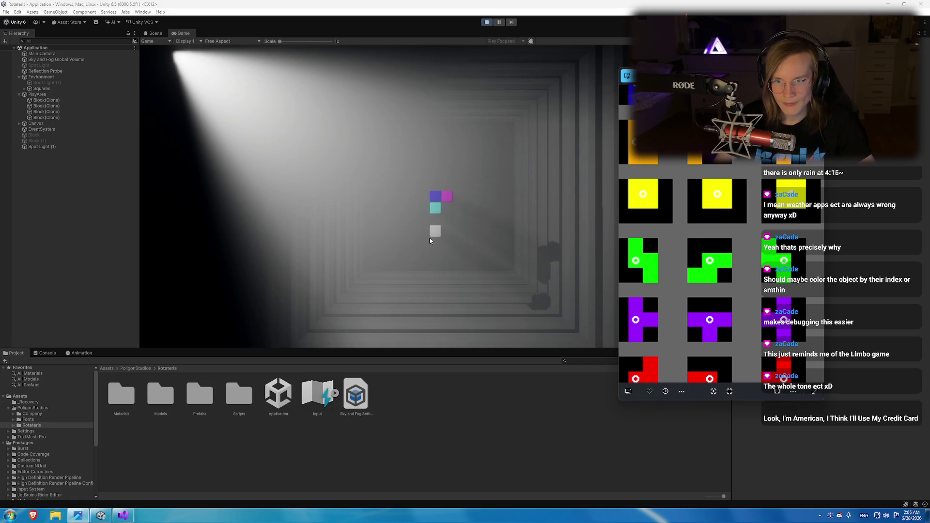
Rotate the piece nine times through all orientations, then place the caret on line 151's first value.
left_click(435, 174)
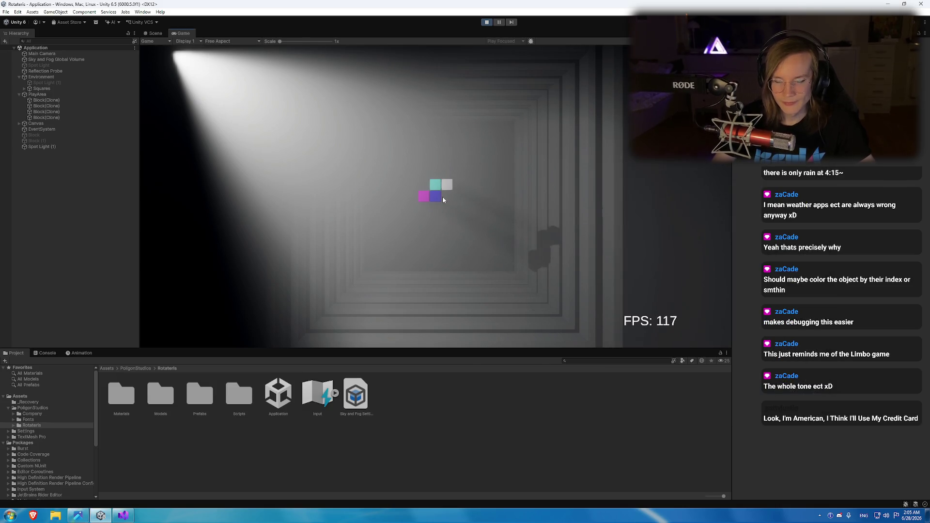
left_click(443, 200)
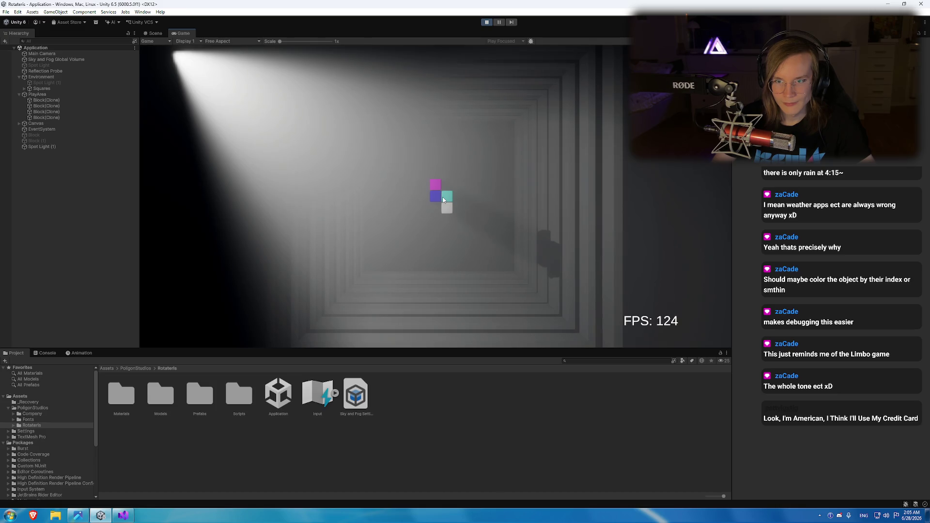
left_click(443, 200)
left_click(443, 199)
left_click(443, 200)
left_click(443, 199)
left_click(443, 200)
left_click(443, 199)
left_click(442, 200)
left_click(442, 199)
left_click(443, 199)
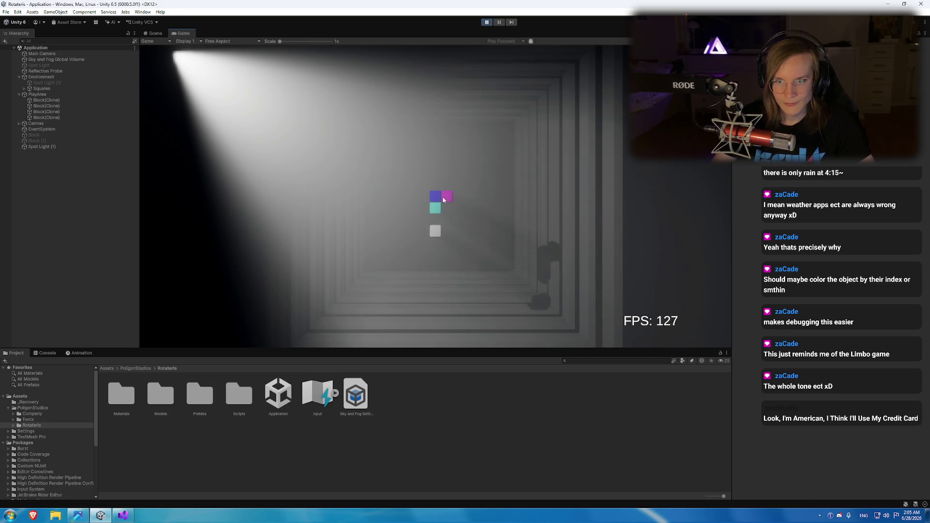
left_click(122, 516)
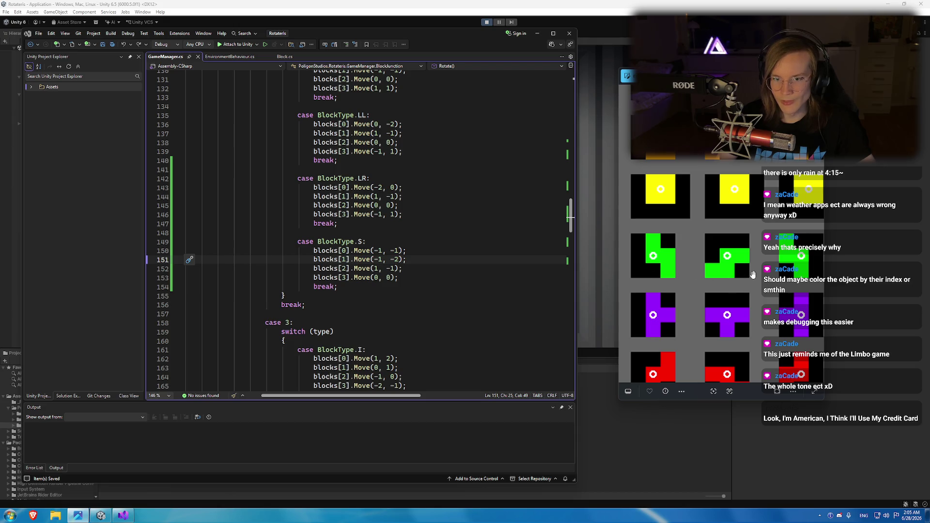
left_click(384, 259)
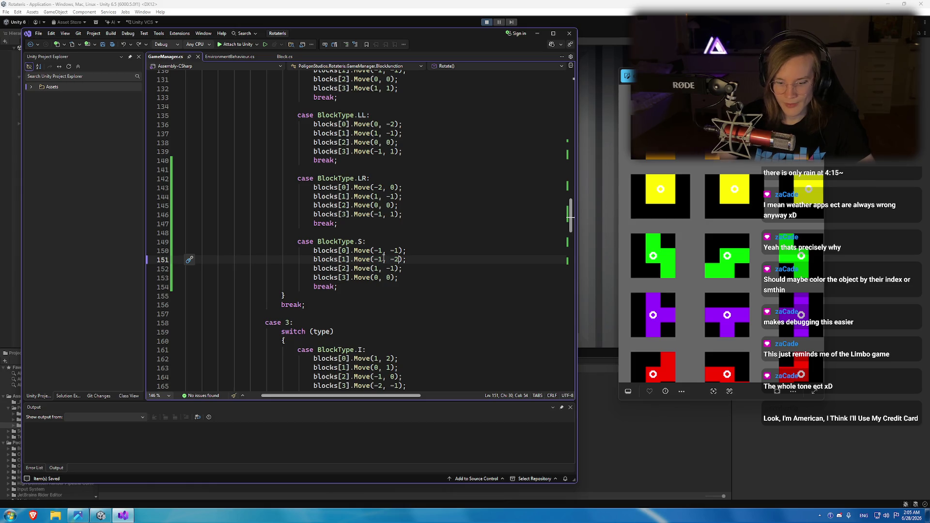
Change line 151's blocks[1] move to (-2, 0) and save GameManager.cs.
key("Delete")
key("BackSpace")
type("0")
left_click(383, 259)
key("BackSpace")
type("2")
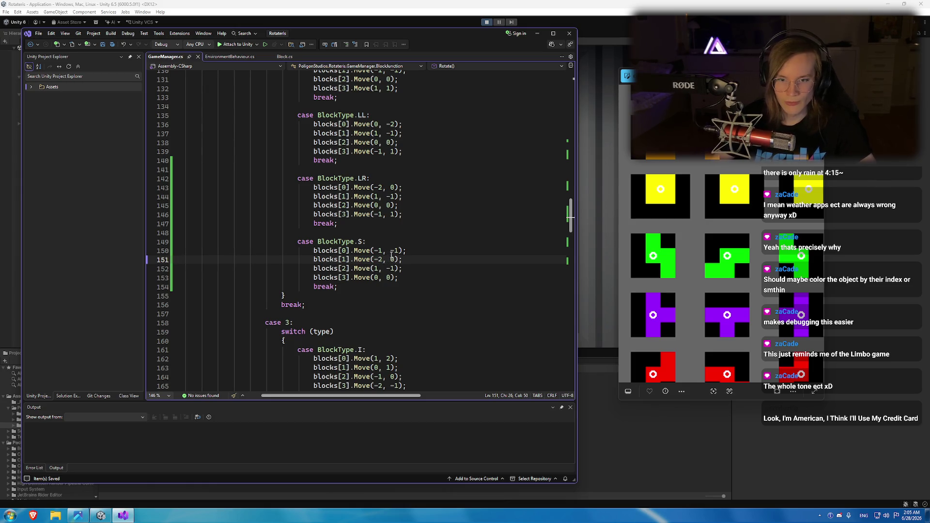
key("ctrl+s")
Recompile in Unity, play the game, and rotate the S piece four times.
left_click(487, 23)
left_click(488, 23)
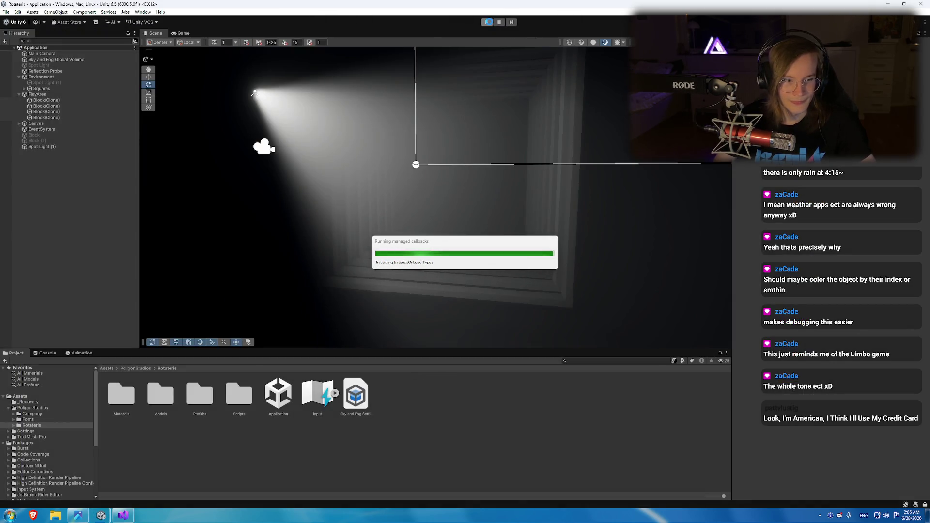
left_click(486, 23)
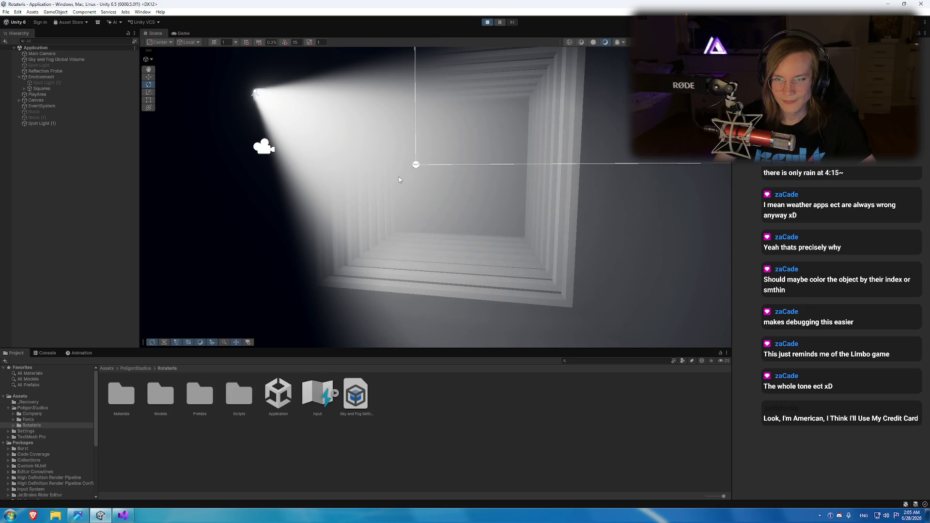
key("Up")
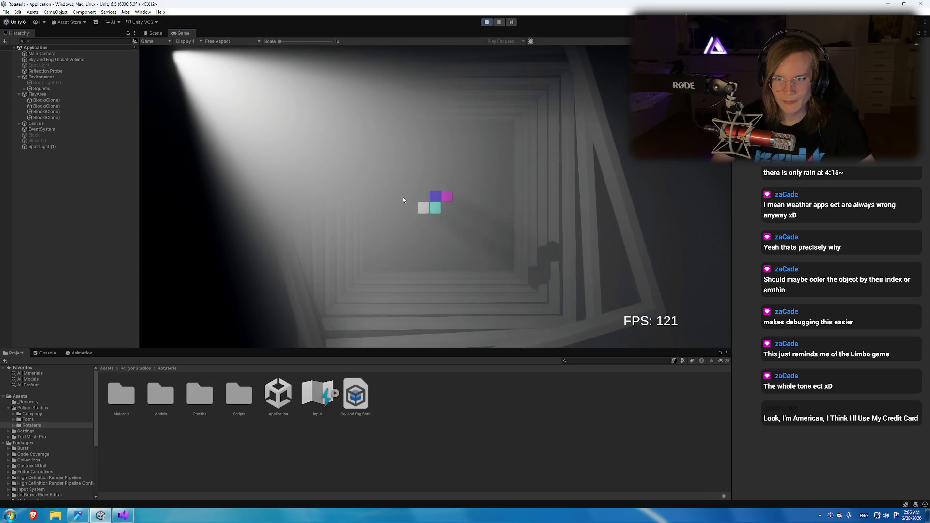
key("Up")
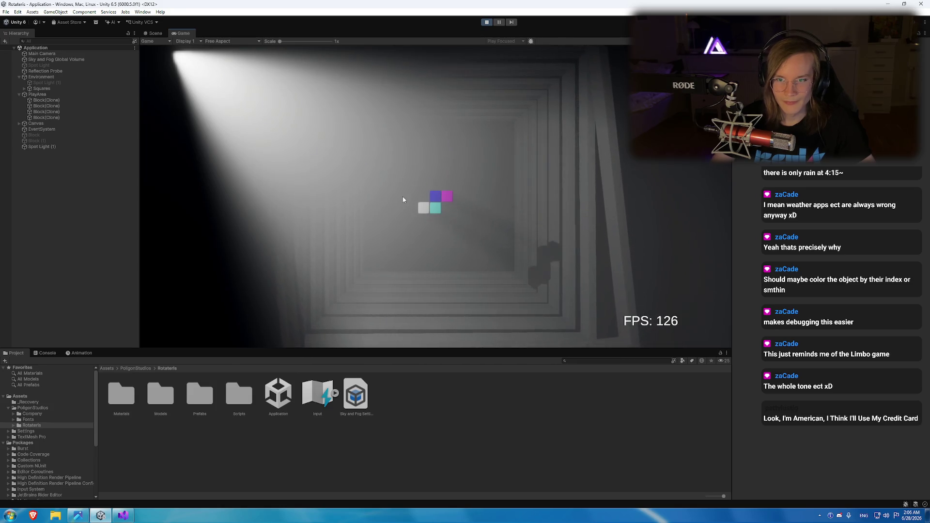
key("Up")
key("Up")
key("Up")
key("Up")
key("Up")
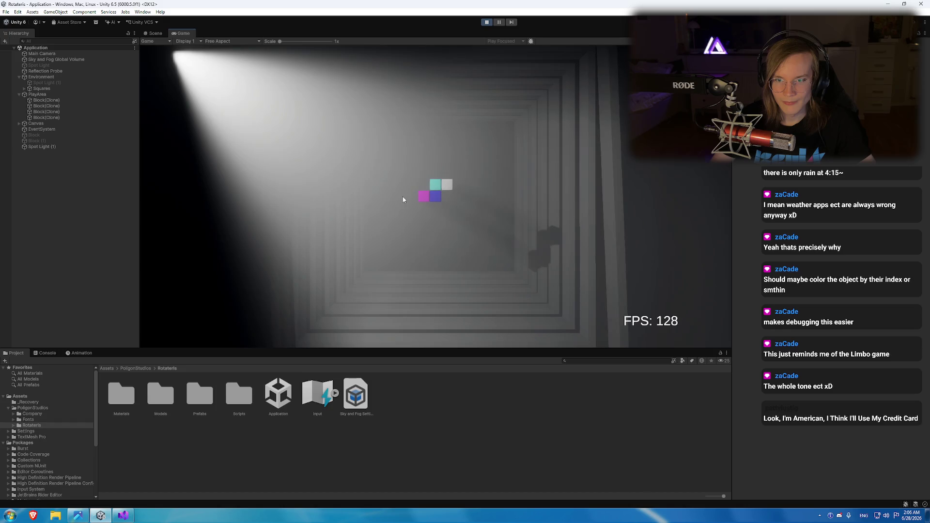
key("Up")
key("Up")
key("Up")
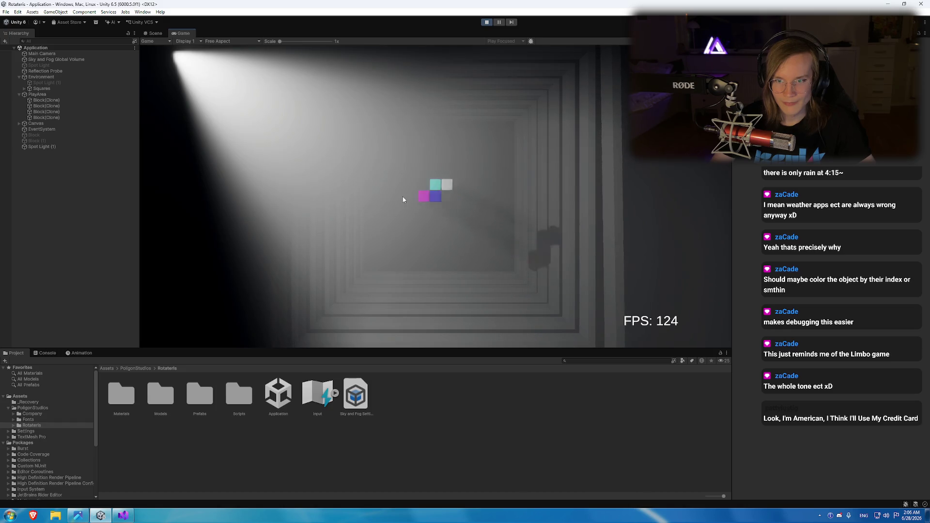
Return to GameManager.cs, showing the I, LL and LR rotation cases.
left_click(123, 515)
scroll(376, 228, "up", 10)
scroll(377, 228, "down", 1)
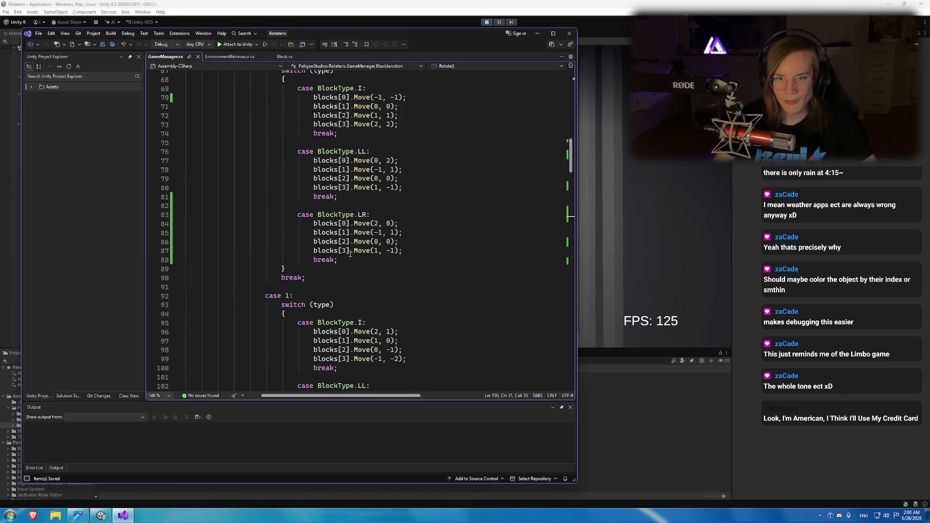
Duplicate the LR rotation case and relabel the copy as case BlockType.S.
left_click(344, 260)
key("shift+Up")
key("shift+Up")
key("shift+Up")
key("shift+Home")
key("ctrl+c")
left_click(344, 260)
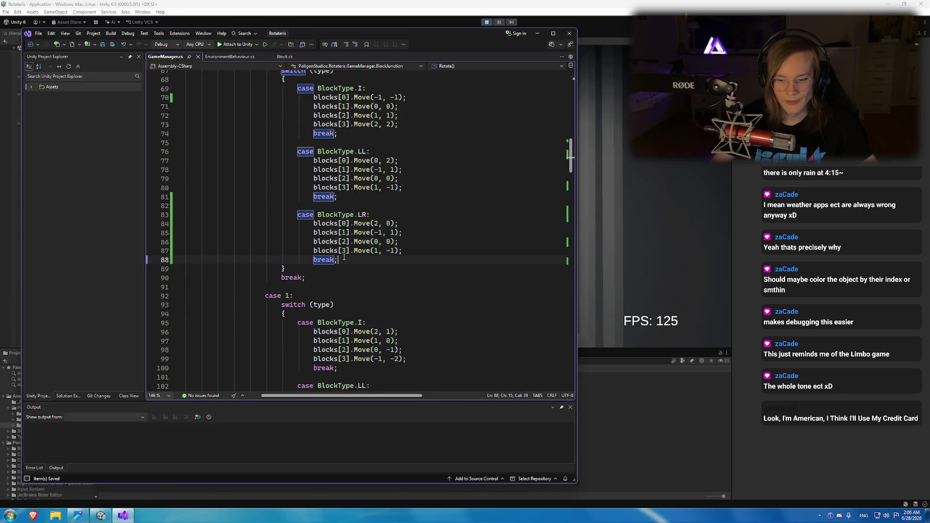
key("Return")
key("ctrl+v")
left_click(372, 278)
key("BackSpace")
type("S")
key("Left")
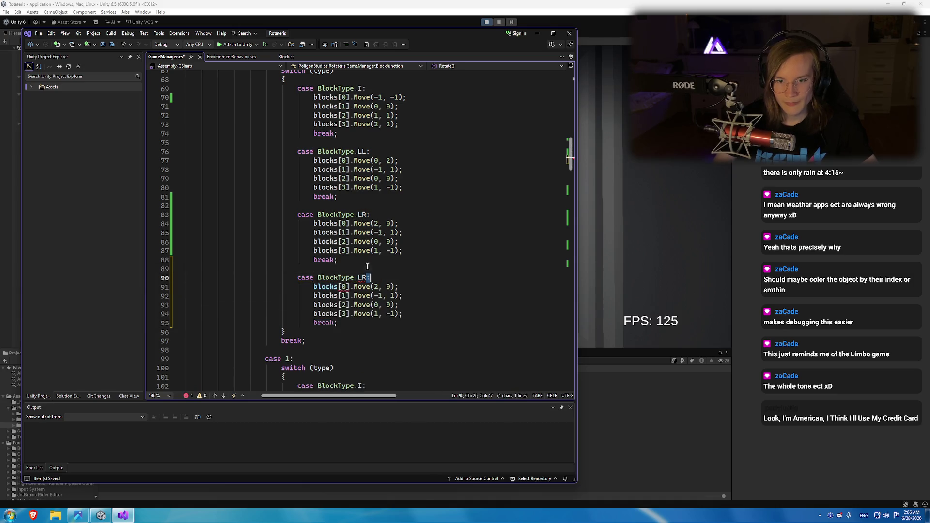
key("BackSpace")
key("BackSpace")
key("End")
type(":")
Check the S-piece shapes in the reference image against the new case.
left_click(369, 268)
scroll(369, 268, "down", 3)
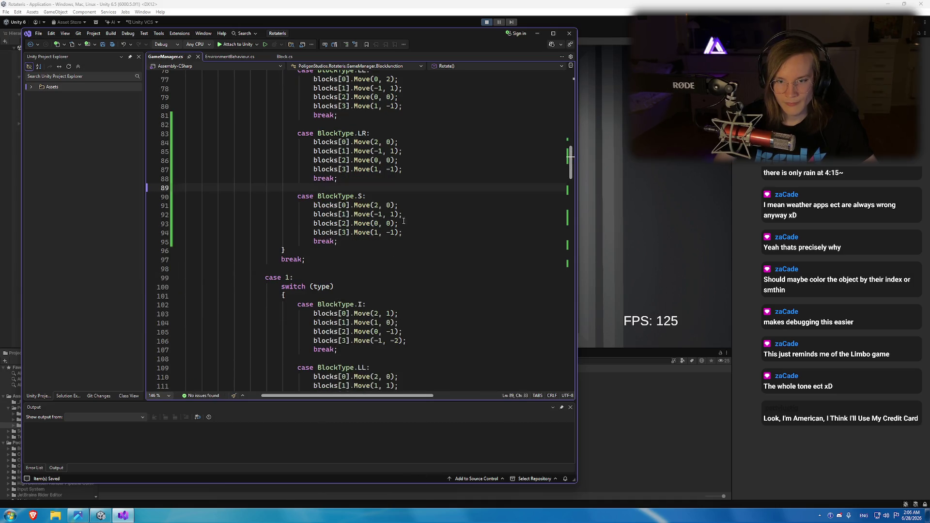
left_click(412, 206)
key("alt+Tab")
scroll(737, 273, "down", 3)
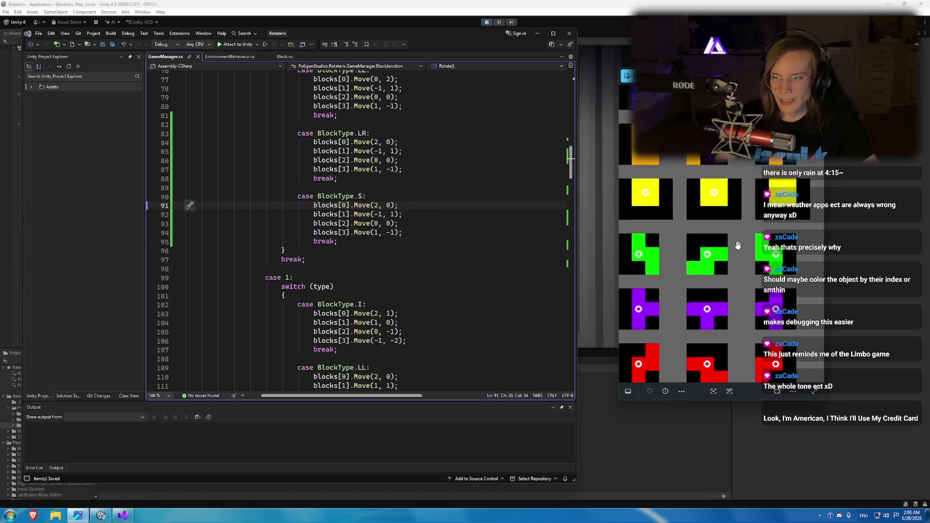
Reset the new S case's offset values on lines 91–94 to 0.
double_click(377, 205)
type("0")
key("Down")
key("BackSpace")
key("BackSpace")
type("0, 1);")
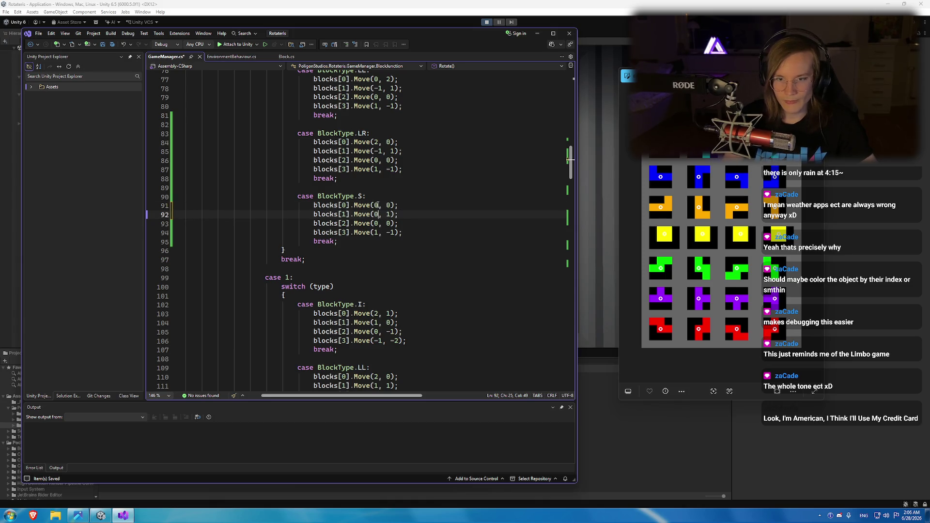
key("Down")
key("Down")
key("BackSpace")
type("0")
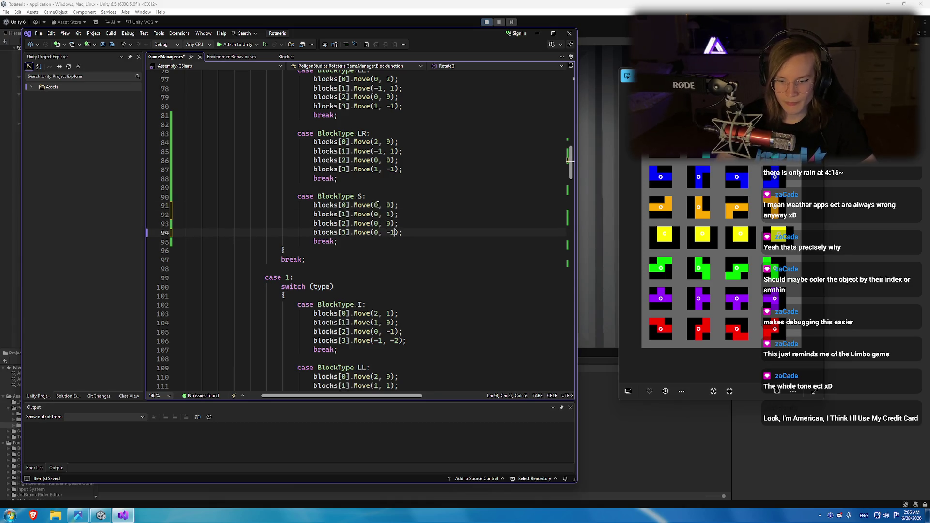
key("BackSpace")
key("BackSpace")
type("0")
Set blocks[0]'s move on line 91 to (1, 1).
left_click(379, 205)
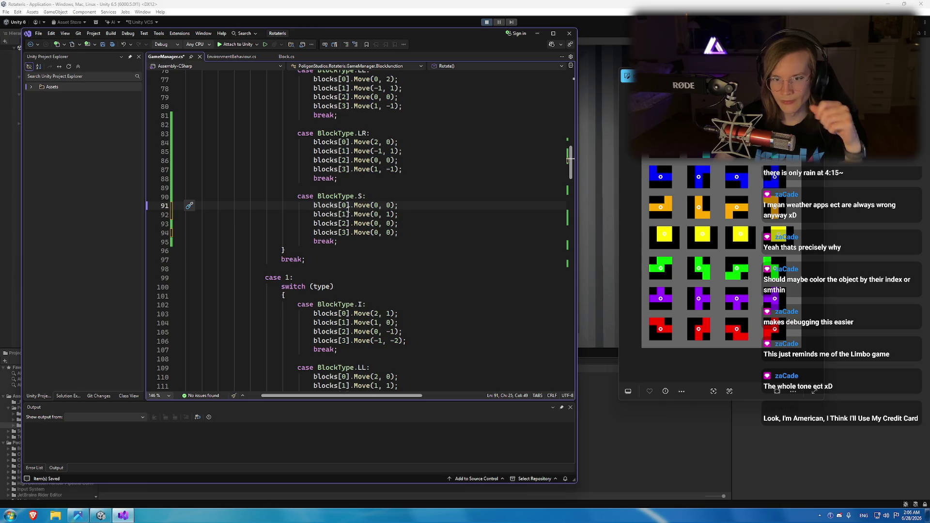
key("BackSpace")
type("1")
key("Right")
key("Right")
key("Right")
key("BackSpace")
type("1")
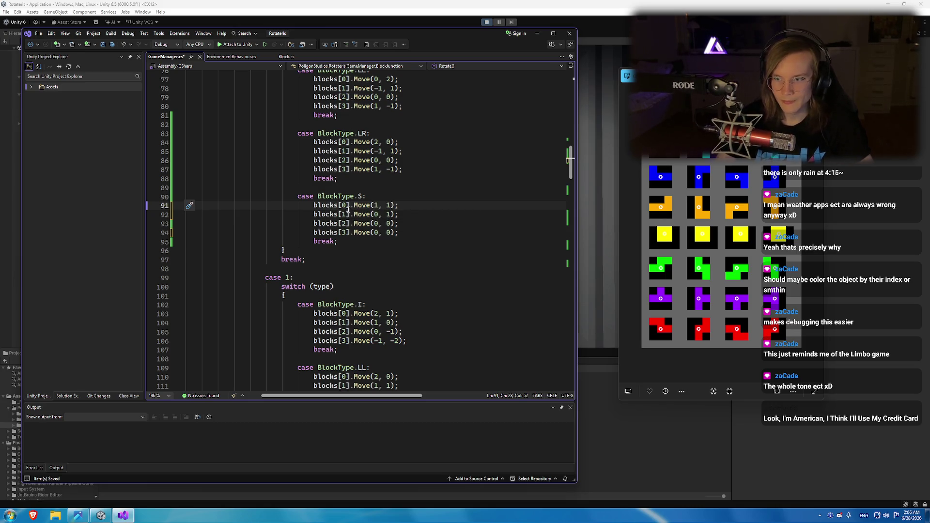
key("Down")
key("BackSpace")
type("-1")
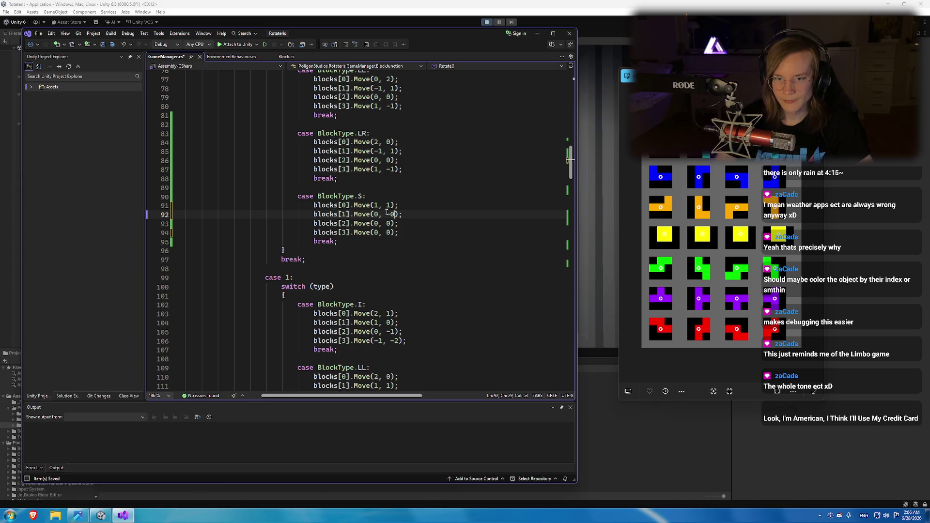
key("BackSpace")
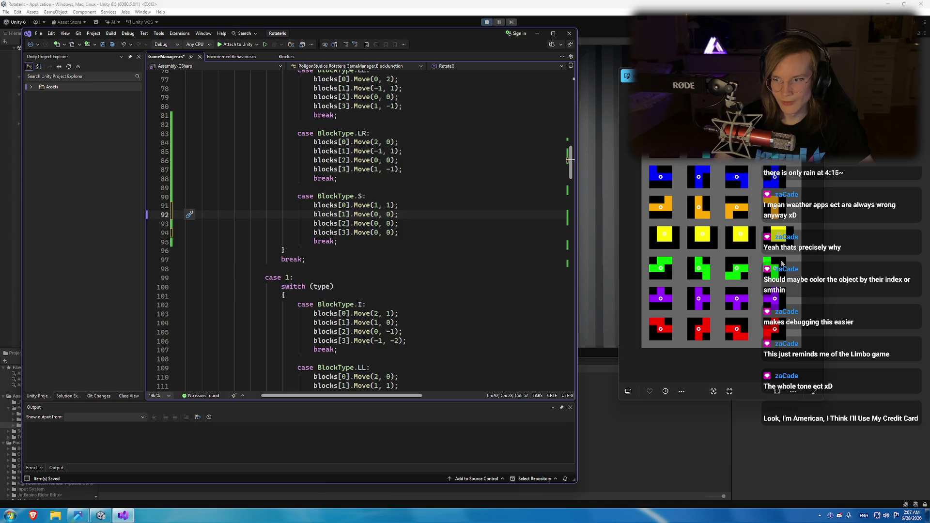
Set line 92's move to (2, -1).
double_click(375, 214)
type("2")
key("Right")
key("Right")
key("Right")
type("1")
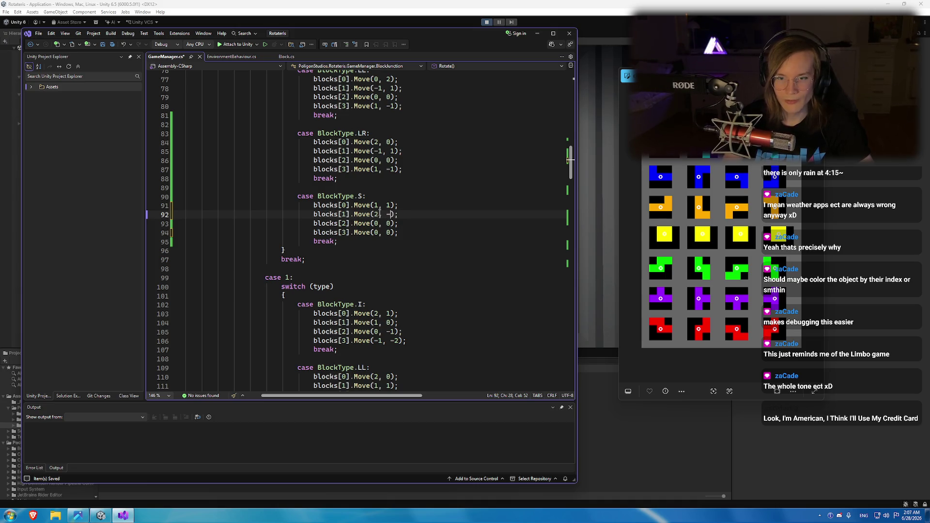
key("Left")
key("BackSpace")
type("-")
key("Down")
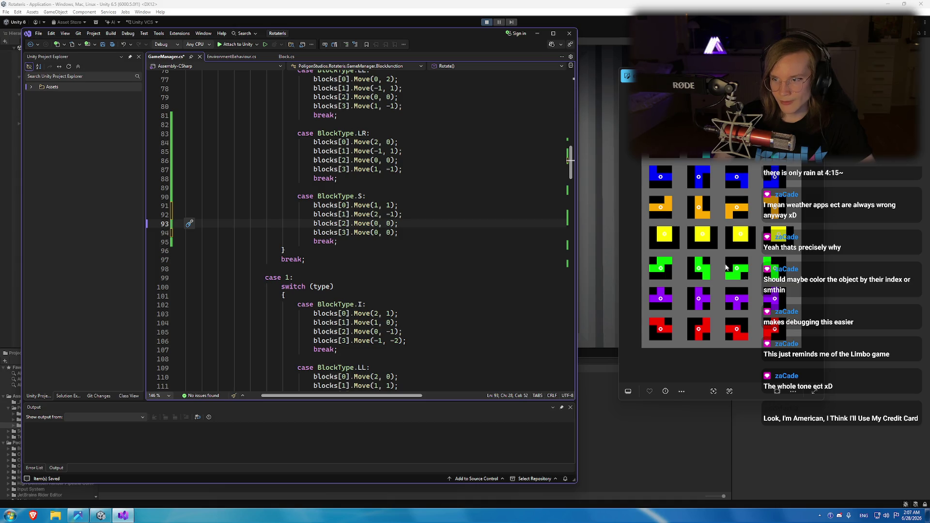
Set line 94's move to (-1, 0) and switch back to Unity.
double_click(376, 232)
type("-1")
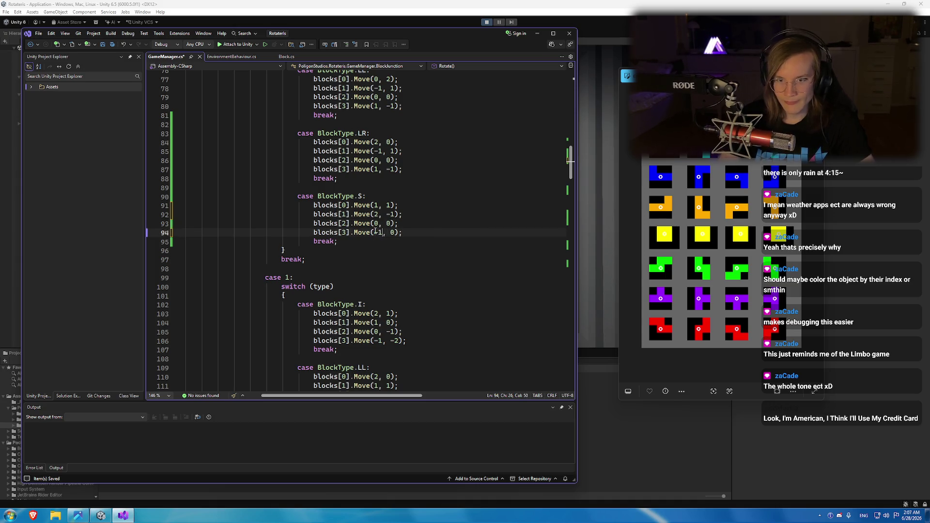
key("alt+Tab")
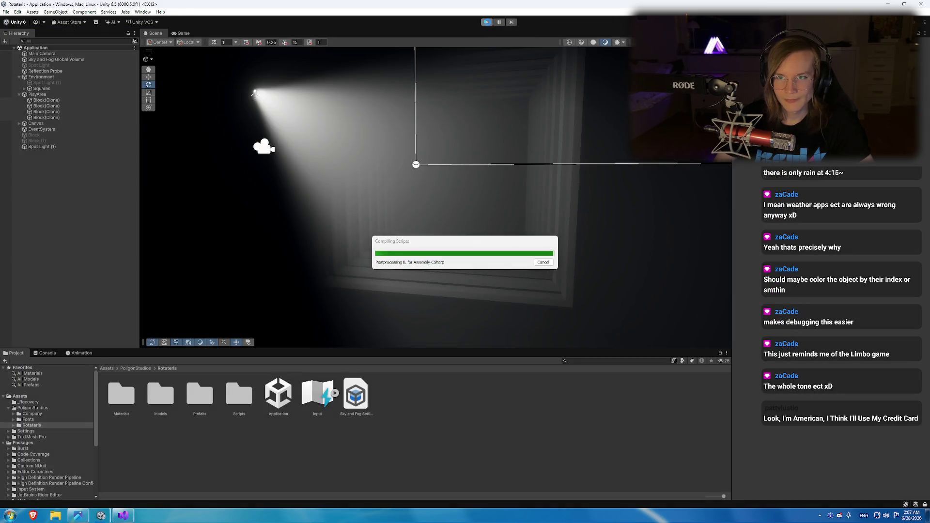
Restart play mode and frame the Scene view on the spawned S-piece blocks.
left_click(487, 22)
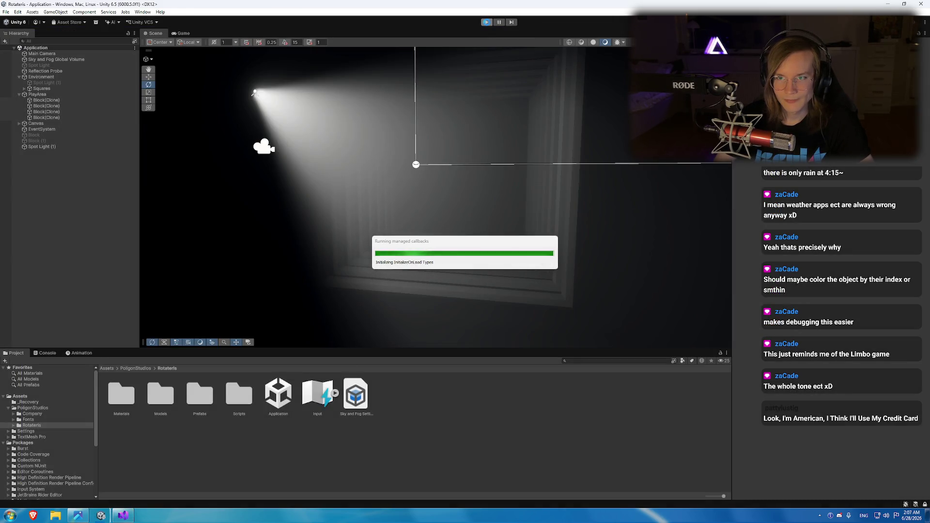
left_click(486, 22)
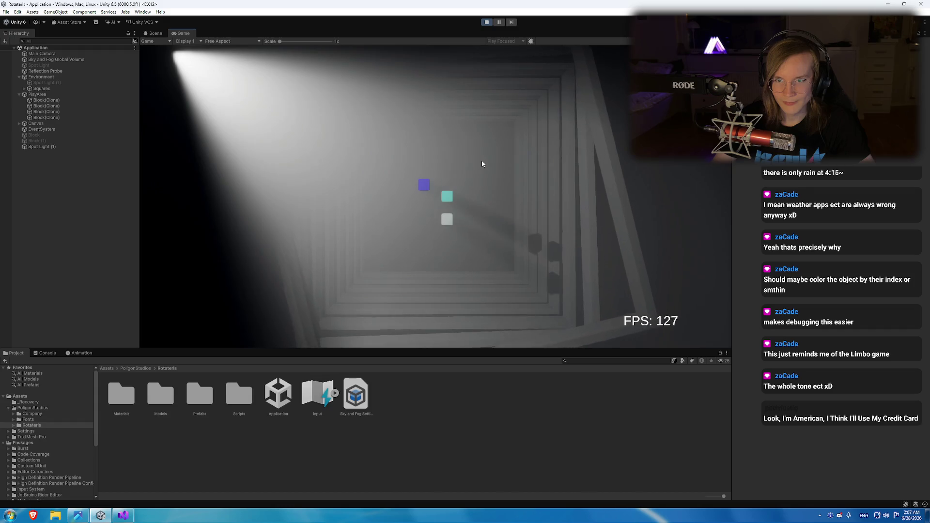
left_click(156, 33)
double_click(53, 117)
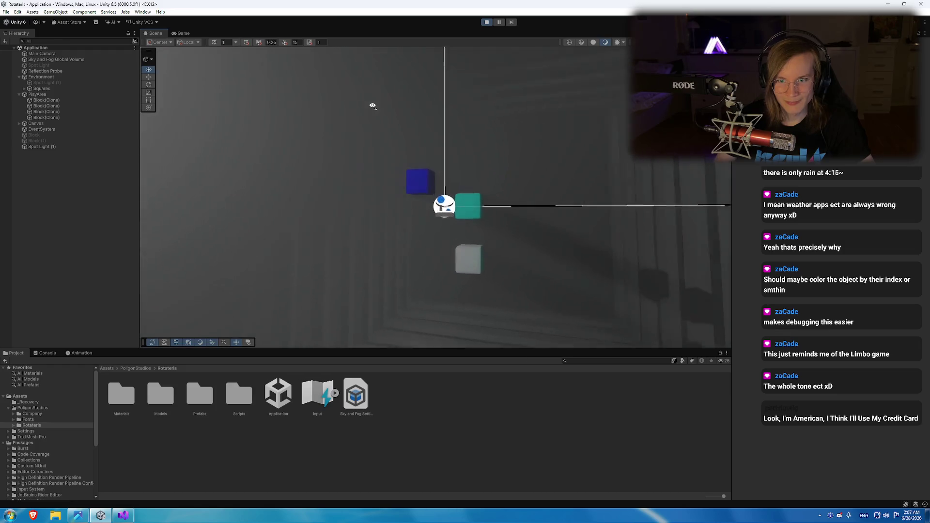
Select each spawned Block(Clone) to identify its colour: teal first, purple third.
left_click(54, 112)
left_click(56, 107)
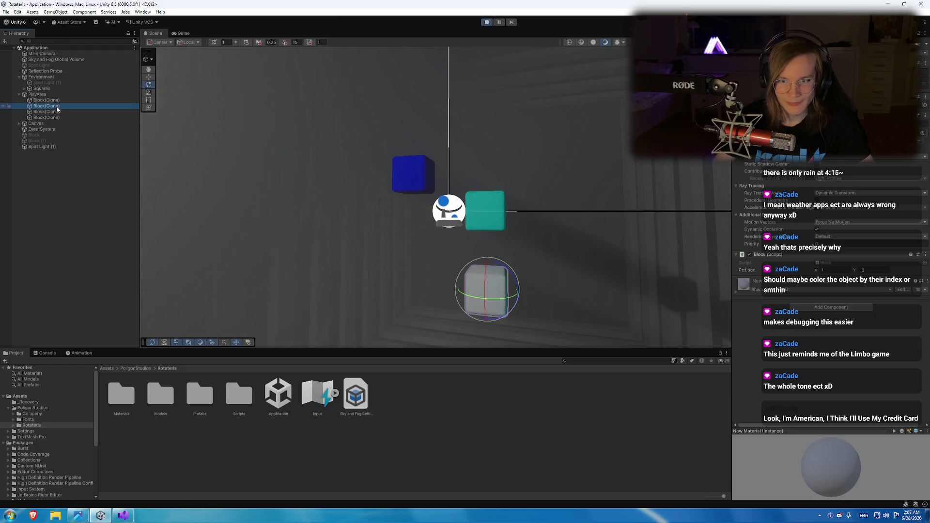
left_click(58, 101)
left_click(55, 117)
left_click(55, 111)
key("w")
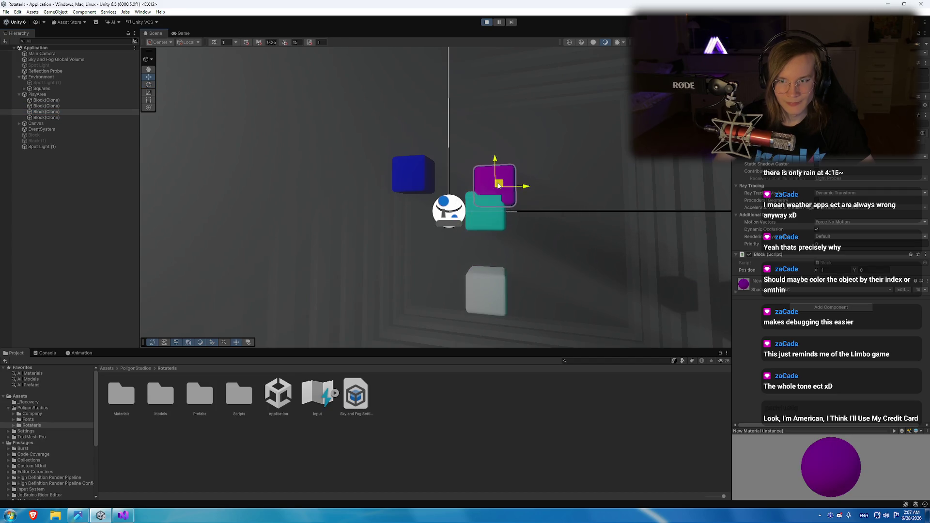
scroll(500, 197, "down", 5)
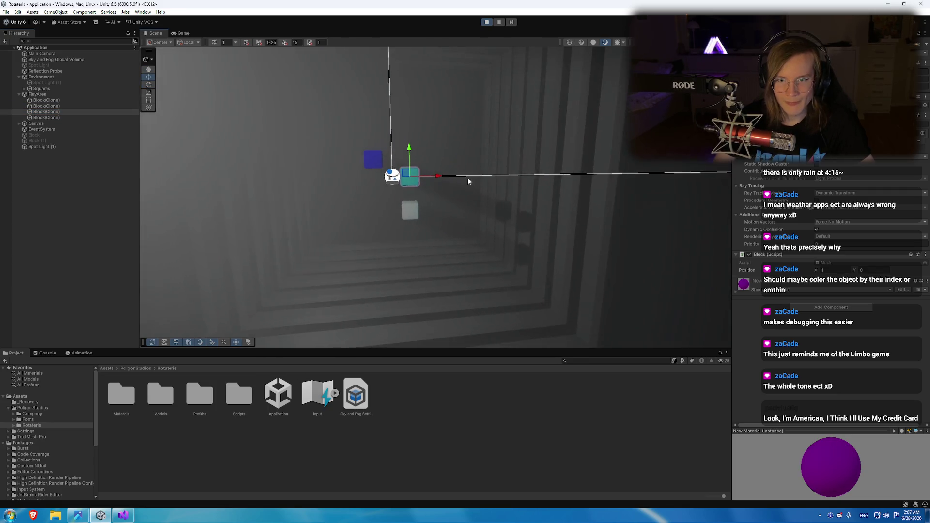
Return to the Game view, show the block rotation reference image, then go back to the code.
left_click(183, 33)
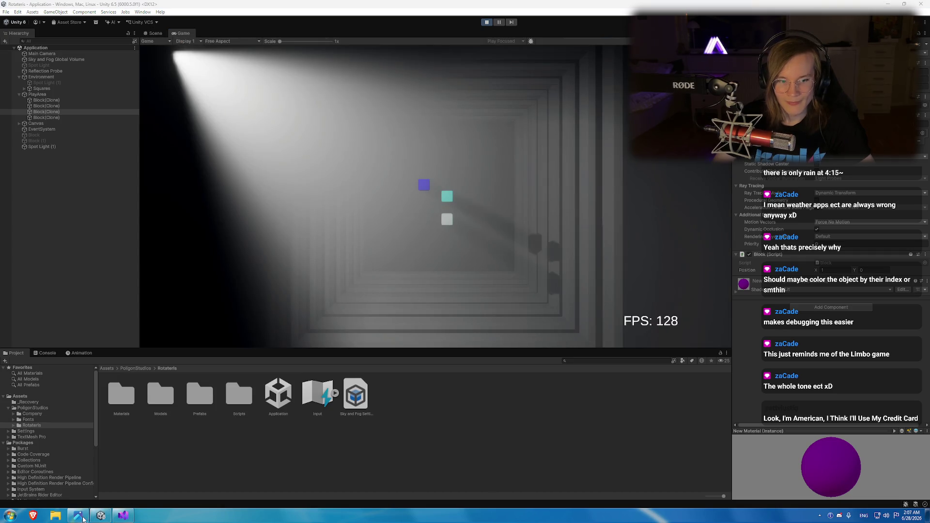
left_click(101, 514)
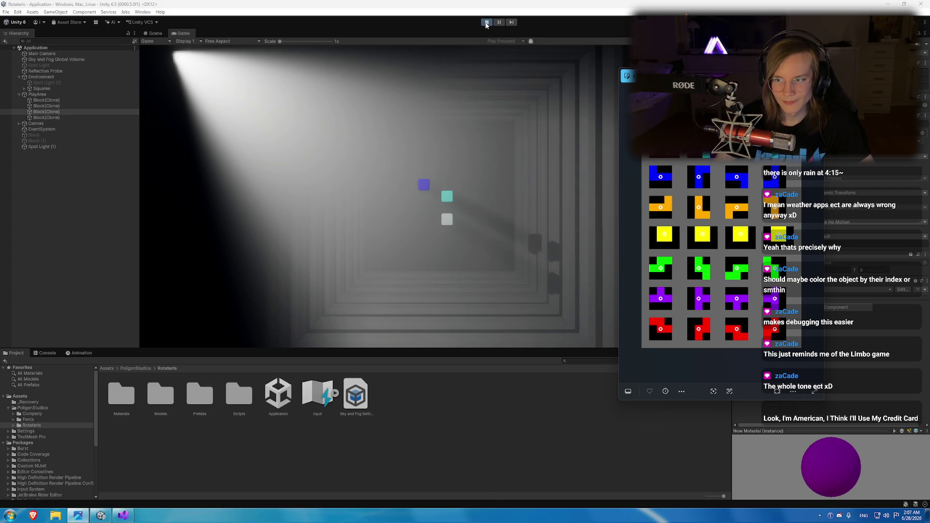
key("alt+Tab")
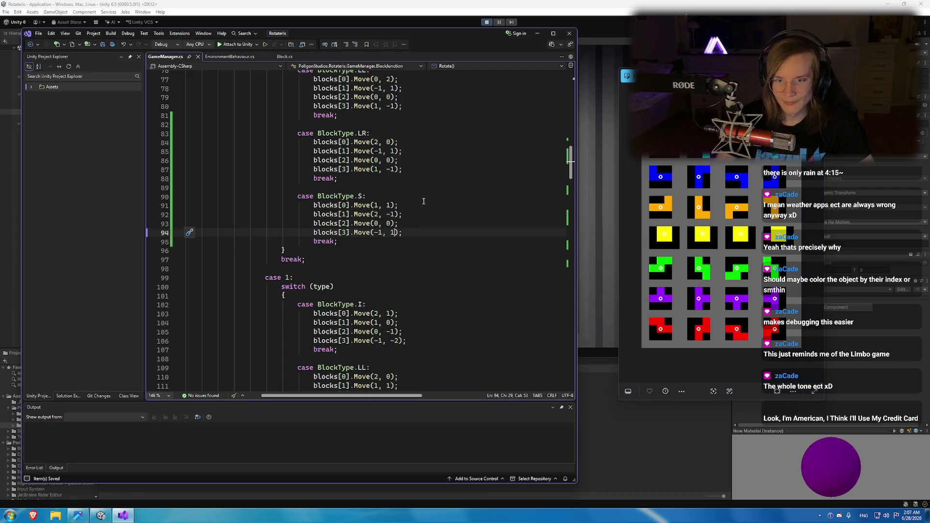
Test the S piece with two rotations in the running game, then return to the later S case.
scroll(388, 226, "up", 12)
scroll(377, 260, "down", 10)
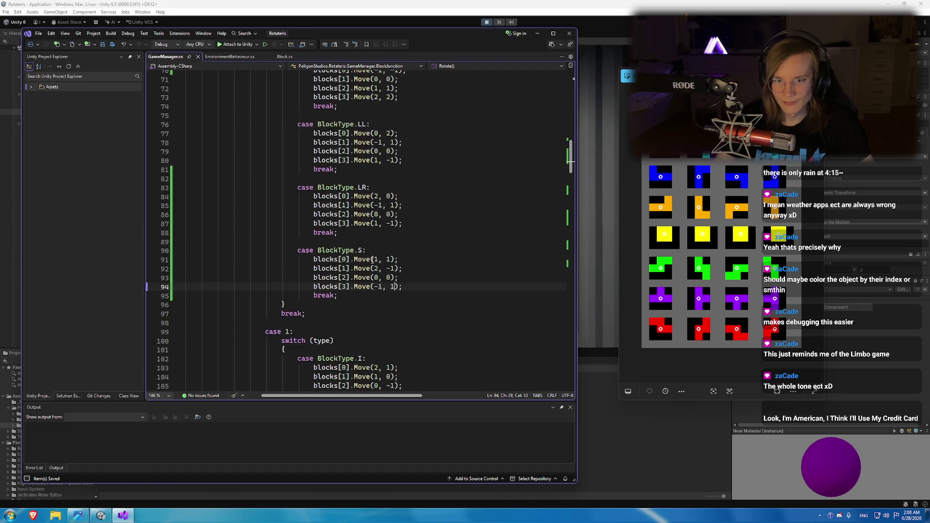
left_click(377, 260)
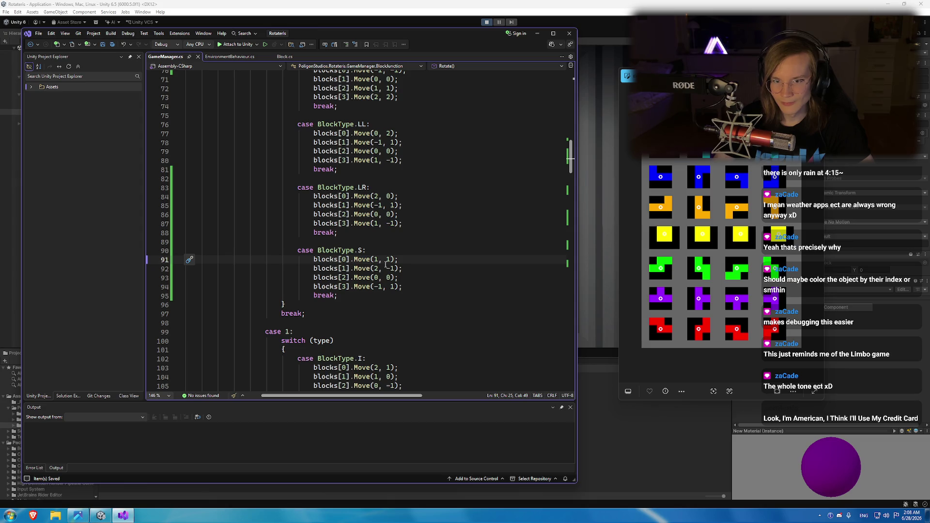
key("alt+Tab")
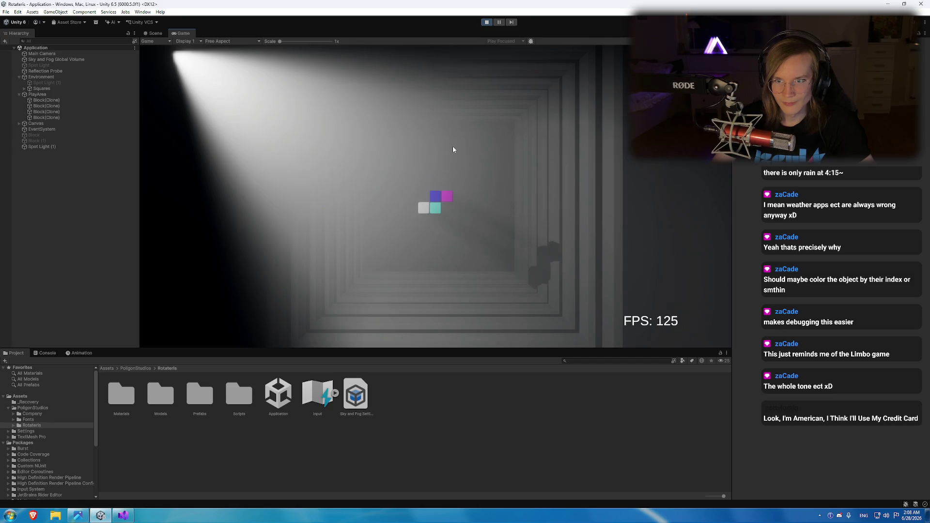
key("Up")
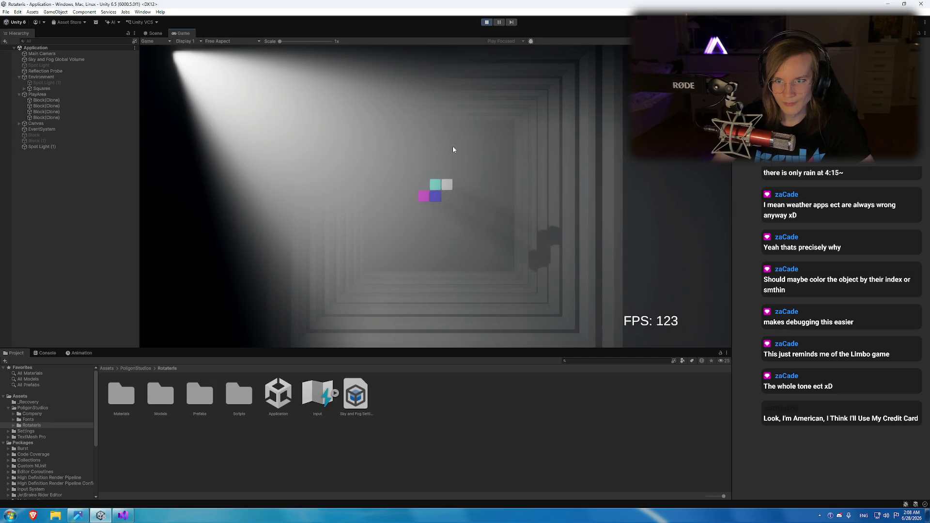
key("Up")
key("Up")
key("Up")
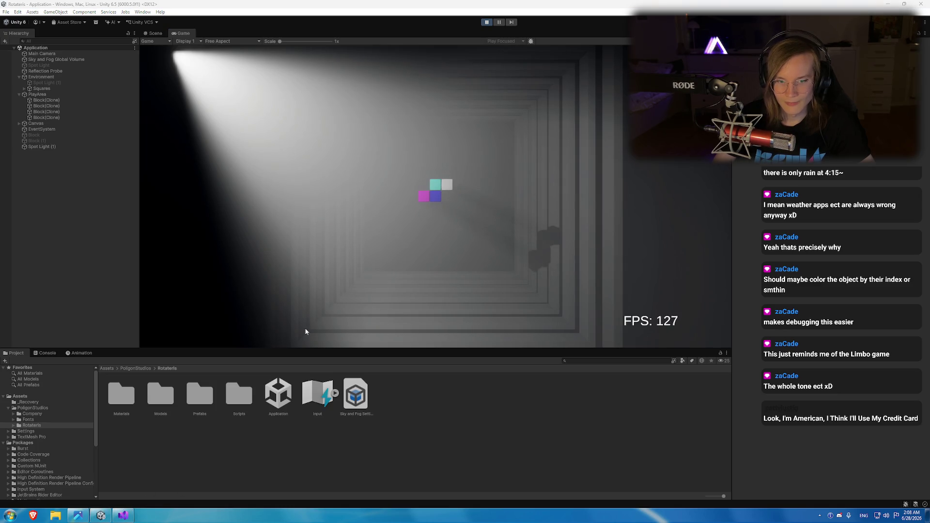
left_click(123, 514)
scroll(353, 231, "down", 14)
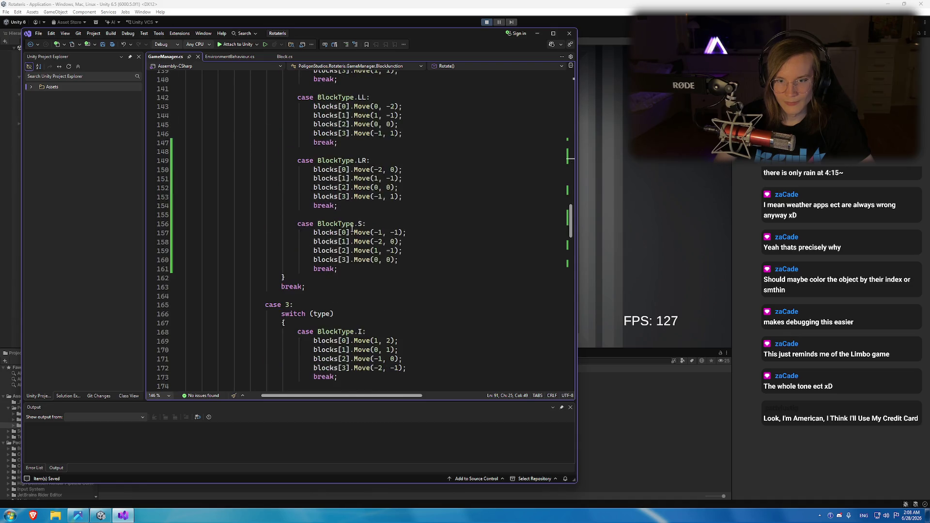
Paste a copy of the S-block case after the break on line 187.
scroll(352, 228, "up", 20)
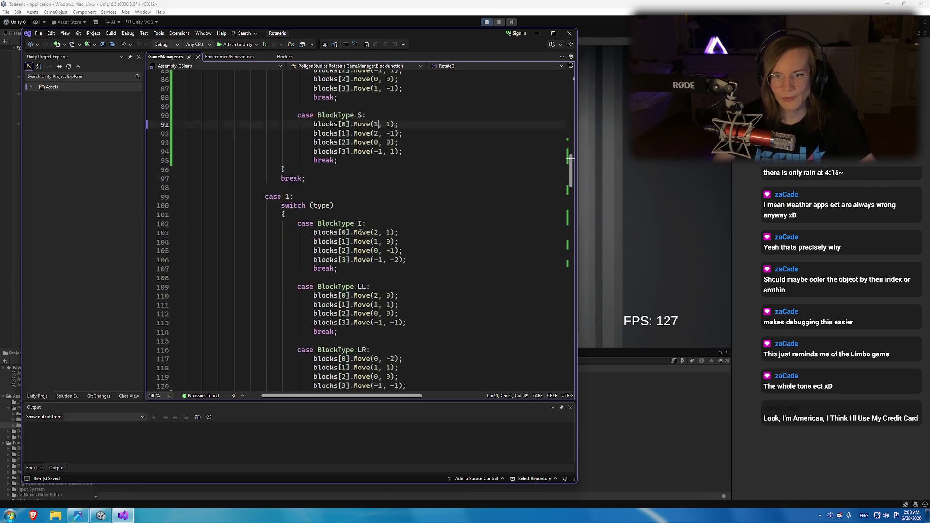
mouse_move(418, 345)
left_mouse_down()
mouse_move(315, 323)
mouse_move(417, 348)
mouse_move(297, 304)
left_mouse_up()
key("ctrl+c")
scroll(357, 261, "down", 9)
scroll(357, 262, "down", 20)
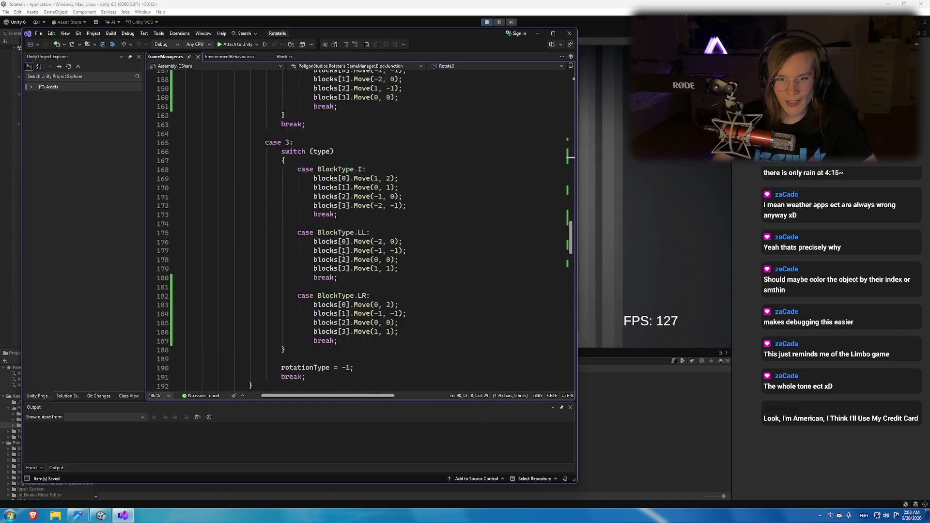
left_click(352, 206)
key("ctrl+v")
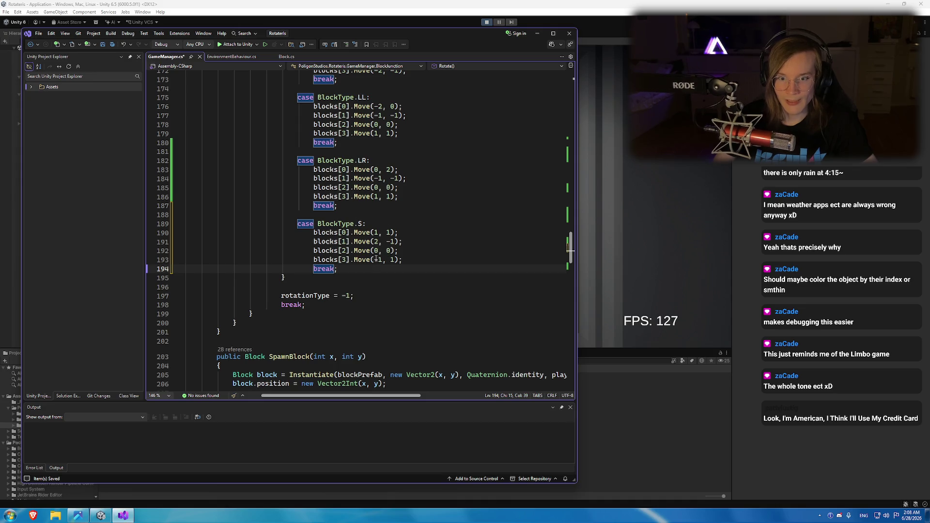
scroll(714, 283, "up", 2)
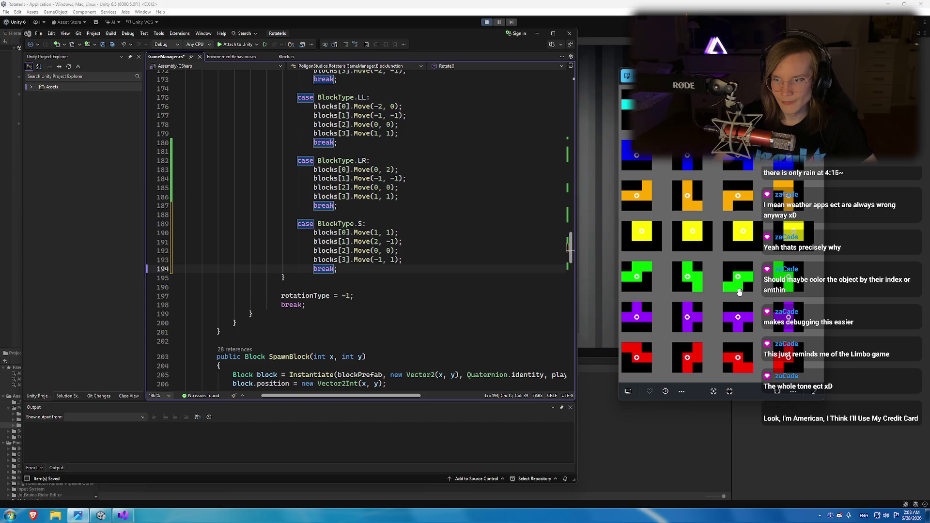
Set blocks[0]'s x offset to -1 and blocks[1]'s move to (0, 2).
left_click(375, 233)
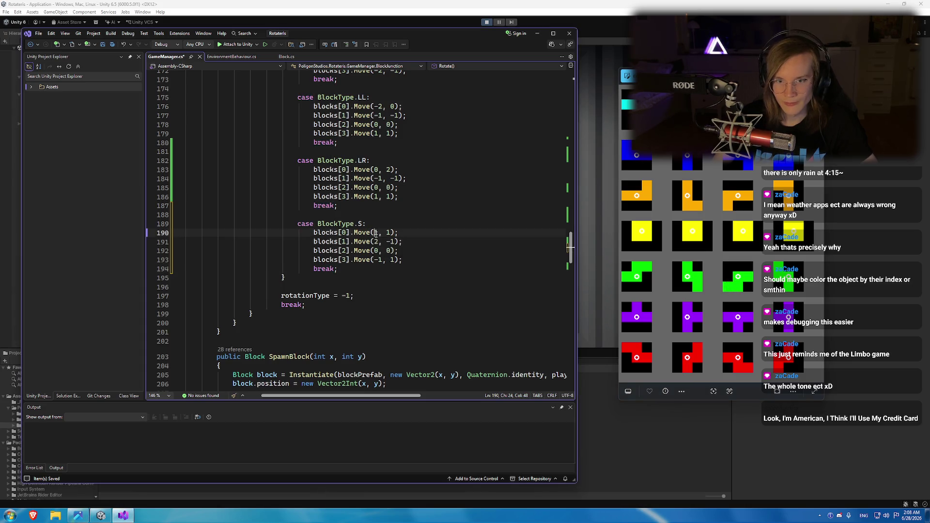
type("-")
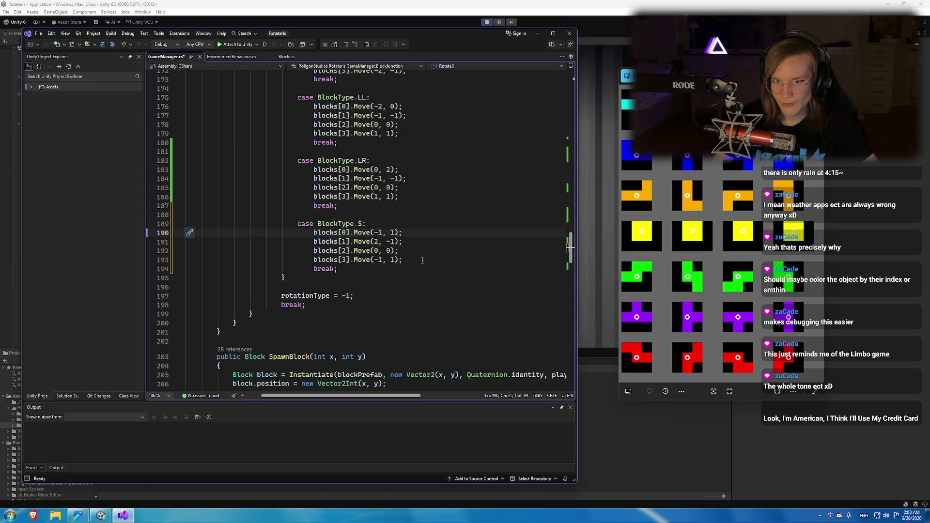
left_click(391, 241)
key("BackSpace")
key("BackSpace")
type("0")
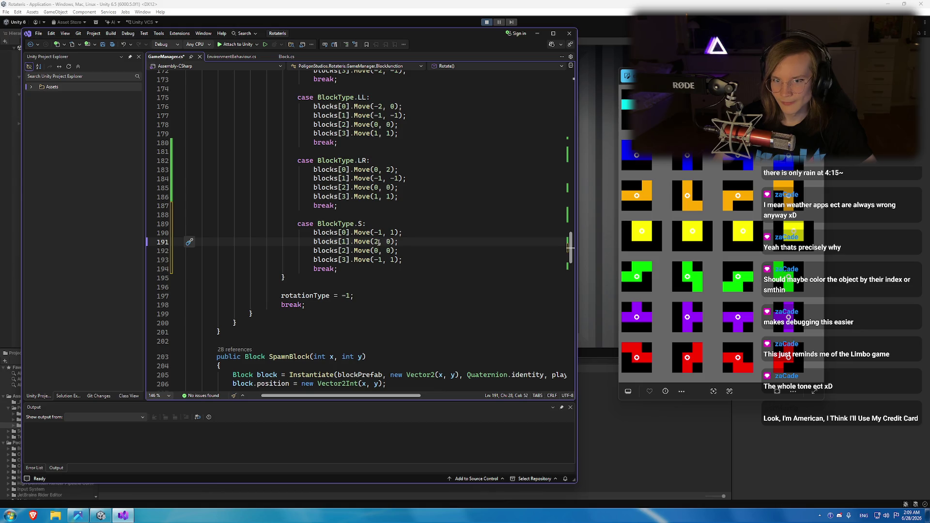
double_click(377, 241)
type("0")
key("Right")
key("Right")
key("Right")
key("BackSpace")
type("2")
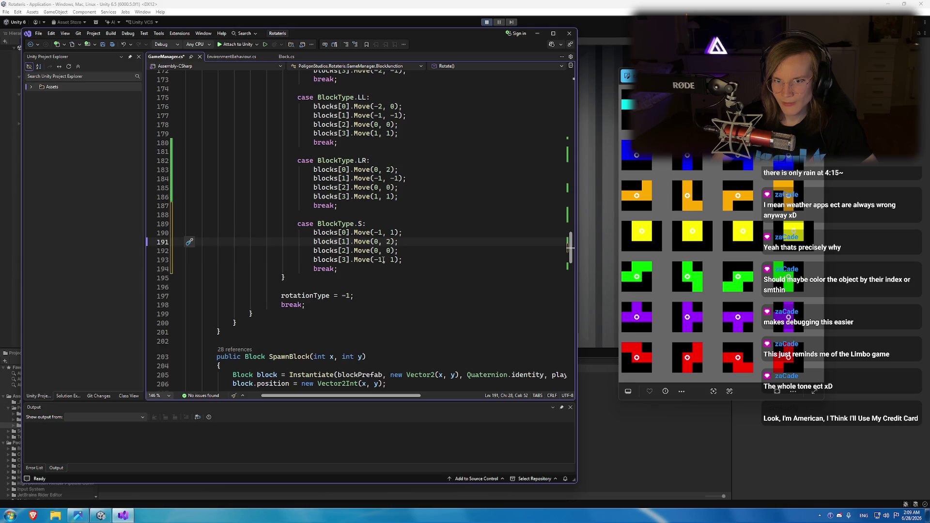
Set blocks[3]'s move to (0, 0) and blocks[2]'s x offset to -1, then start Unity's play mode.
left_click(384, 260)
key("BackSpace")
key("BackSpace")
type("0")
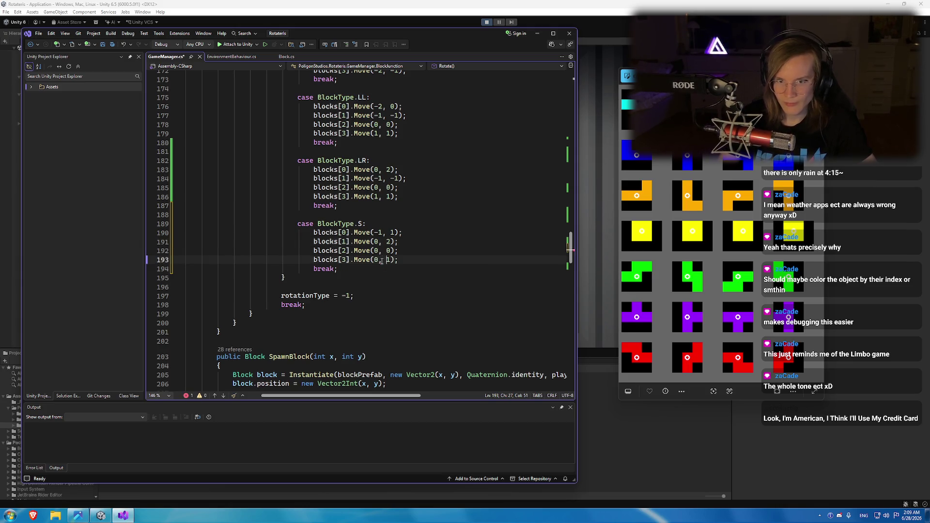
key("Delete")
type("0")
key("Up")
key("Left")
key("Left")
key("Left")
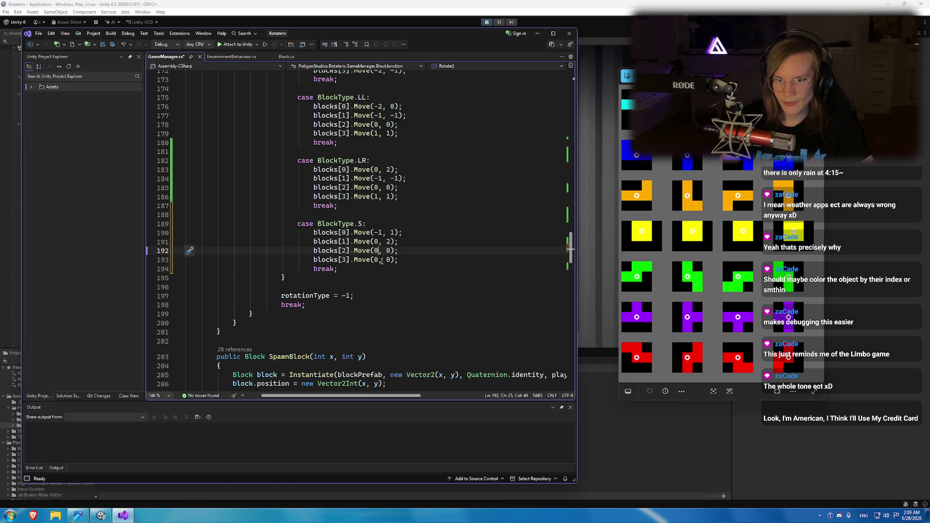
key("BackSpace")
type("-1")
key("Right")
key("Right")
key("Right")
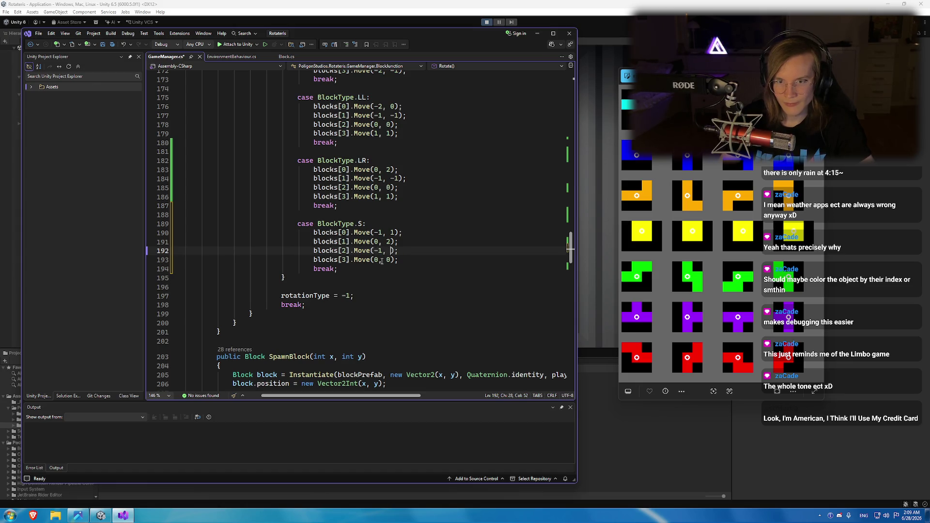
left_click(489, 21)
left_click(490, 23)
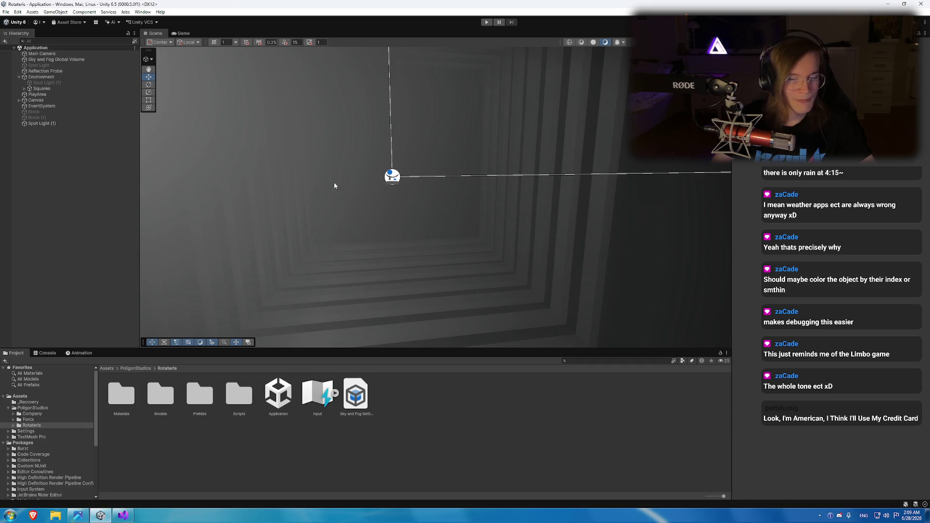
Play the game and rotate the S piece twice, then bring back GameManager.cs and the rotation chart.
left_click(493, 176)
left_click(486, 21)
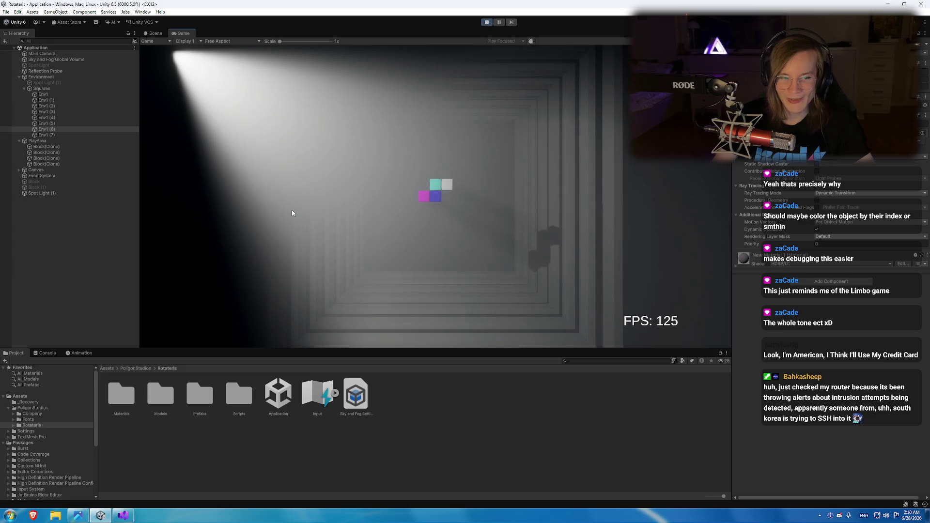
key("Up")
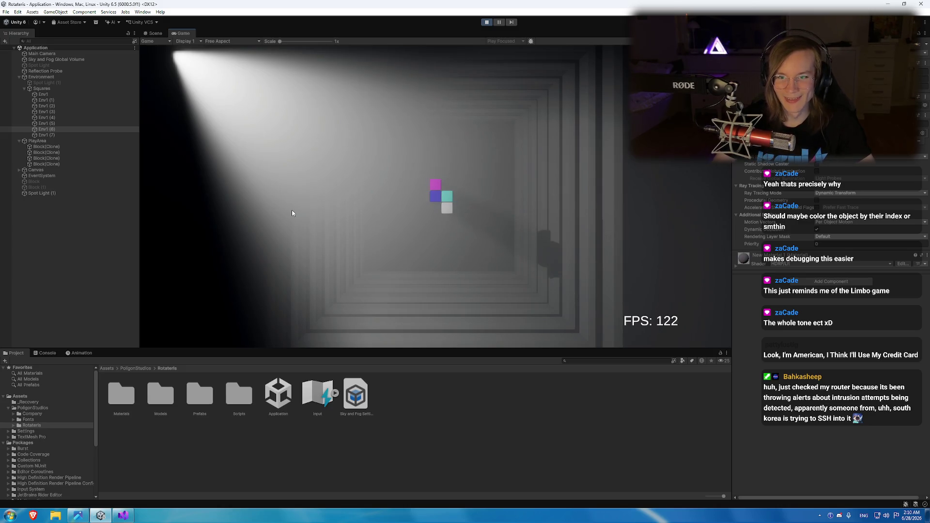
key("Up")
key("Up")
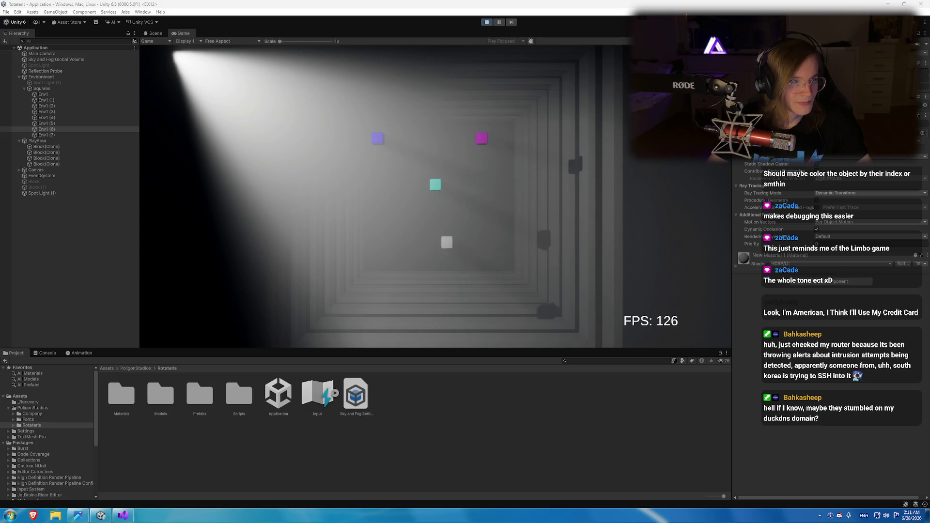
left_click(124, 513)
left_click(89, 515)
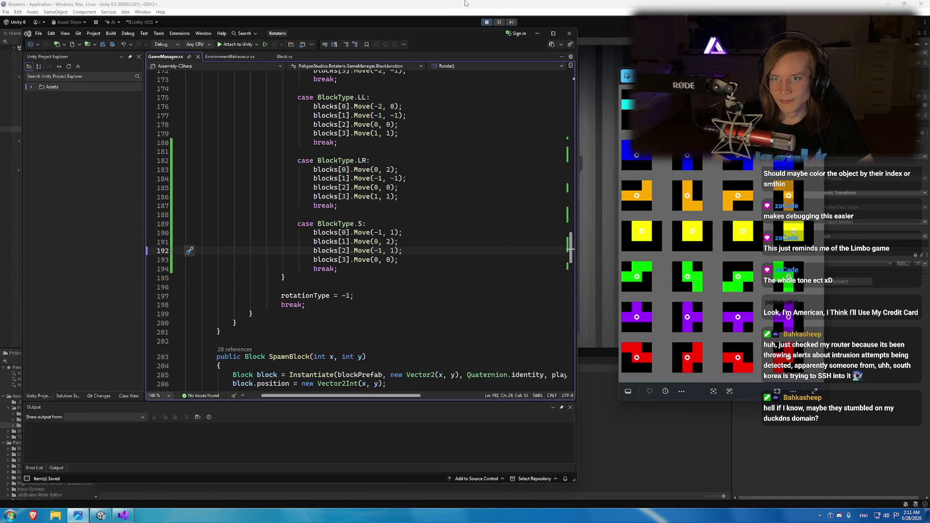
Restart play mode to retest the S piece, then return to GameManager.cs.
left_click(482, 22)
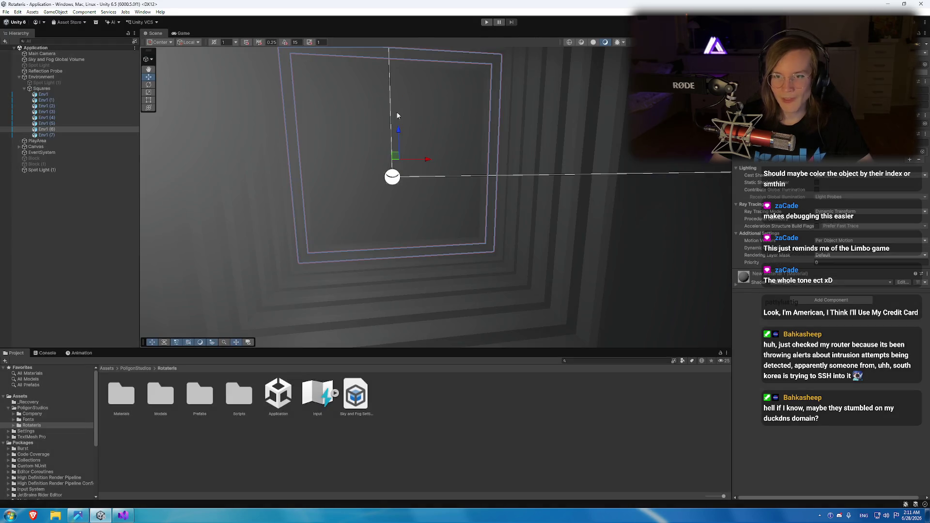
left_click(486, 22)
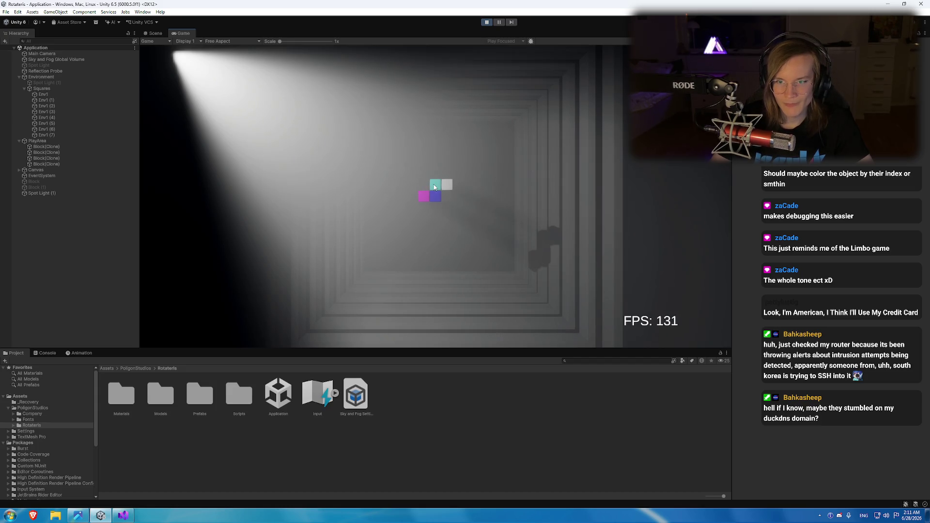
left_click(123, 515)
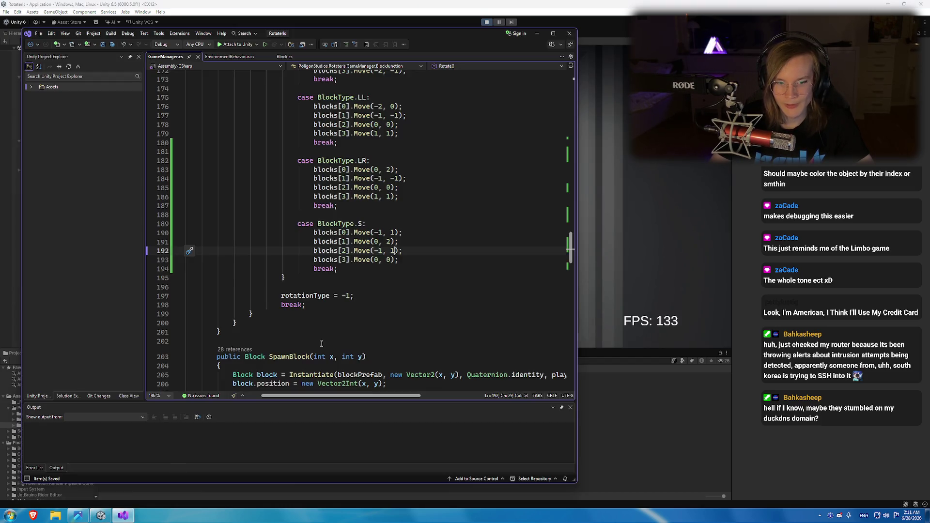
Review lines 190–192, then rotate the falling S piece three times in the game.
scroll(368, 272, "up", 1)
left_click(378, 259)
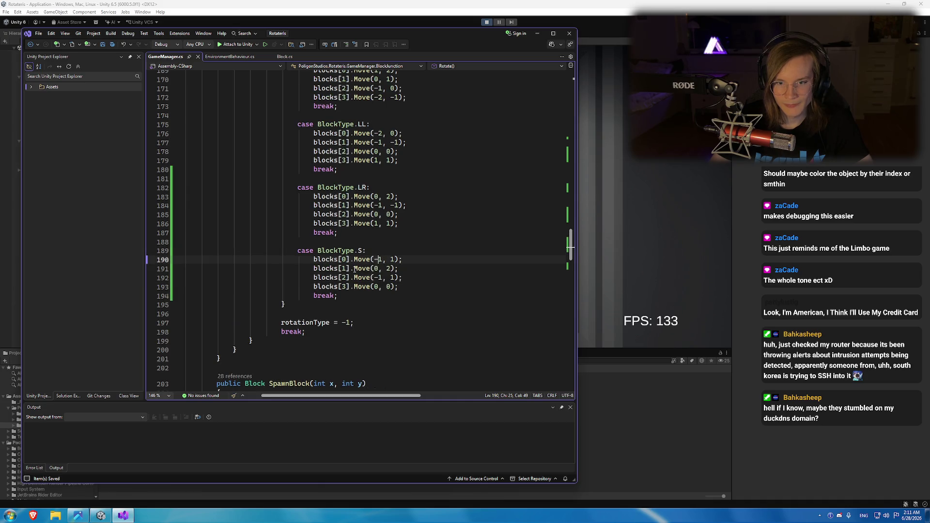
left_click(419, 279)
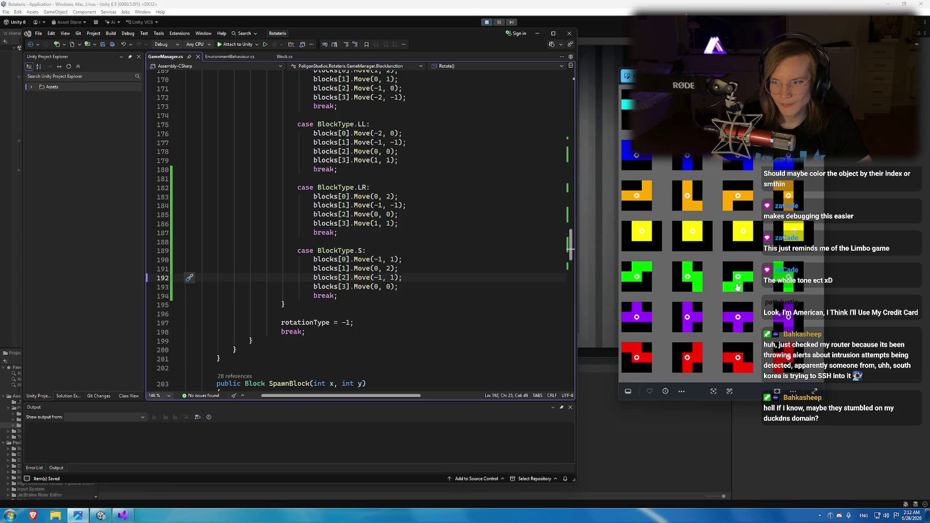
key("alt+Tab")
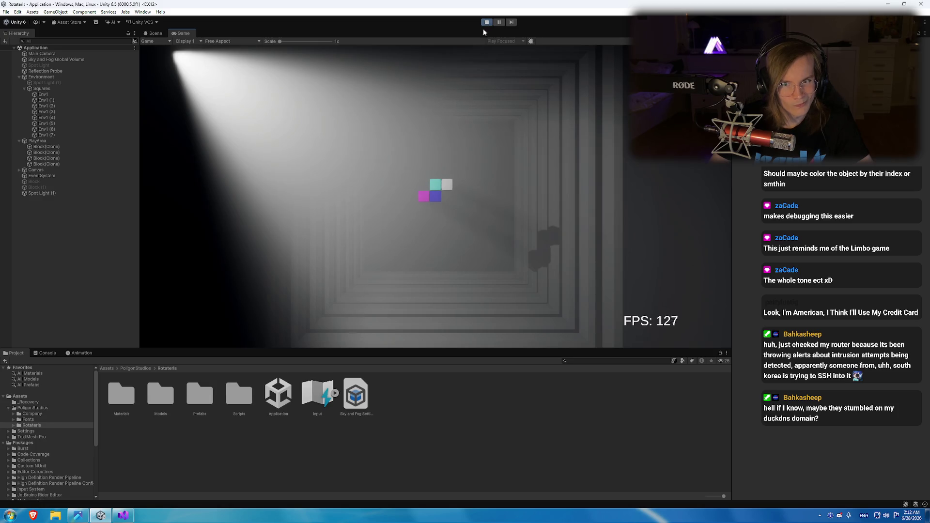
key("Up")
key("Up")
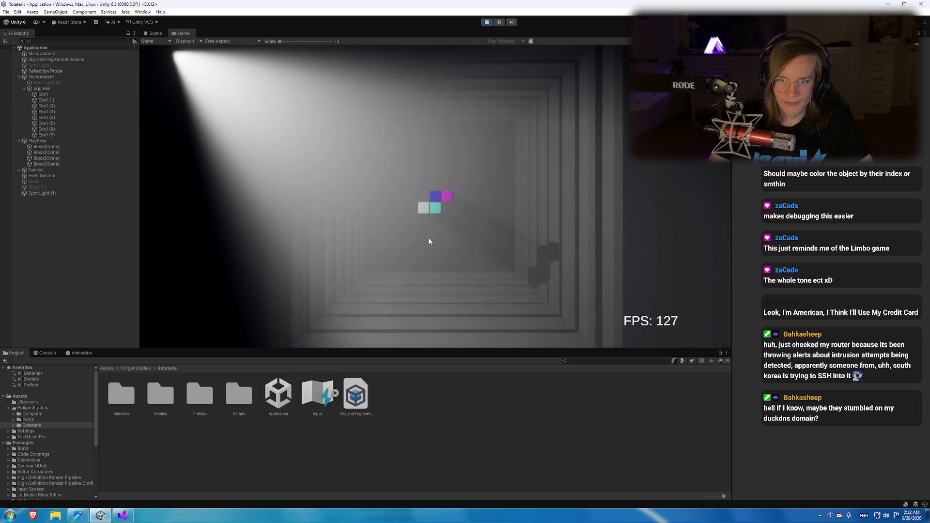
key("Up")
key("Up")
key("Up")
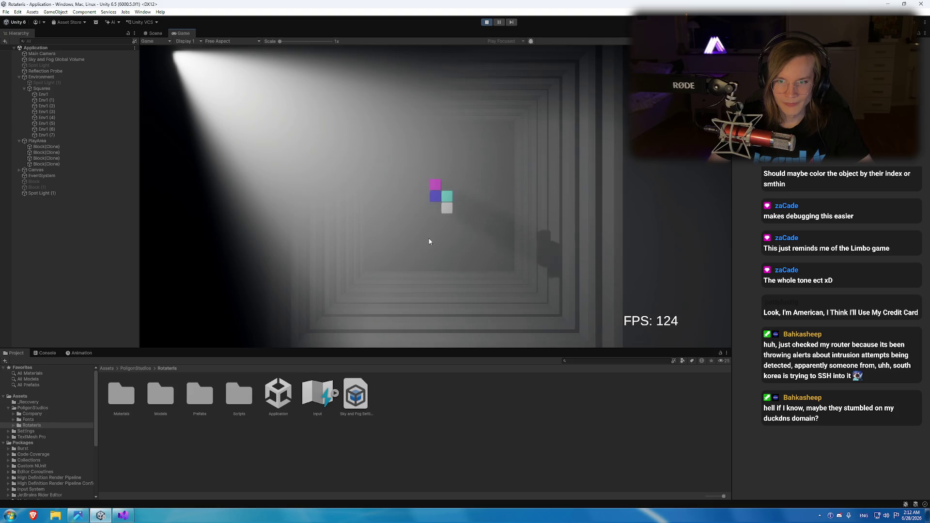
key("Up")
key("Up")
key("Up")
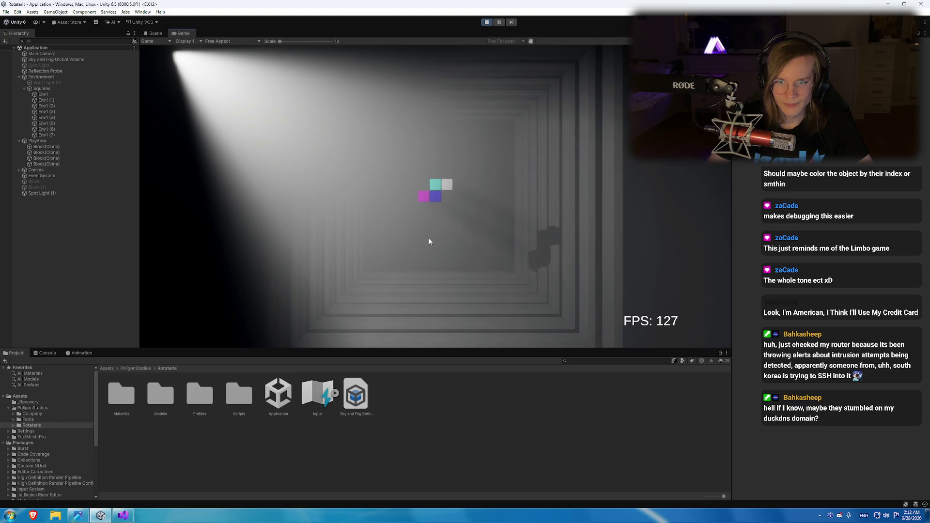
Scroll through GameManager.cs's rotation cases to compare them, then return to the game.
mouse_move(119, 516)
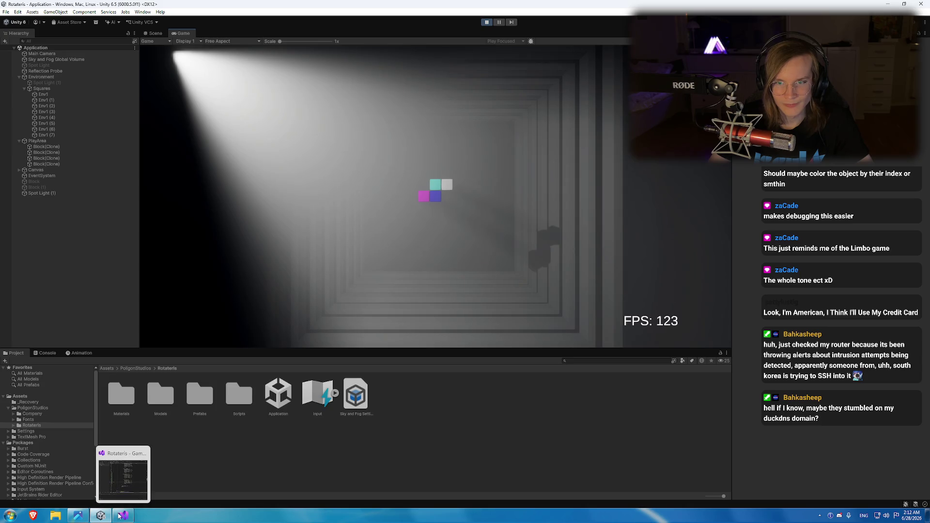
left_click(119, 515)
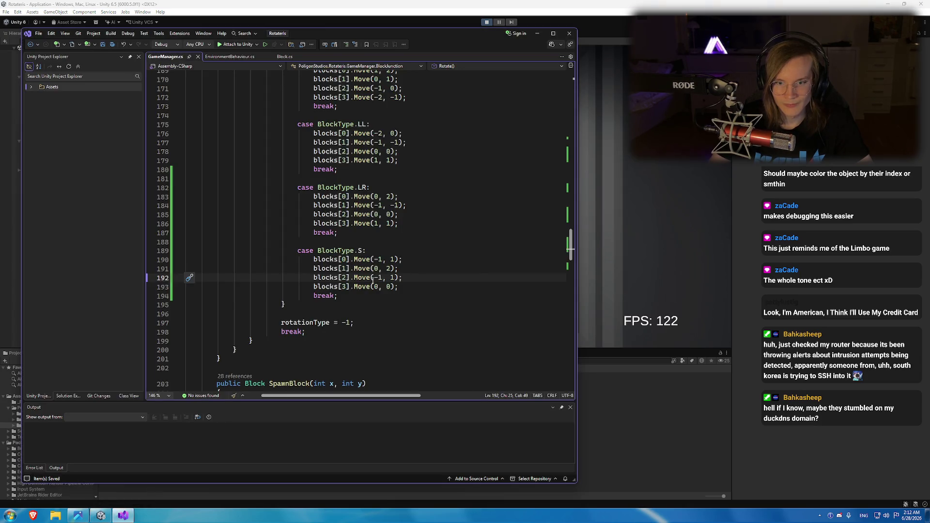
left_click(401, 9)
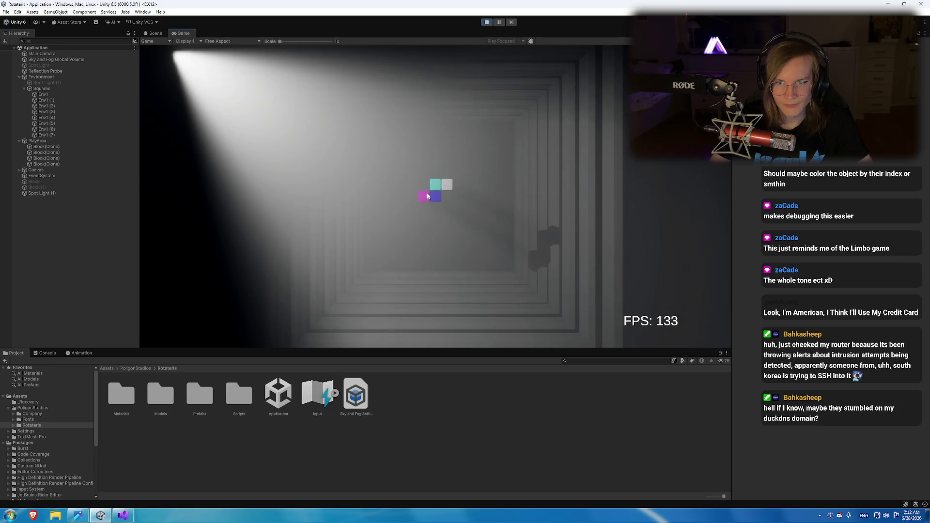
left_click(122, 515)
scroll(374, 211, "up", 8)
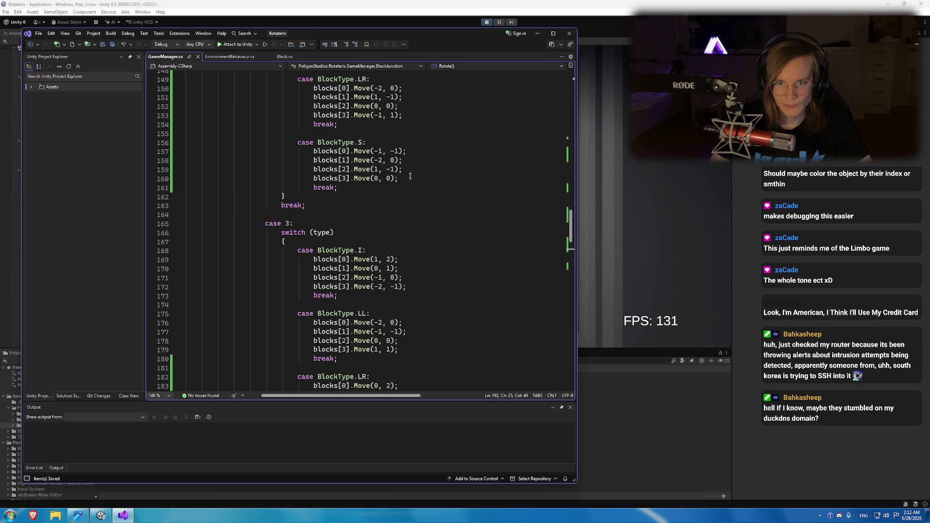
scroll(405, 218, "up", 5)
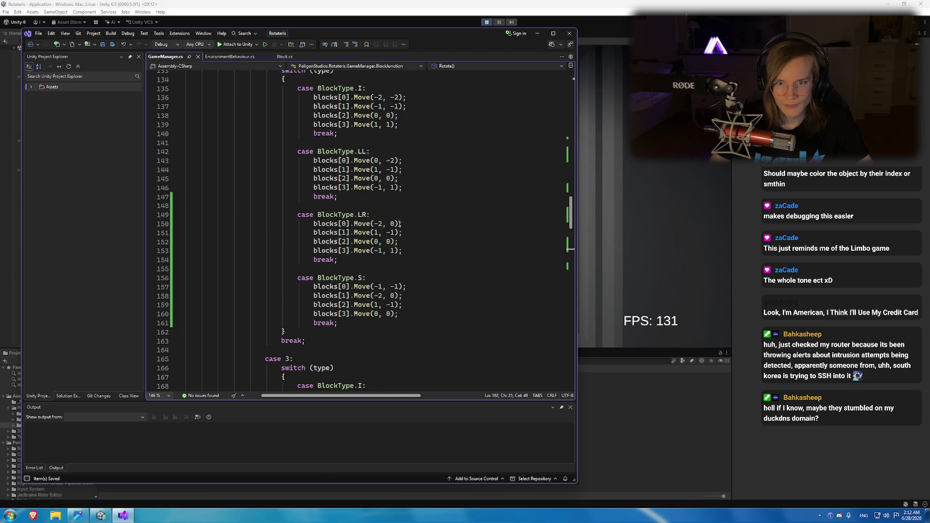
scroll(397, 224, "up", 4)
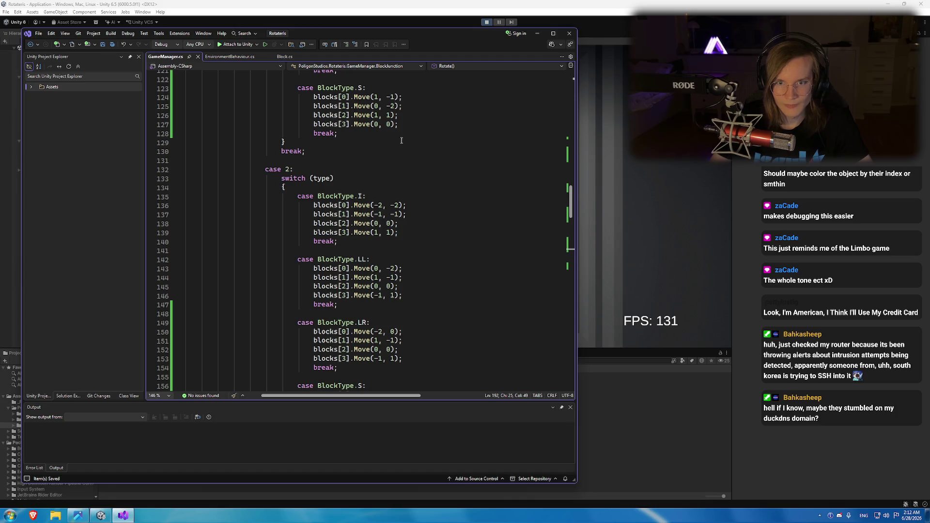
scroll(402, 141, "down", 13)
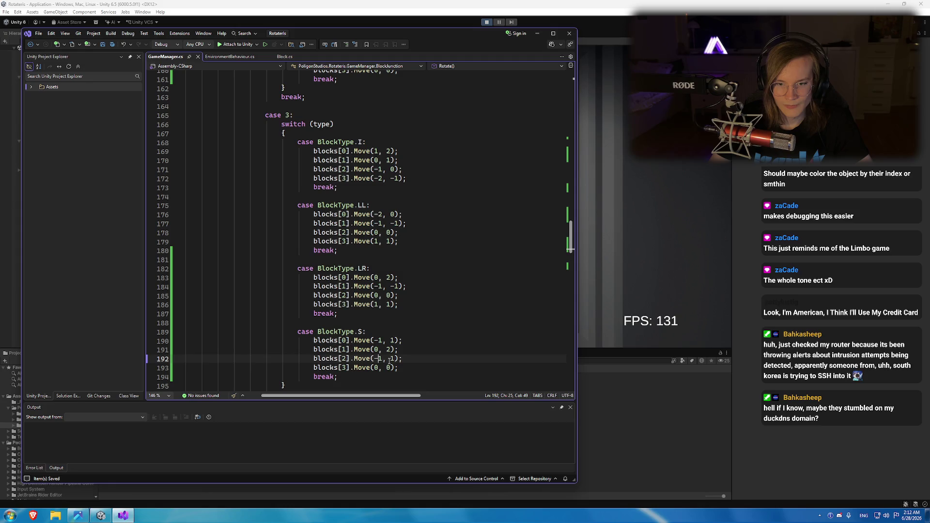
scroll(388, 358, "down", 4)
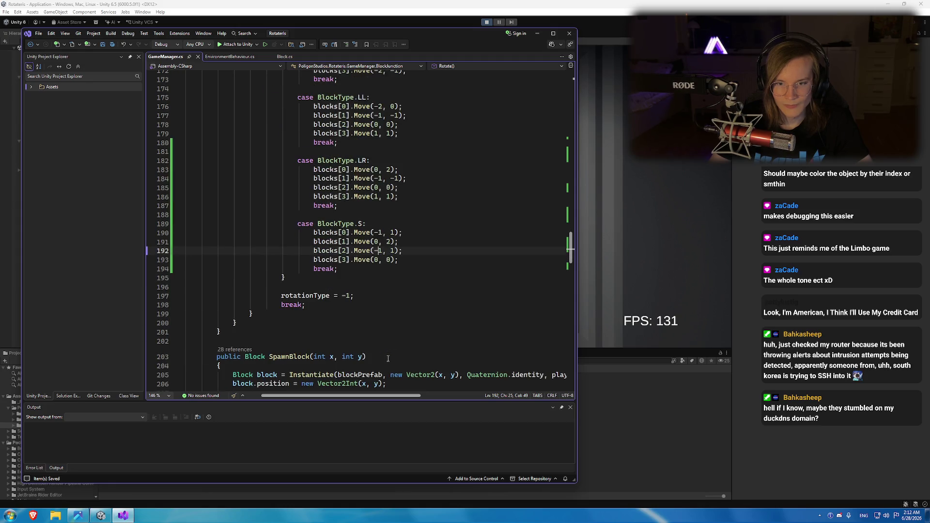
key("alt+Tab")
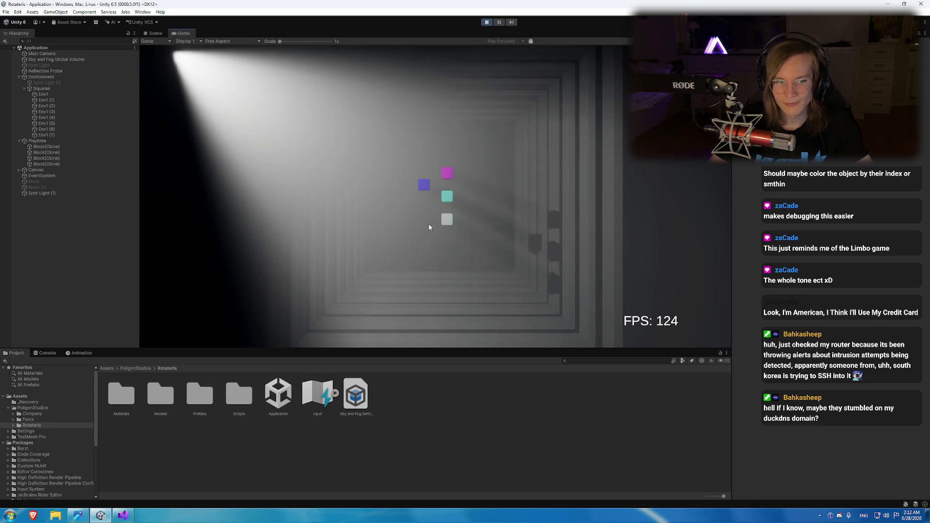
Bring GameManager.cs's S case up beside the block rotation reference chart.
key("alt+Tab")
left_click(78, 515)
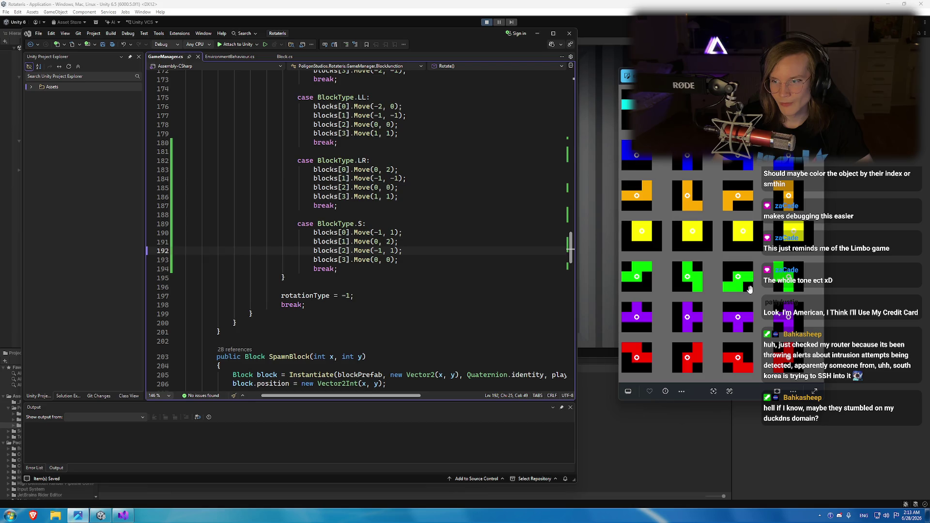
Leave line 192 and start the game in Unity, triggering a script recompile.
key("Right")
key("Right")
key("Right")
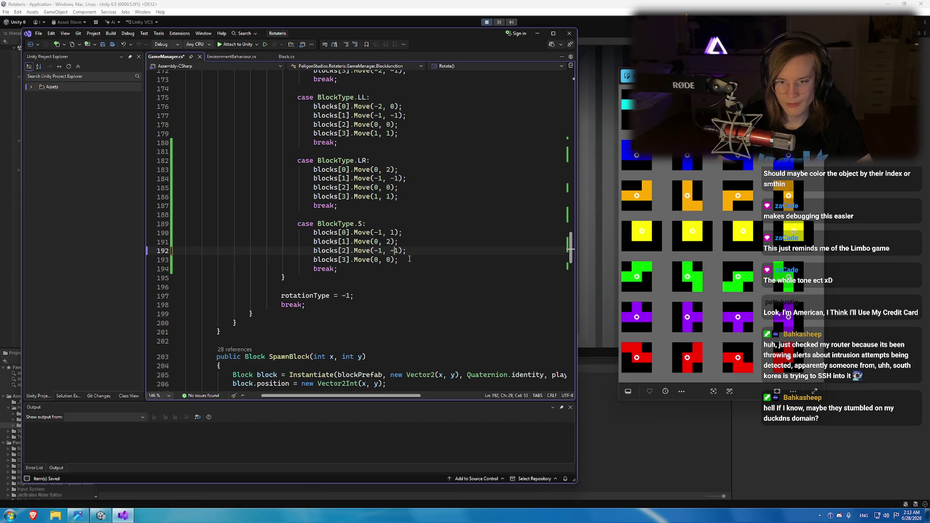
left_click(486, 22)
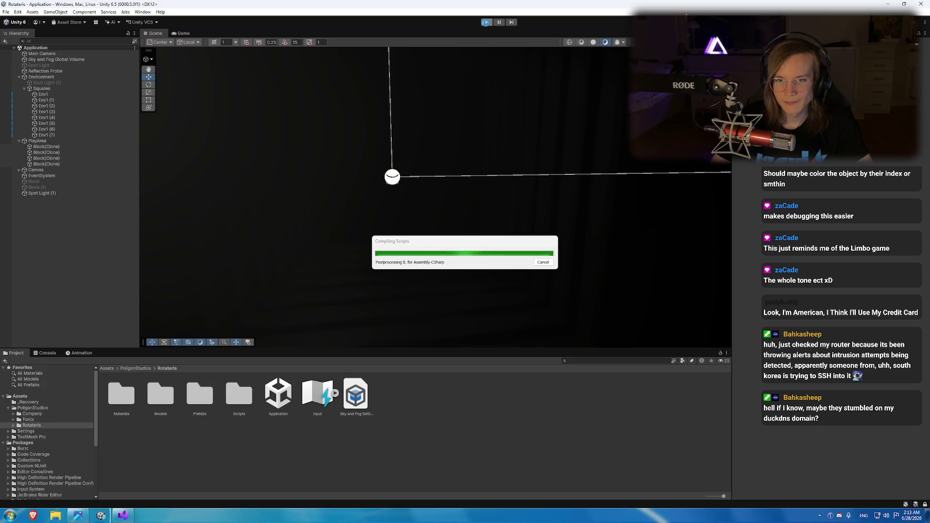
Restart play mode, glance at the rotation chart, and rotate the S piece four times.
left_click(487, 24)
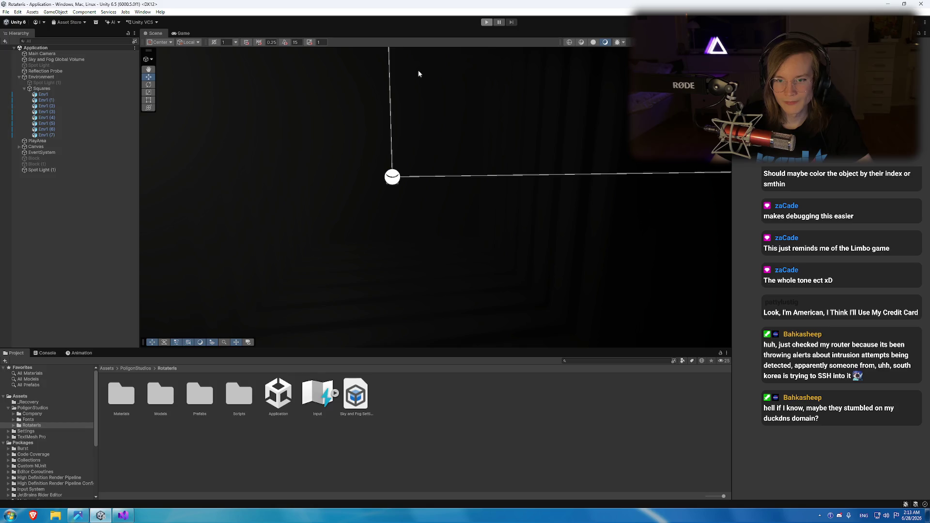
key("ctrl+p")
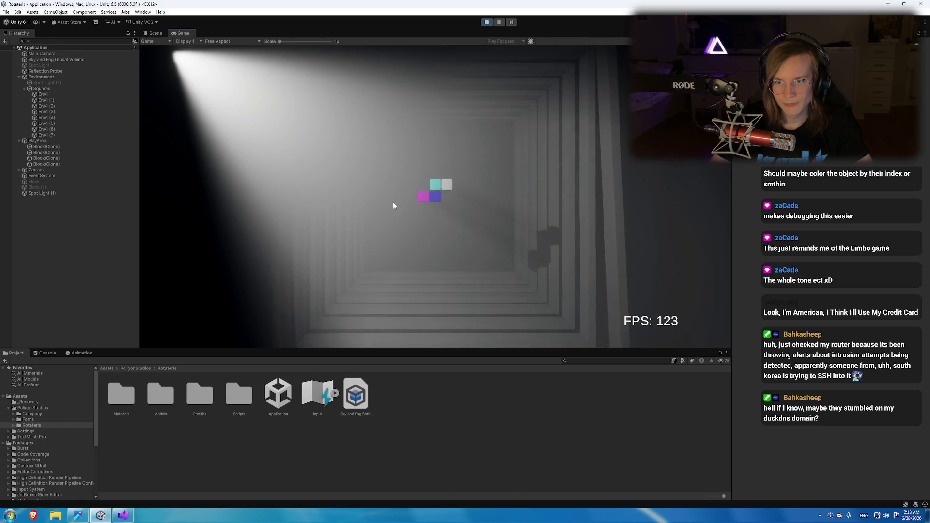
left_click(78, 515)
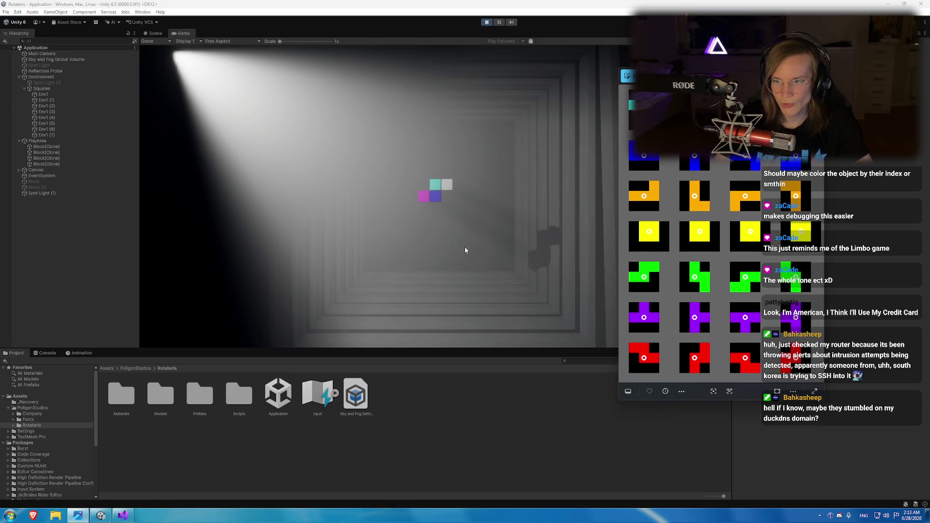
left_click(449, 230)
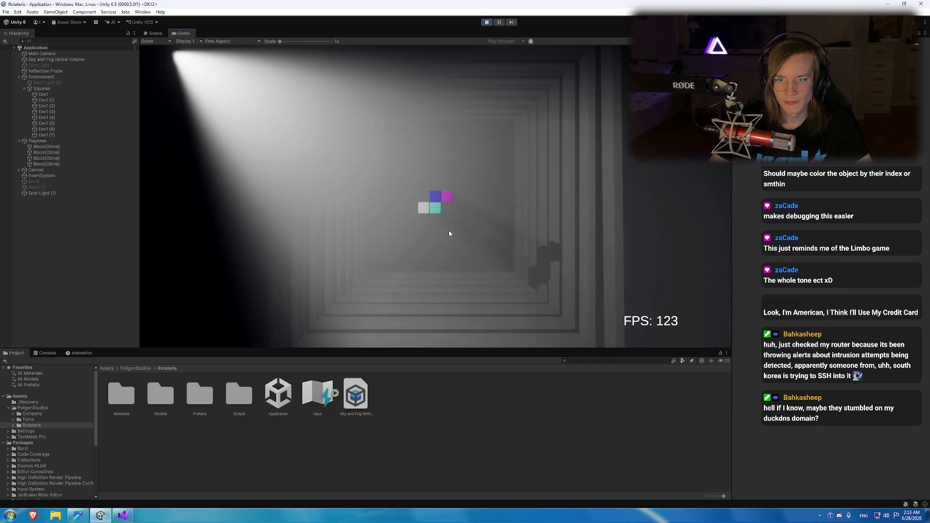
key("Up")
key("Up")
key("Up")
key("Up")
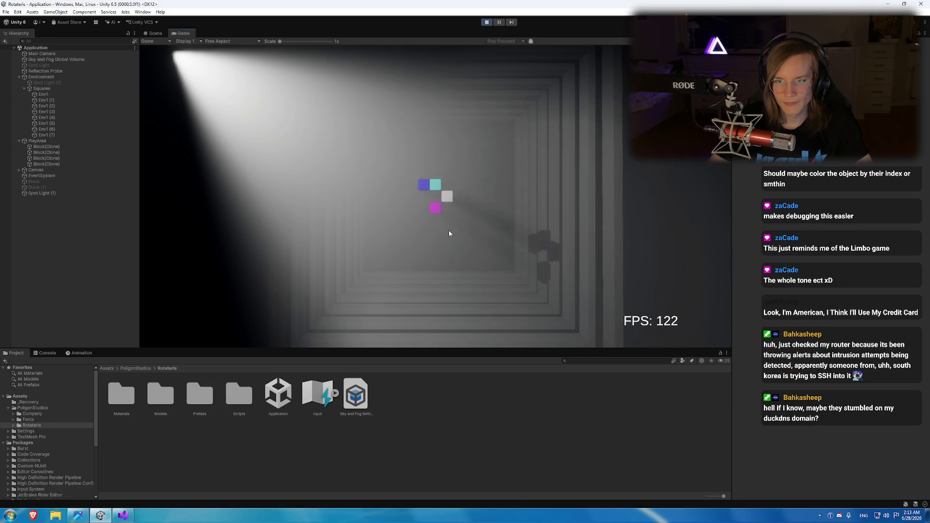
key("Up")
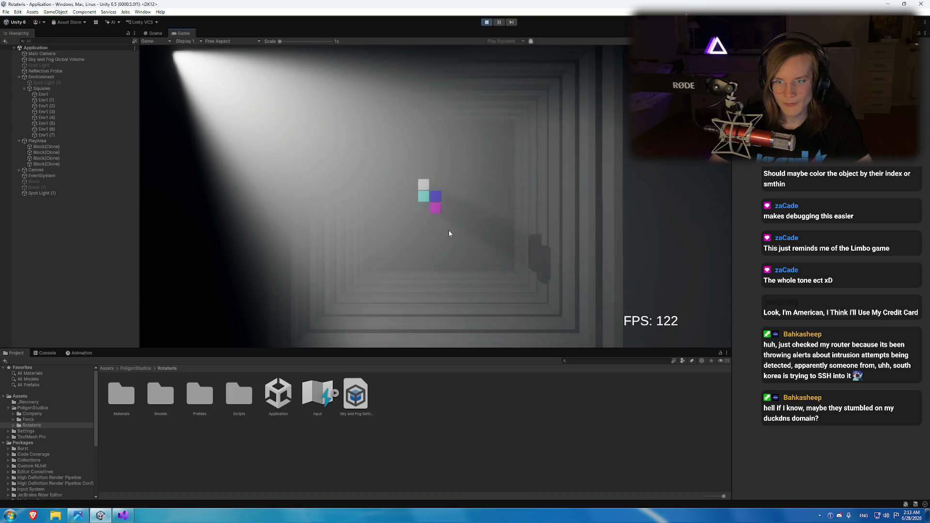
key("Up")
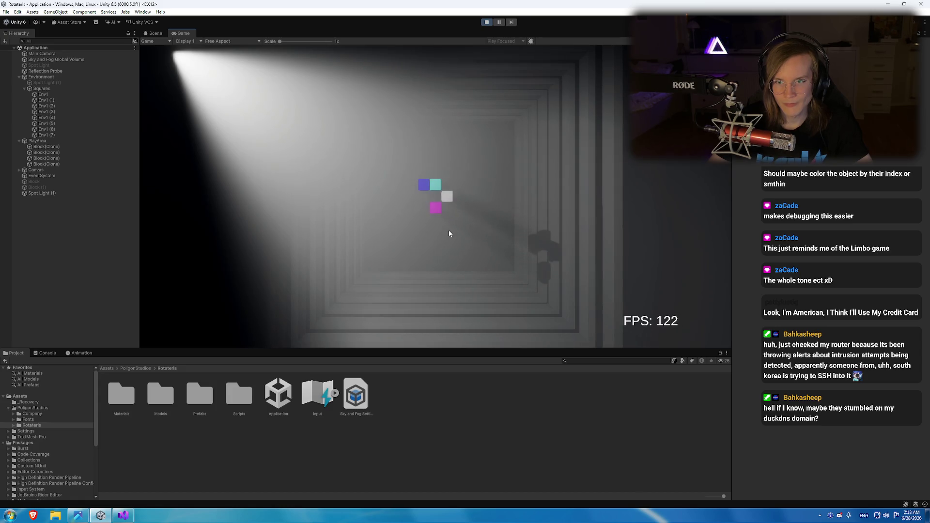
key("Up")
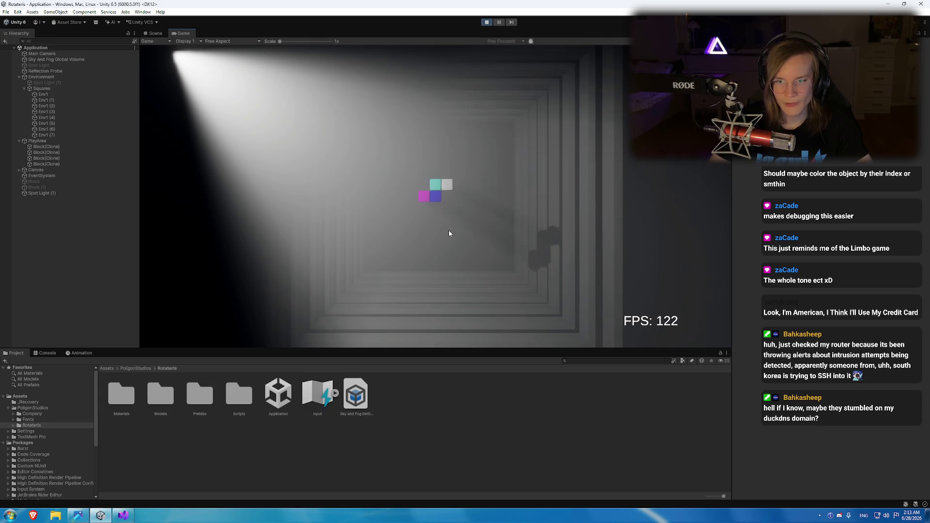
key("alt+Tab")
scroll(387, 241, "up", 20)
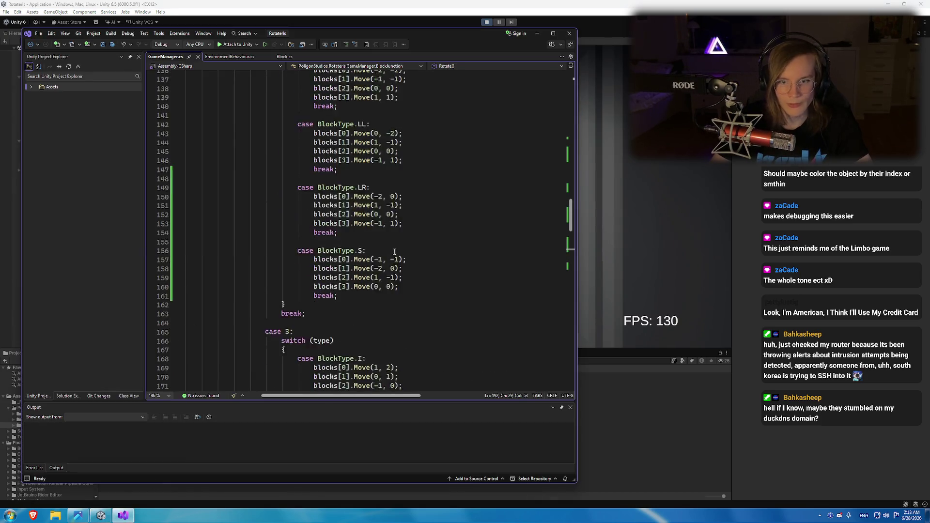
Replace -1 with 0 on line 92 so blocks[1] moves (2, 0), then switch to Unity.
scroll(387, 241, "up", 7)
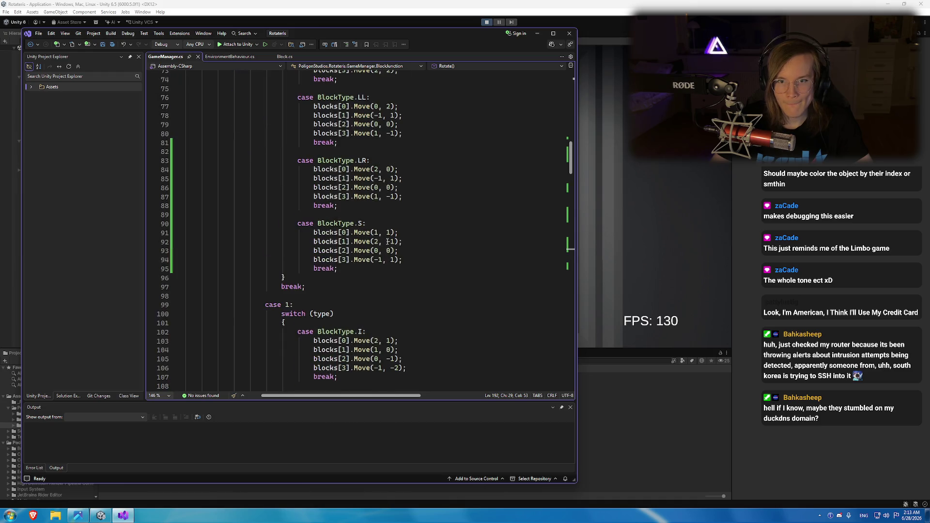
left_click(393, 258)
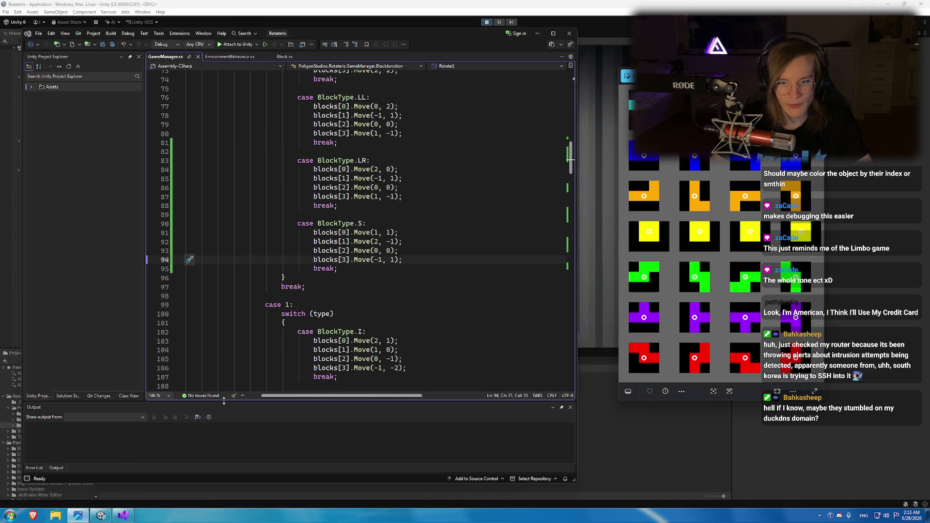
scroll(419, 265, "up", 2)
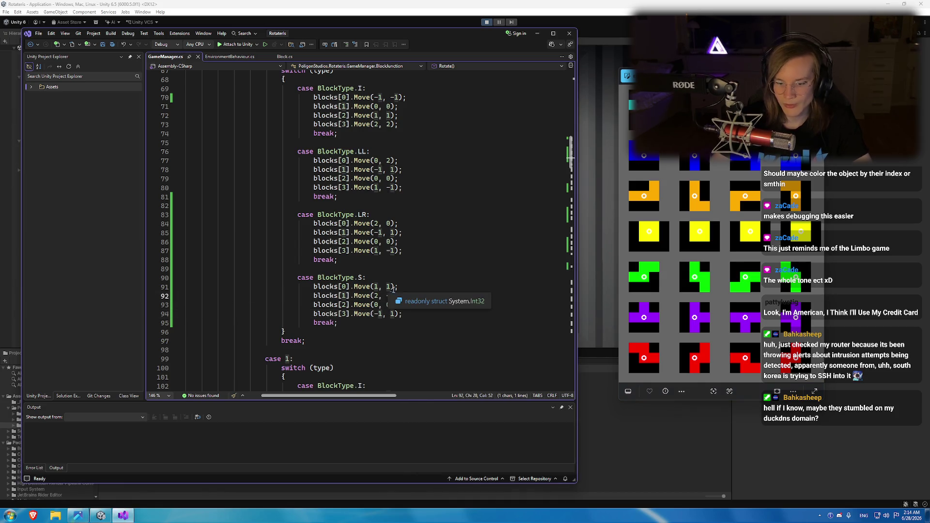
left_click(397, 295)
key("BackSpace")
key("BackSpace")
type("0);")
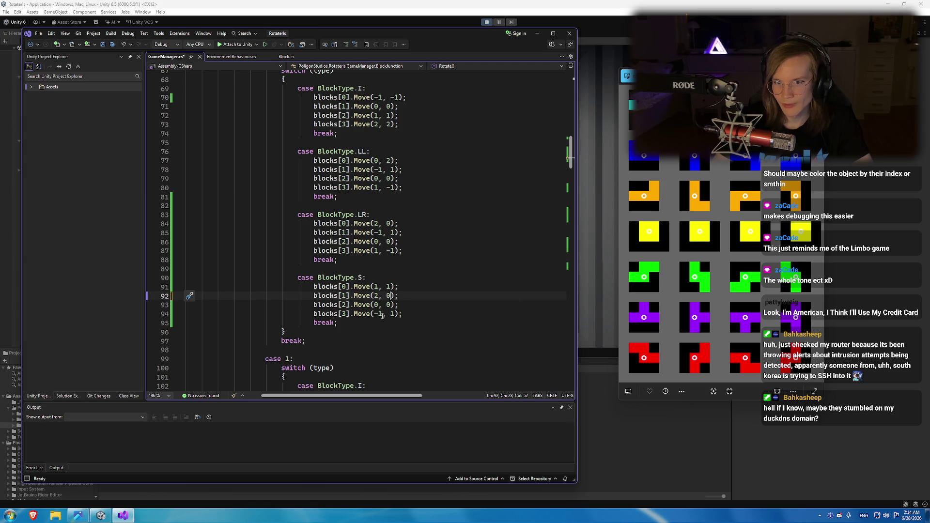
left_click(487, 21)
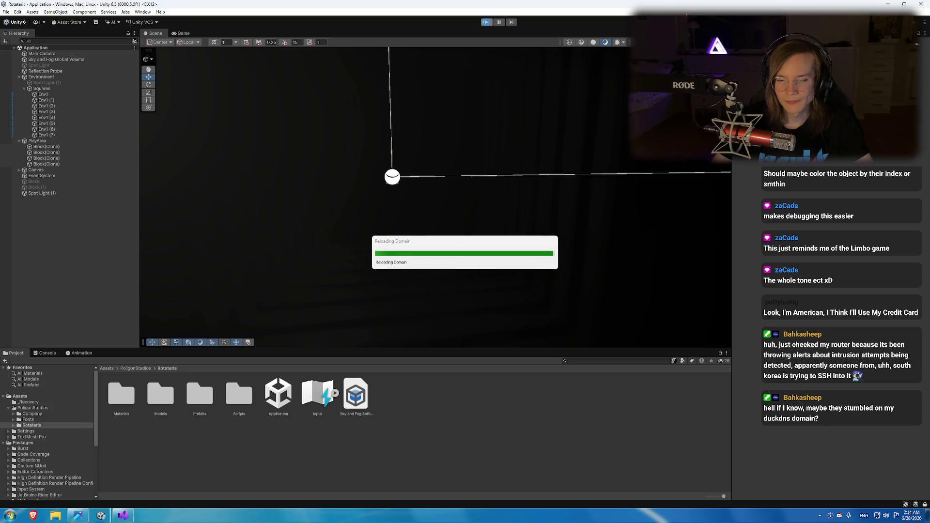
Play Rotateris again to watch the reworked S piece rotate, then bring GameManager.cs back up.
left_click(487, 22)
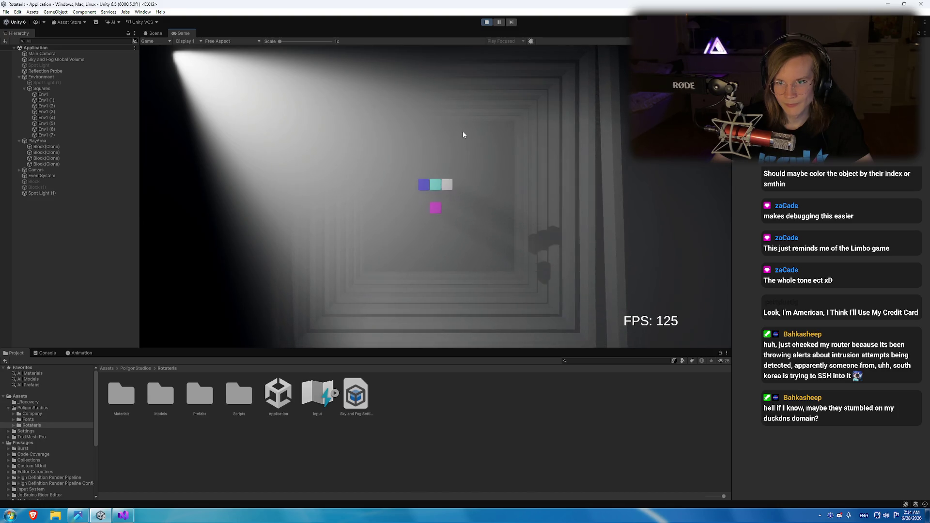
left_click(123, 516)
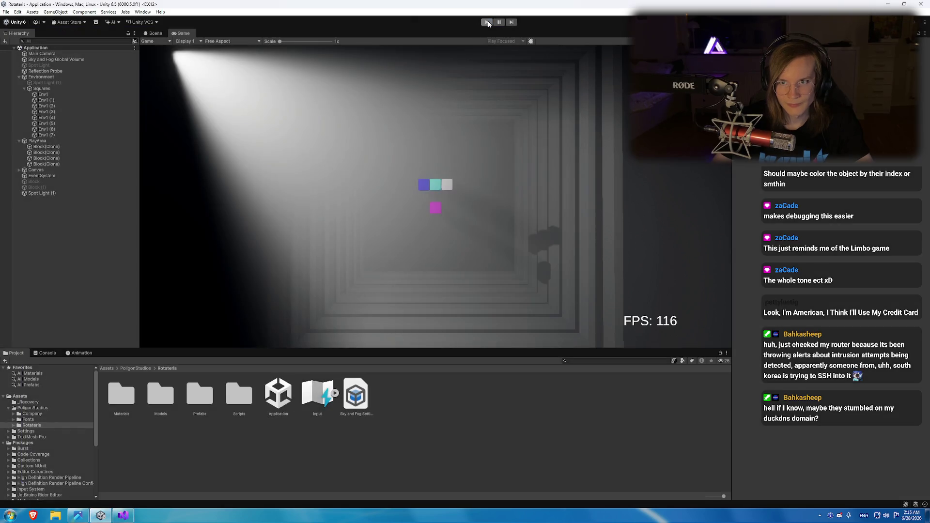
Change line 93 of the first S case to Move(-1, 1).
left_click(85, 483)
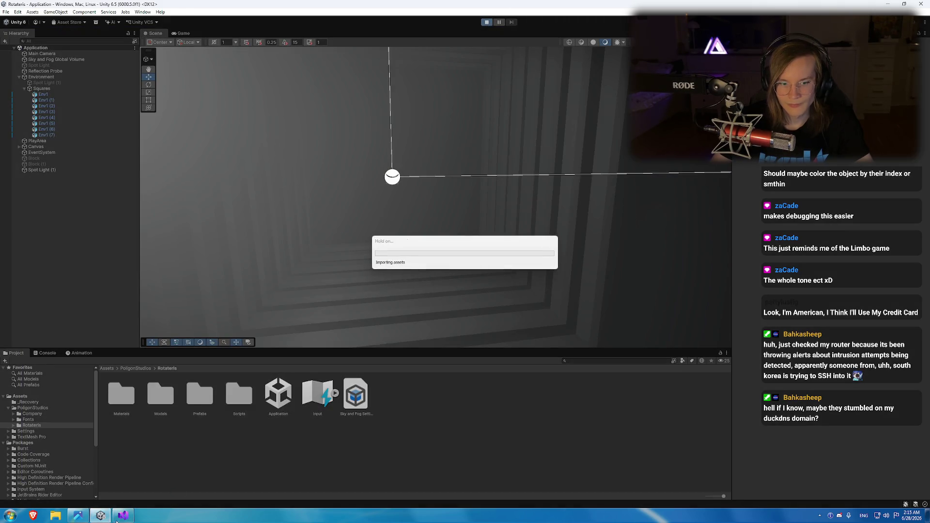
key("alt+Tab")
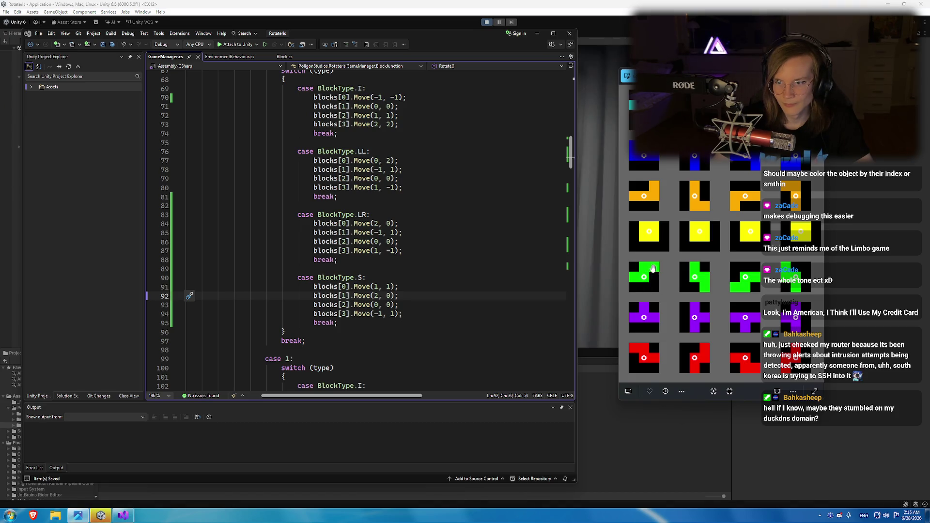
left_click(378, 304)
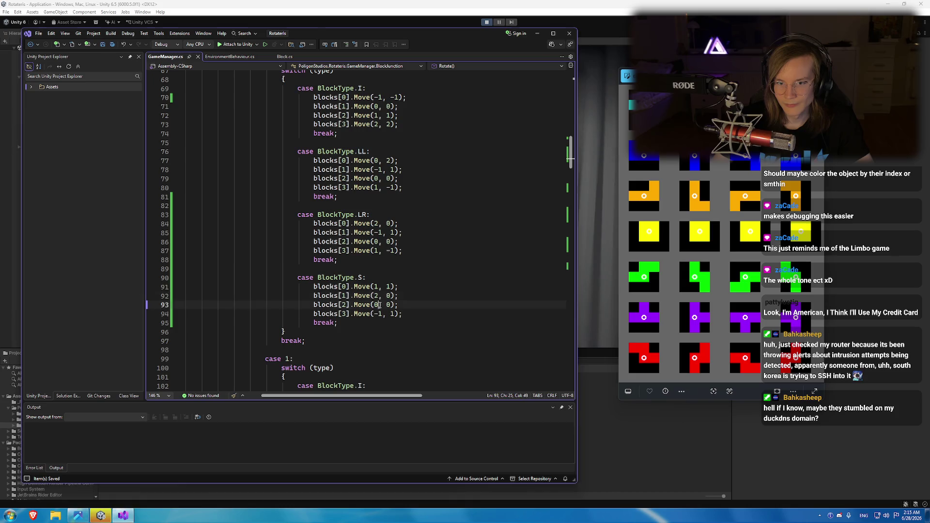
type("1")
key("Left")
key("BackSpace")
type("-")
key("Right")
key("Right")
key("Right")
key("Delete")
type("1")
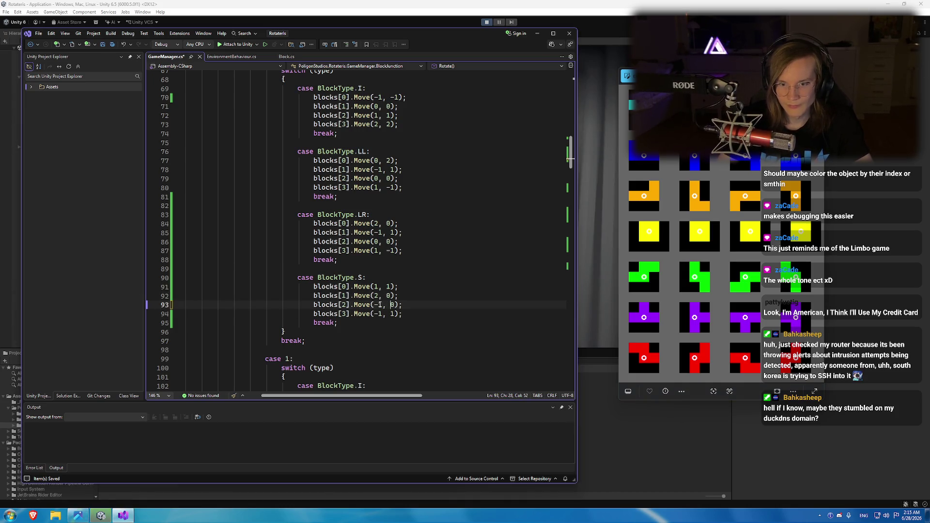
Change line 94's offset to Move(0, 0) and save GameManager.cs.
key("Down")
key("Left")
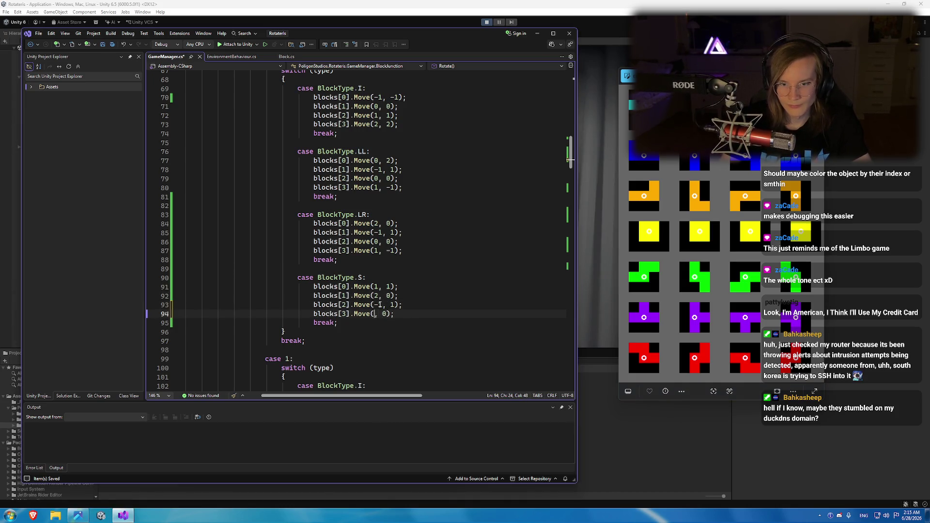
key("Left")
key("Left")
key("BackSpace")
key("BackSpace")
type("0")
key("ctrl+s")
left_click(486, 22)
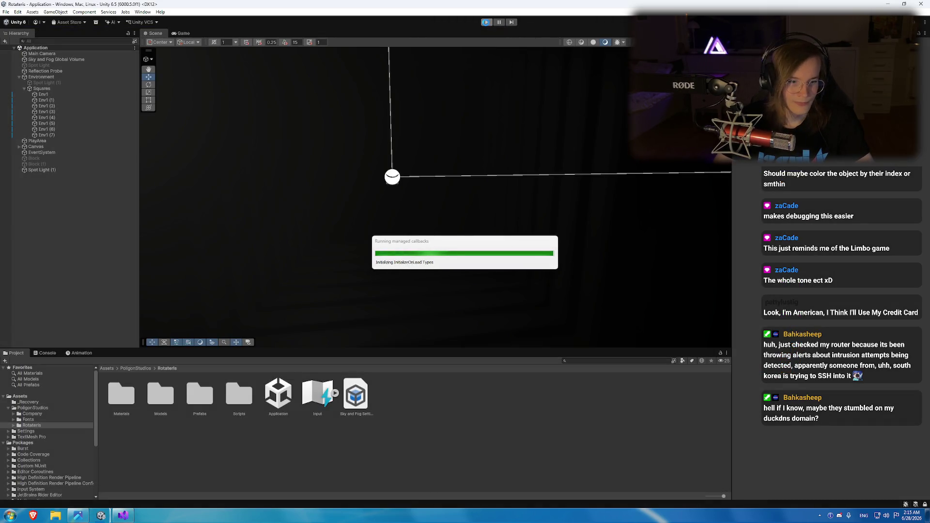
Play the game and rotate the S piece between upright and flat, then stop.
left_click(487, 23)
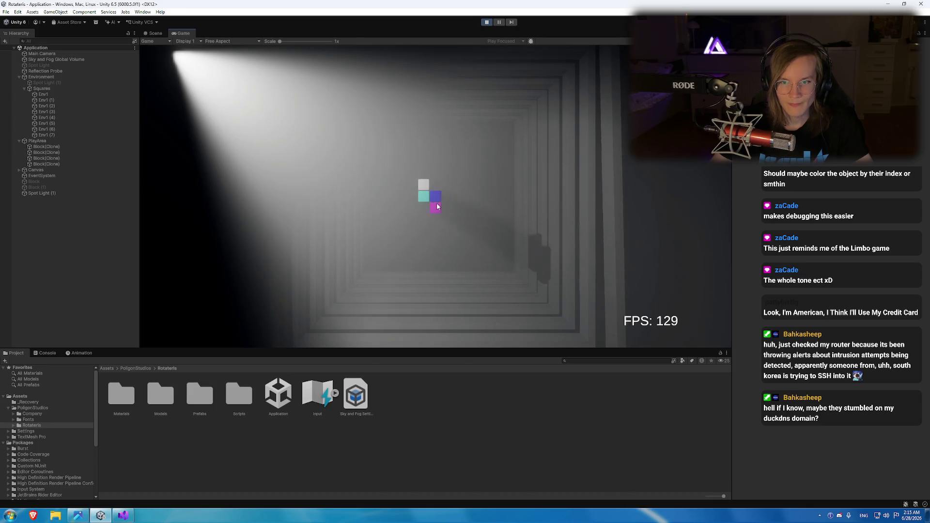
left_click(486, 22)
Add a comma after T in the BlockType enum definition.
key("alt+Tab")
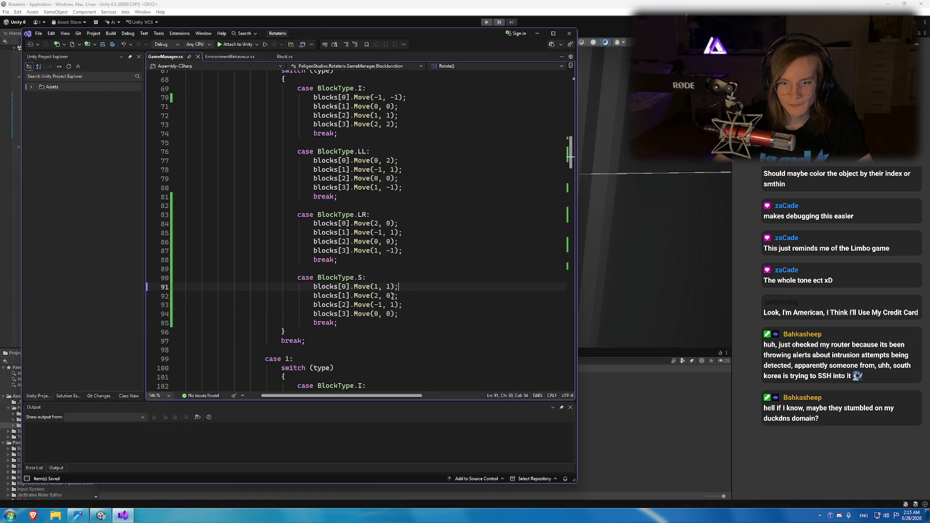
left_click(339, 278, "ctrl")
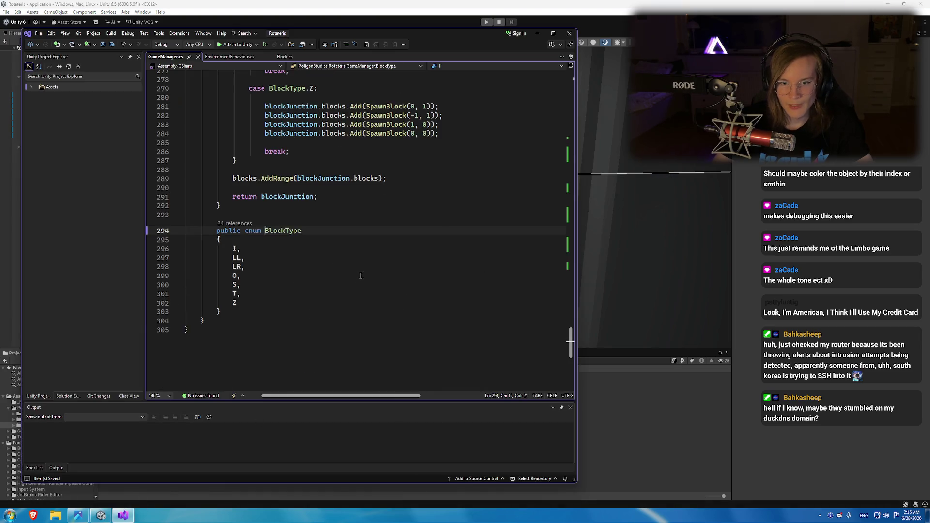
left_click(239, 294)
type(",")
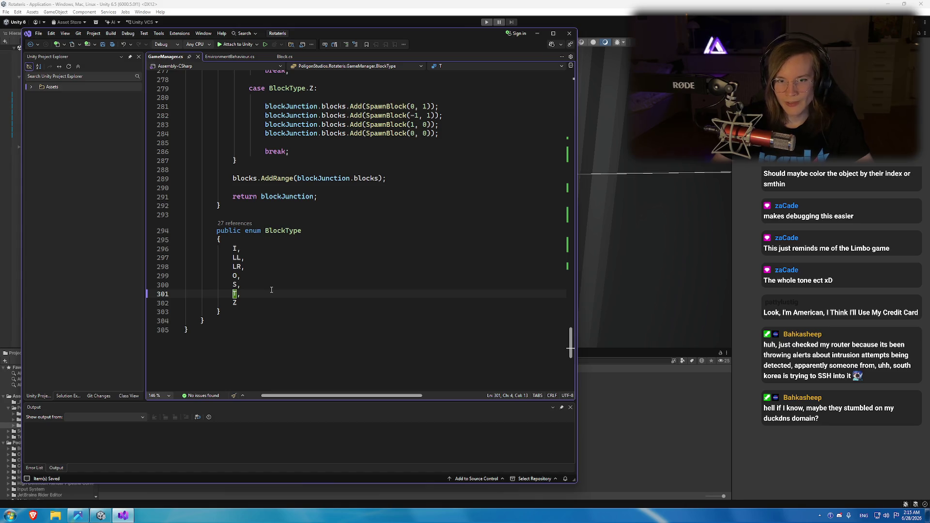
Select and copy the BlockType.S case (lines 123–128) under rotation case 1.
key("alt+Tab")
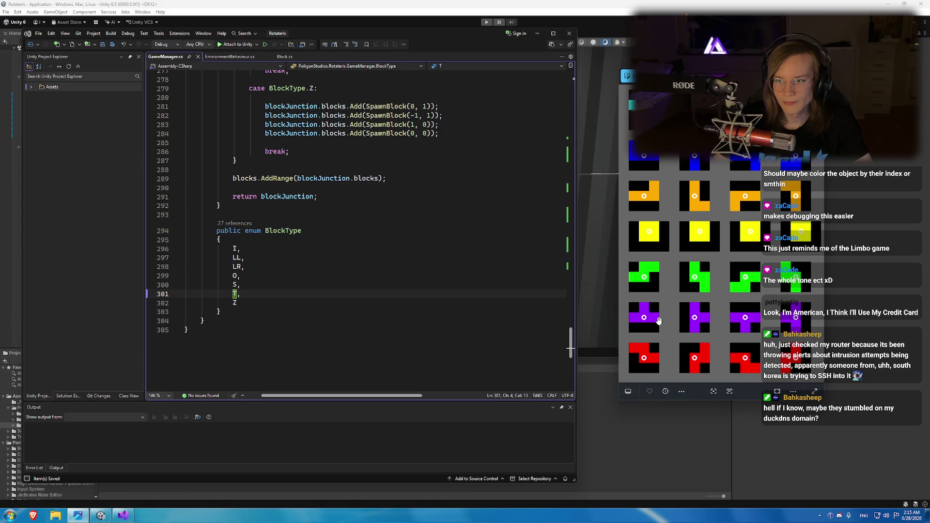
scroll(295, 270, "up", 20)
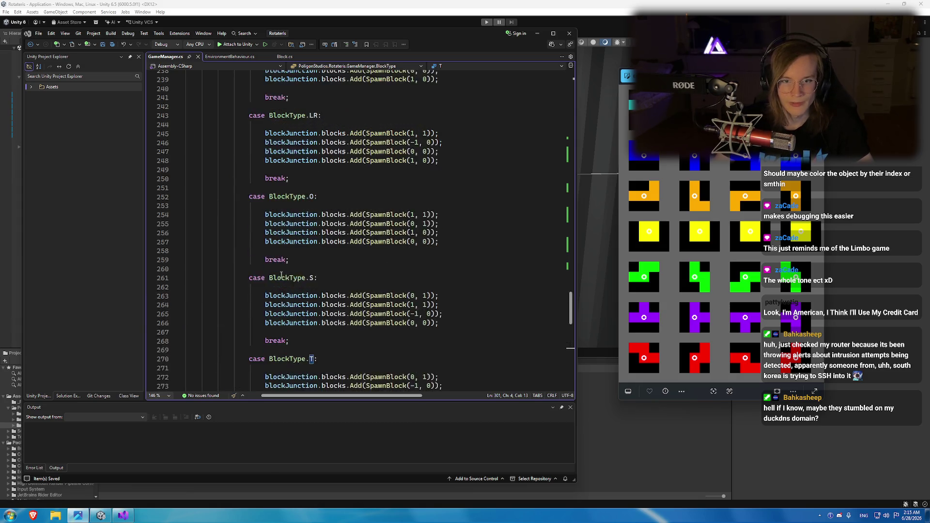
scroll(295, 271, "up", 8)
scroll(286, 256, "down", 18)
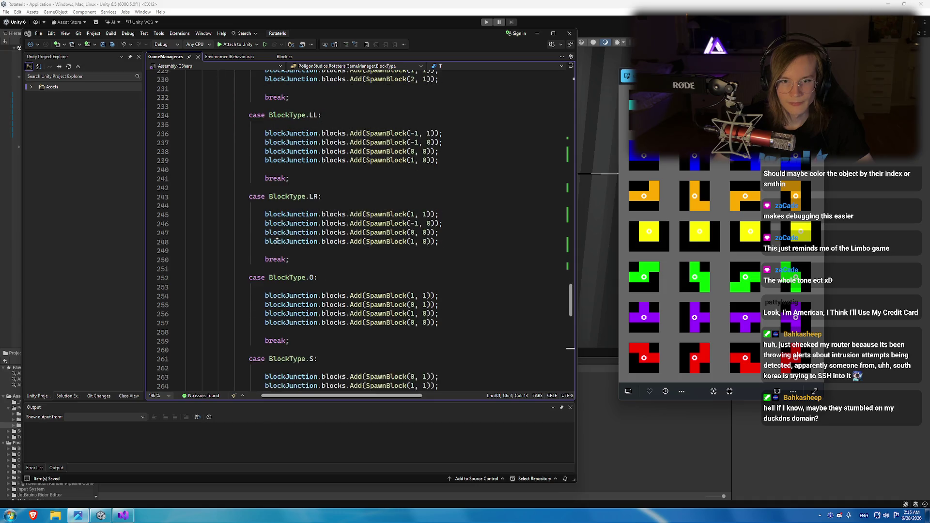
scroll(290, 245, "up", 20)
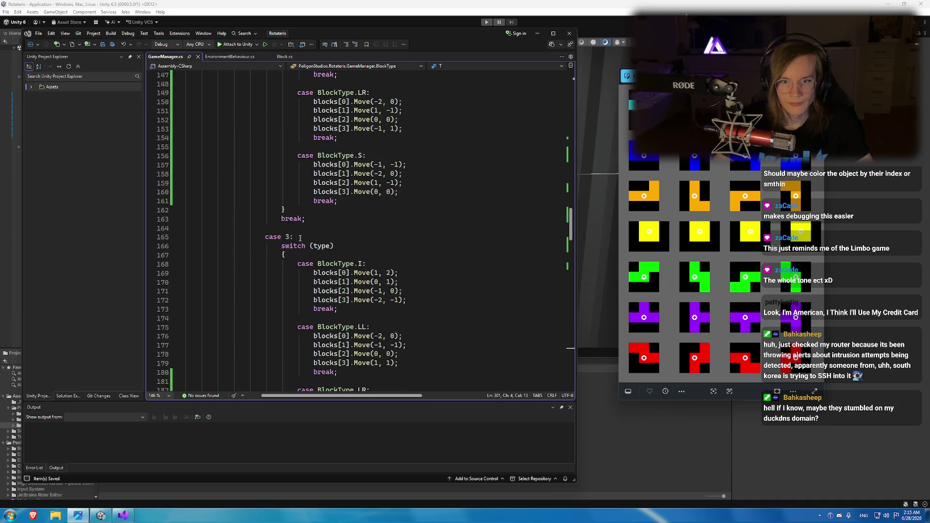
scroll(308, 249, "up", 20)
scroll(313, 237, "down", 15)
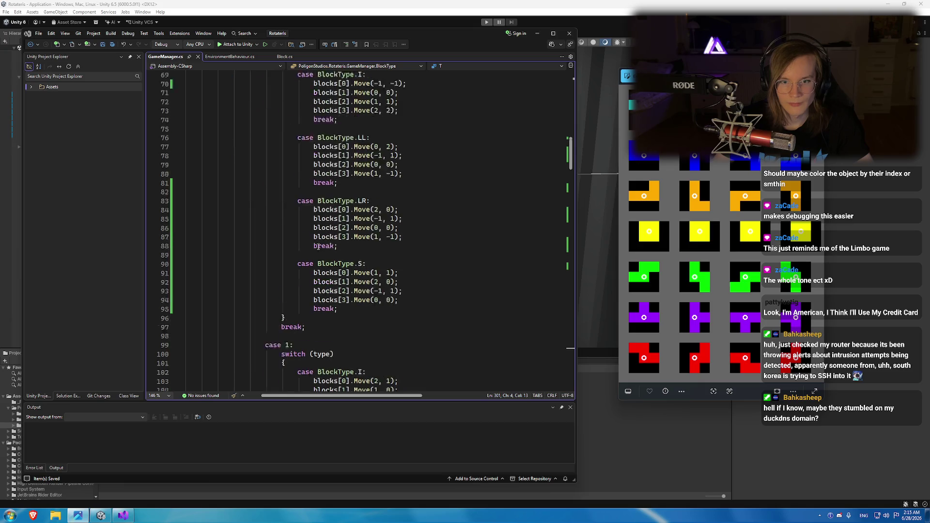
scroll(313, 234, "down", 5)
left_click_drag(337, 200, 298, 156)
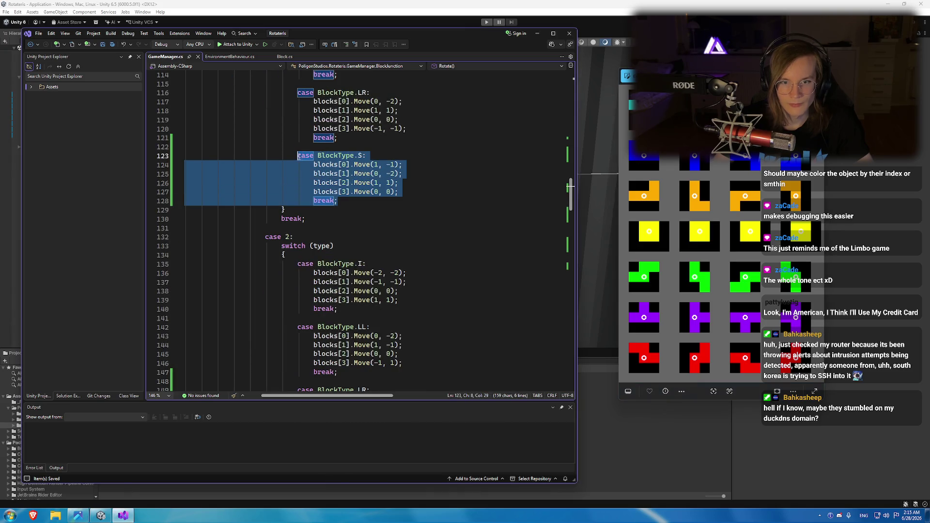
key("ctrl+c")
left_click(344, 201)
Paste a copy of the S case below it and relabel it BlockType.T.
key("Return")
key("Return")
key("ctrl+v")
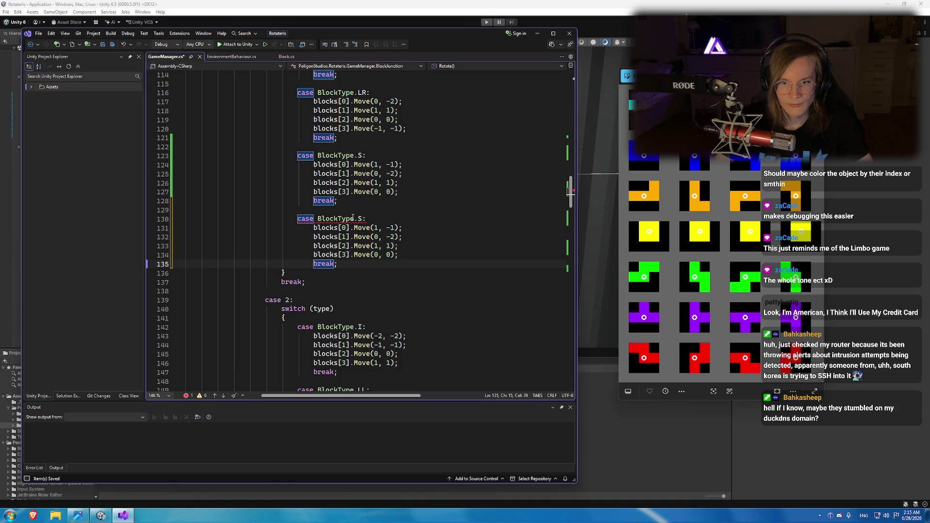
double_click(361, 218)
type("T")
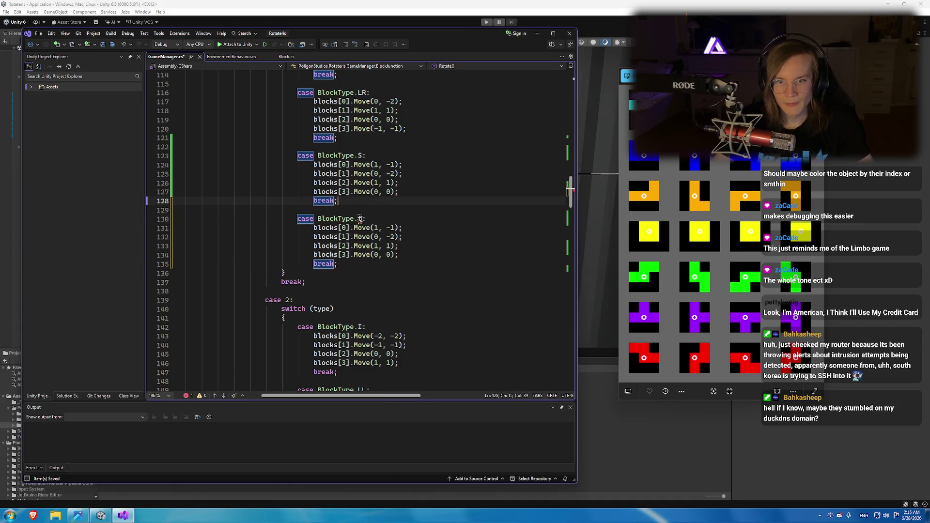
key("Tab")
type("Z")
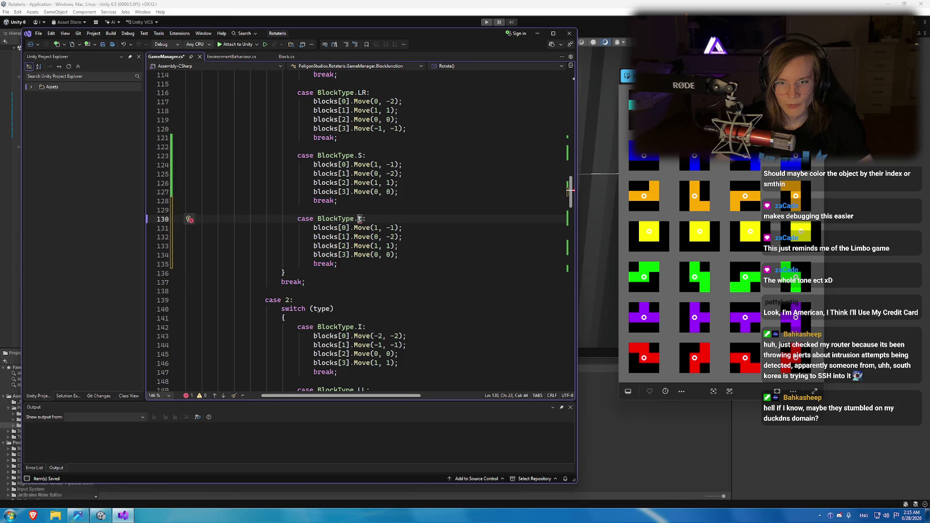
Start rewriting the T case offsets, zeroing the first three blocks' values.
key("Up")
left_click_drag(372, 228, 396, 228)
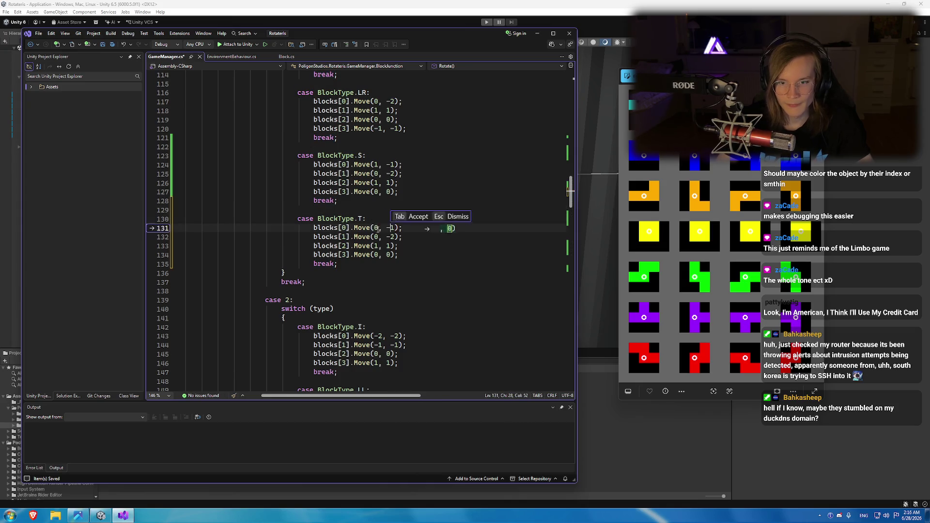
type("0, 0")
key("Down")
key("BackSpace")
key("Delete")
type("0")
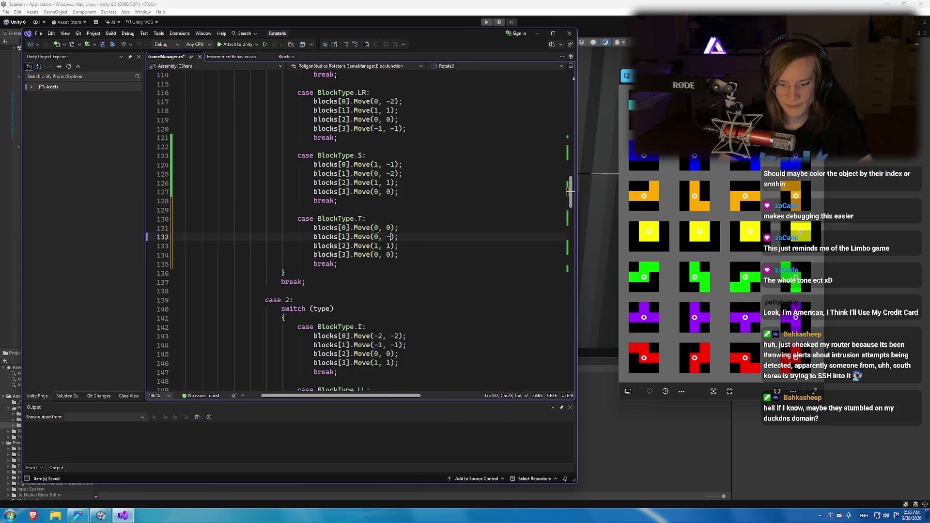
key("Down")
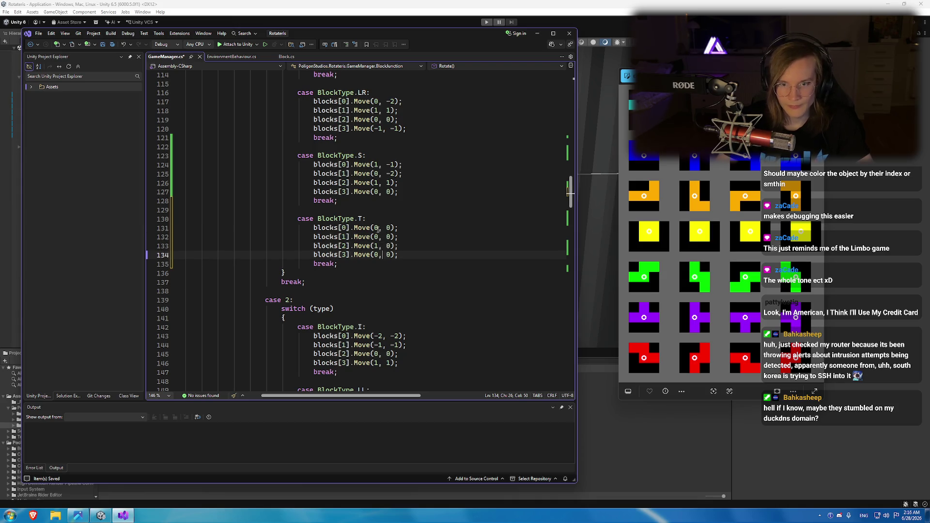
key("Left")
key("Left")
key("Left")
key("BackSpace")
type("0")
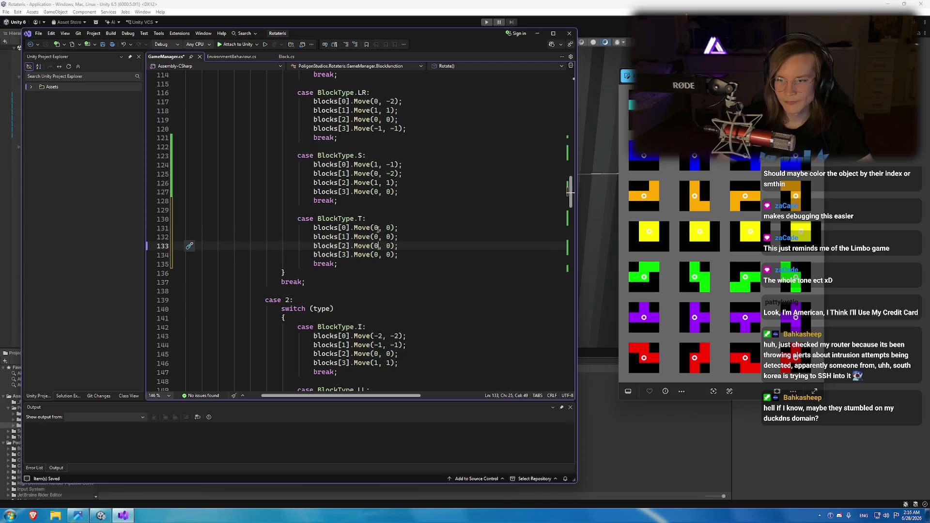
key("Up")
key("Up")
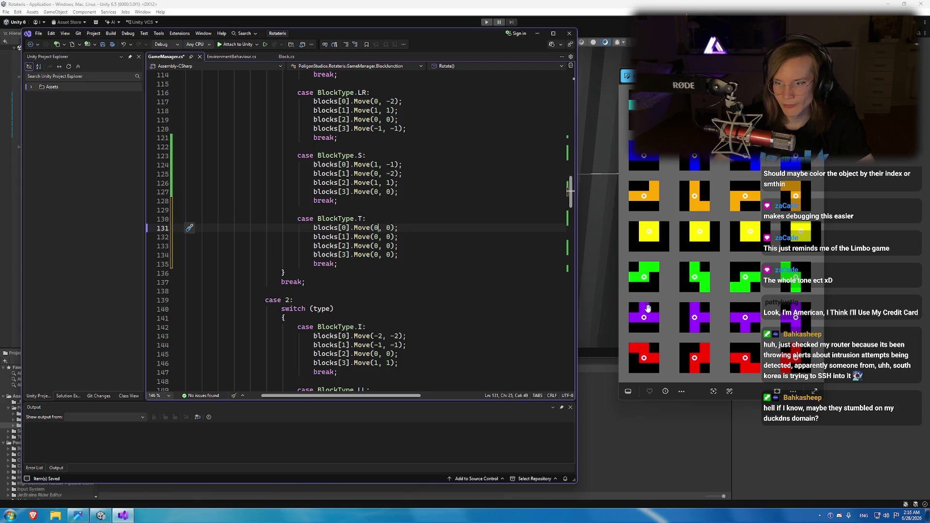
Set the T case moves to (1,-1), (1,1), (0,0), (-1,-1) and save GameManager.cs.
left_click(381, 228)
key("BackSpace")
type("1")
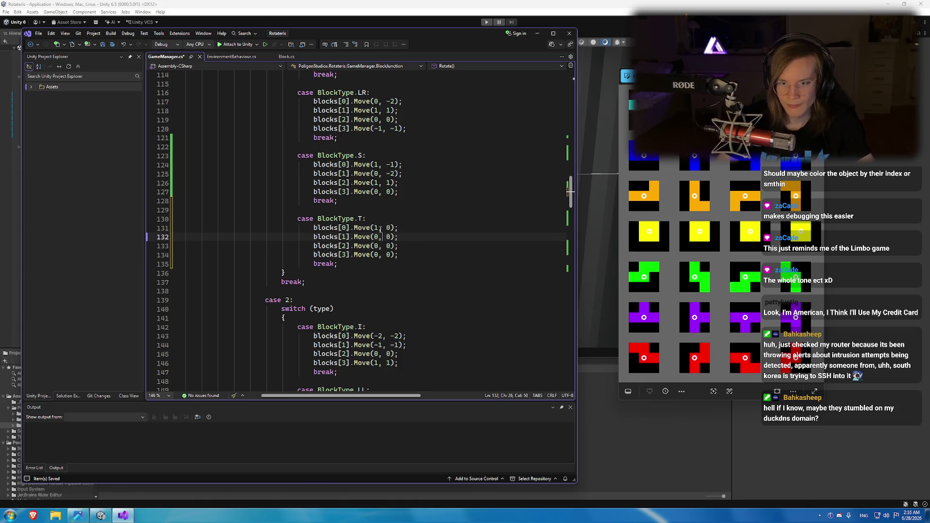
key("BackSpace")
type("-1")
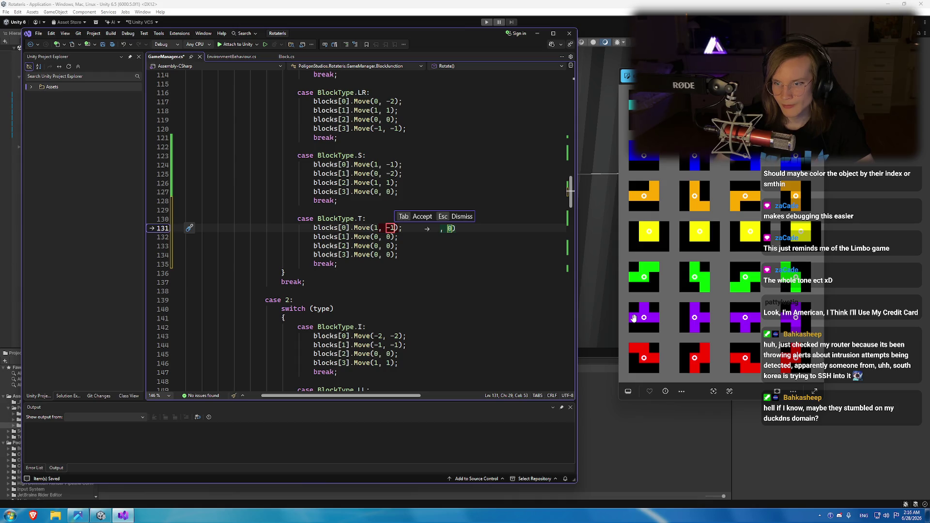
key("Tab")
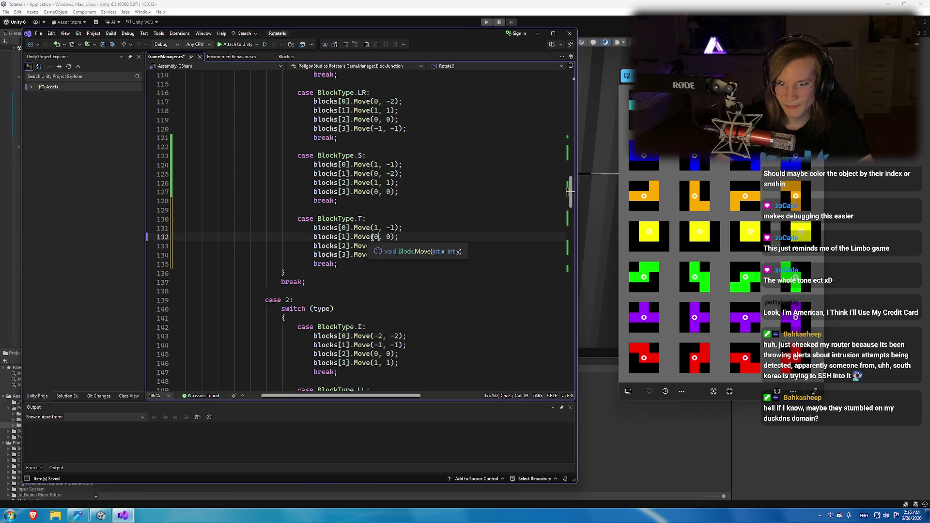
key("BackSpace")
type("1")
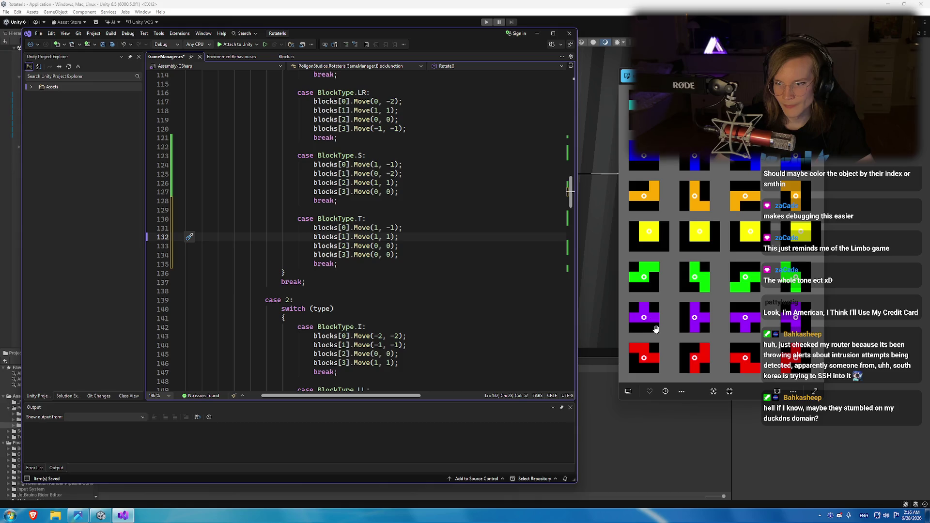
key("Tab")
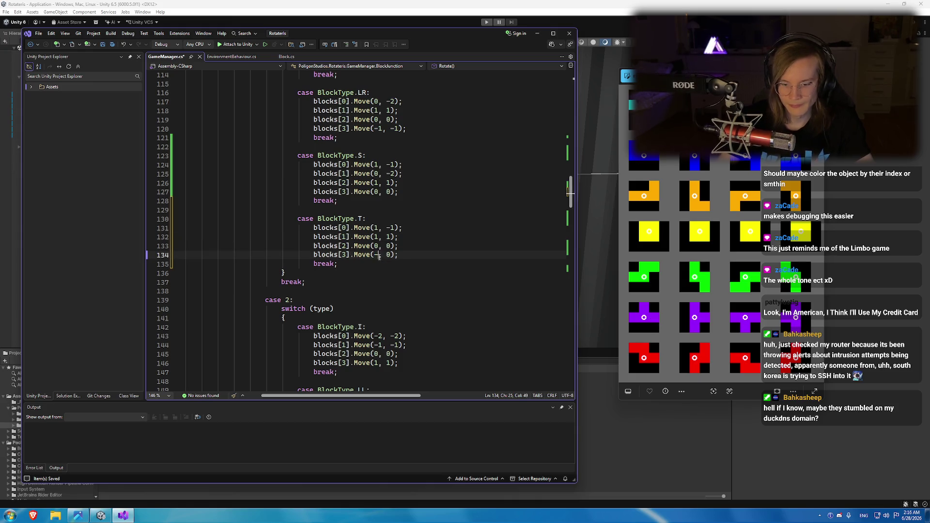
key("Delete")
type("-1")
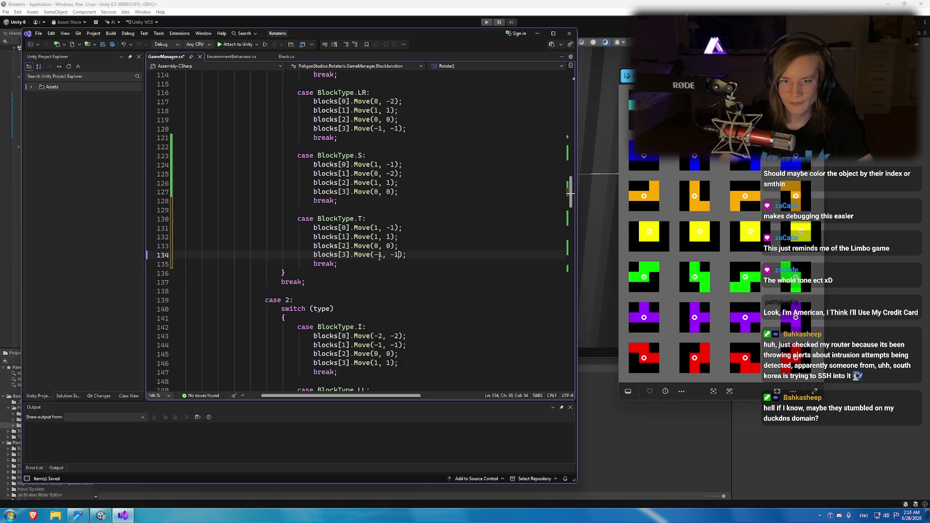
key("ctrl+s")
left_click(487, 22)
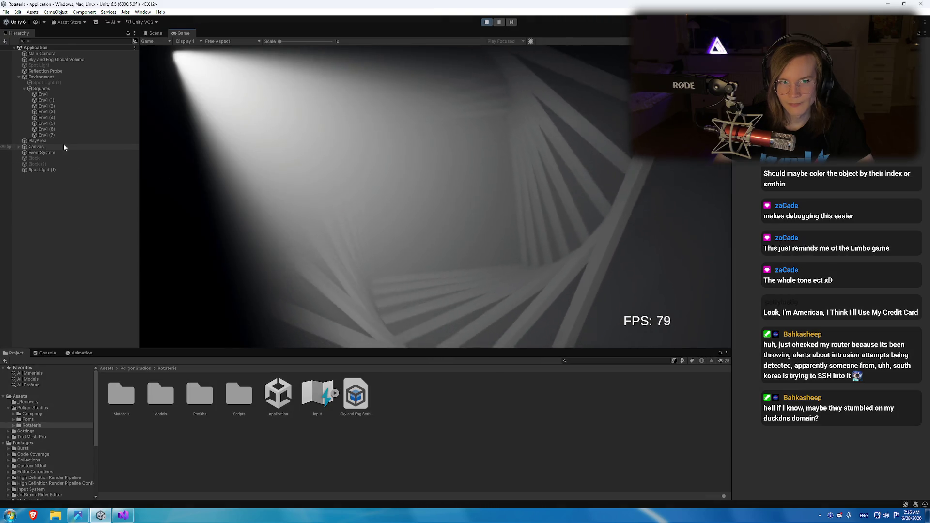
Test the T piece's rotation in the Game view, then stop and reopen the code beside the rotation chart.
left_click(62, 140)
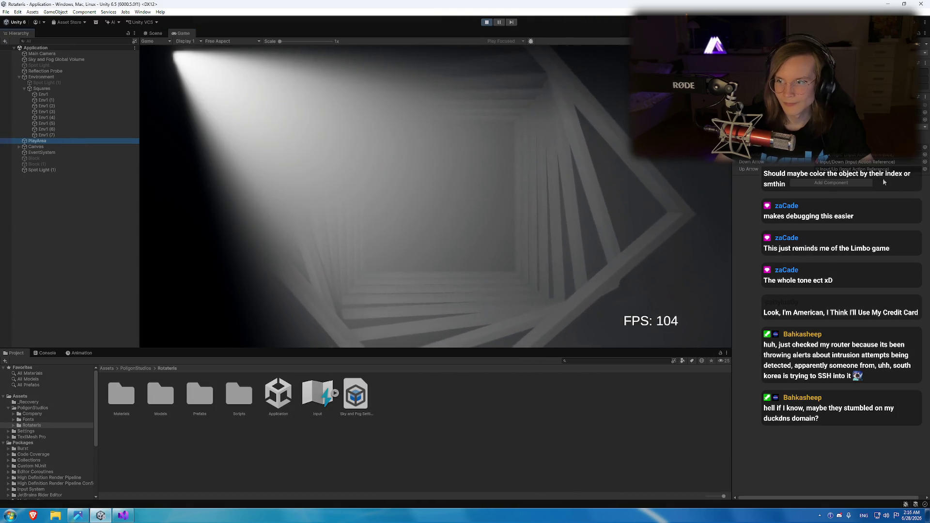
left_click(833, 167)
left_click(836, 175)
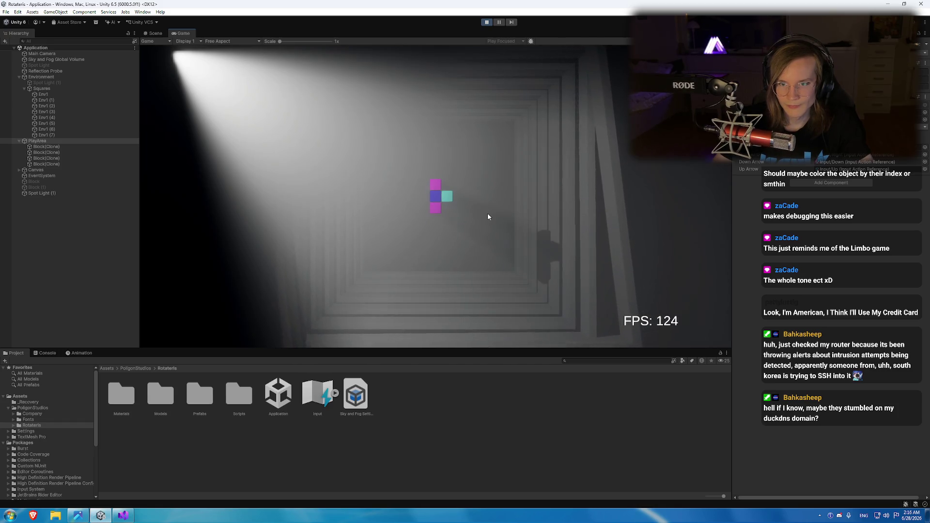
left_click(486, 22)
left_click(123, 515)
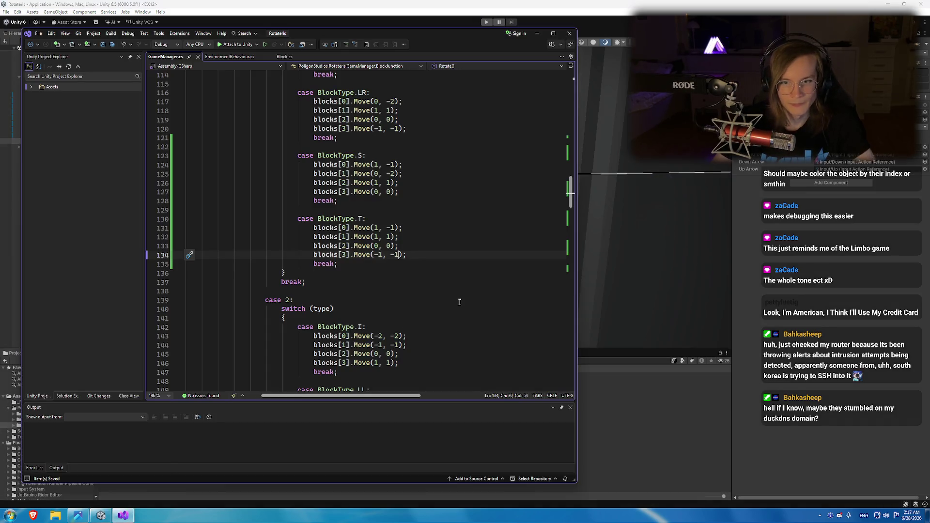
left_click(89, 515)
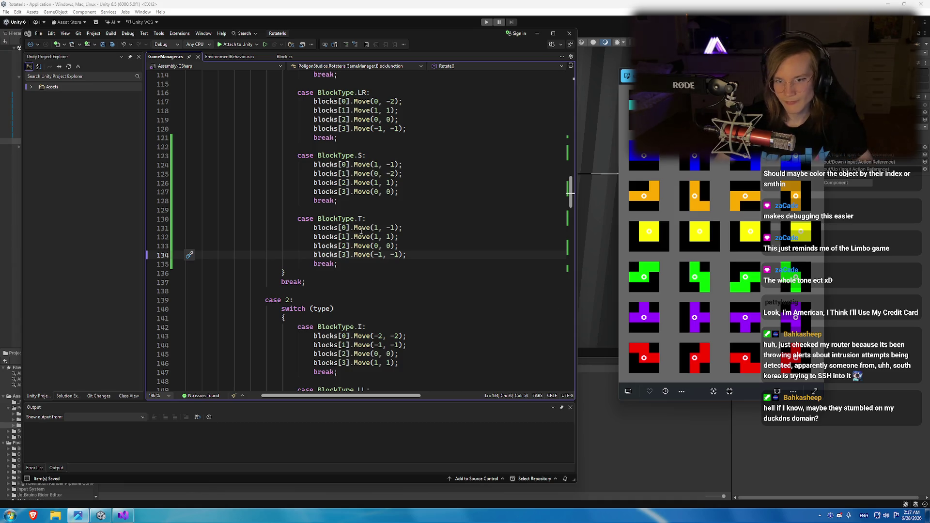
Paste a copy of the finished T case after the S case in rotation case 2.
left_click_drag(338, 264, 290, 220)
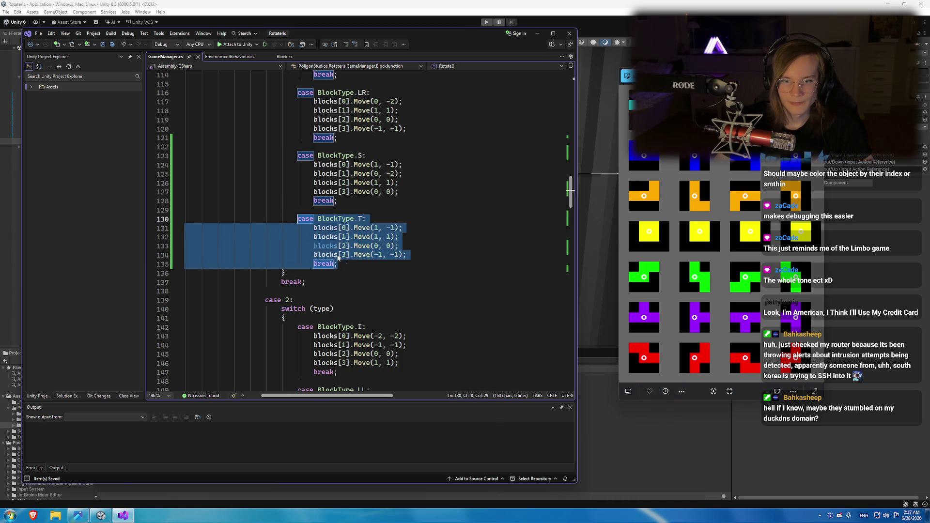
scroll(353, 293, "down", 10)
left_click(354, 292)
scroll(353, 292, "down", 1)
key("ctrl+v")
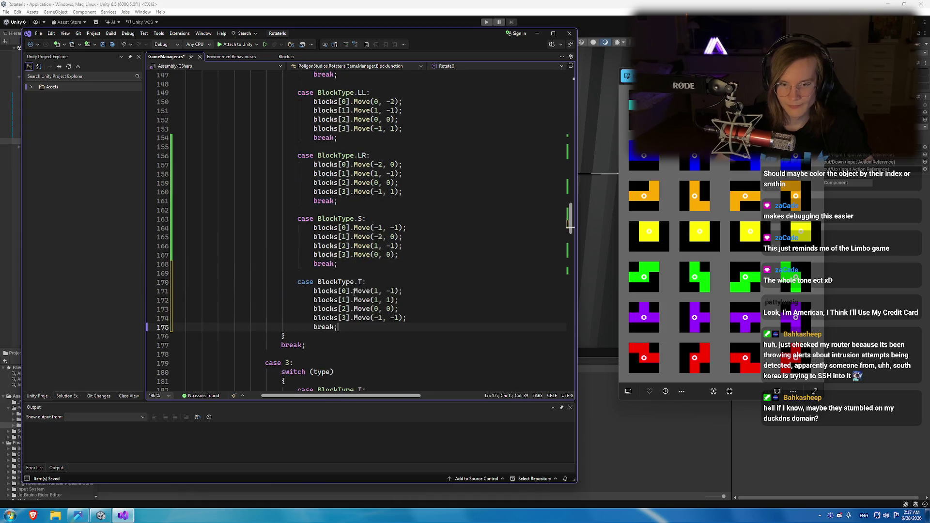
Zero out the first and second blocks' offsets in the pasted T case.
double_click(376, 290)
type("0")
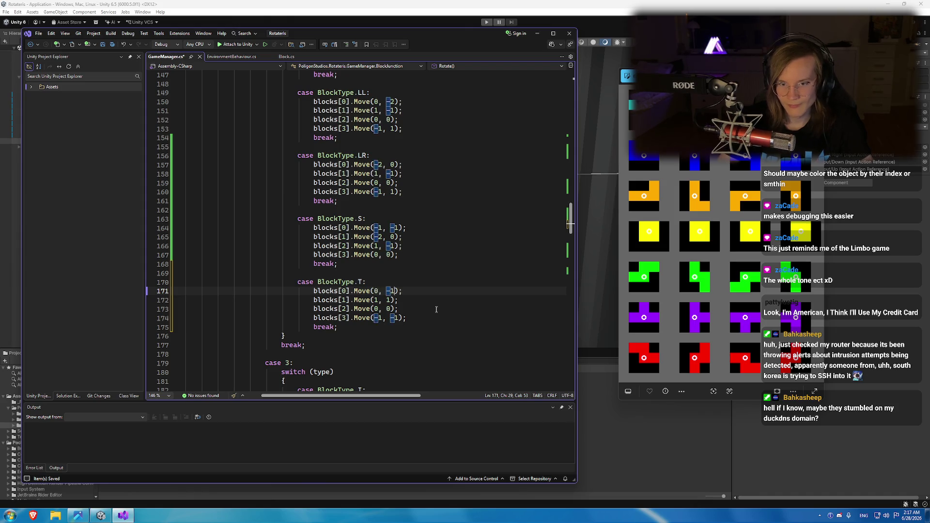
key("Right")
key("Right")
key("Delete")
key("Delete")
type("0")
key("Down")
Zero the fourth block's x offset and clear its old y value.
key("Down")
key("Left")
key("Left")
key("Left")
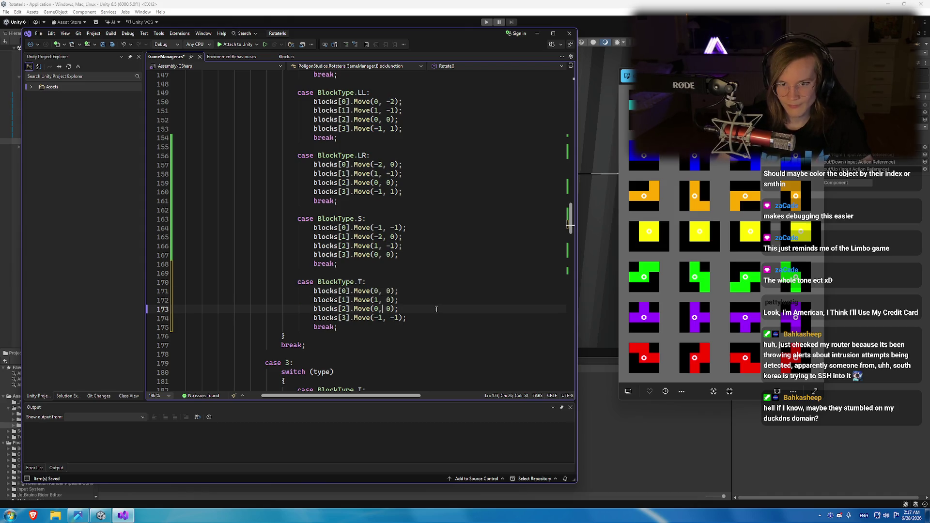
key("Up")
type("0")
key("Down")
key("Down")
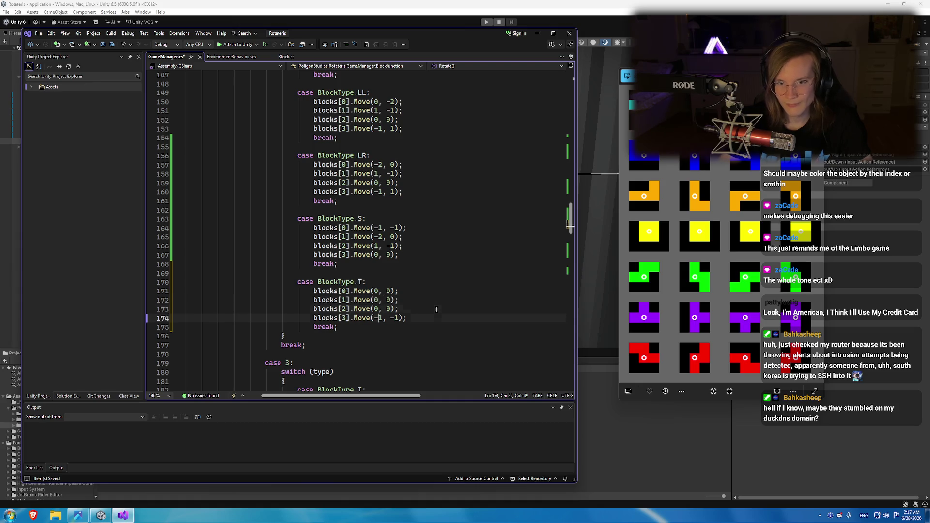
key("BackSpace")
key("BackSpace")
type("0")
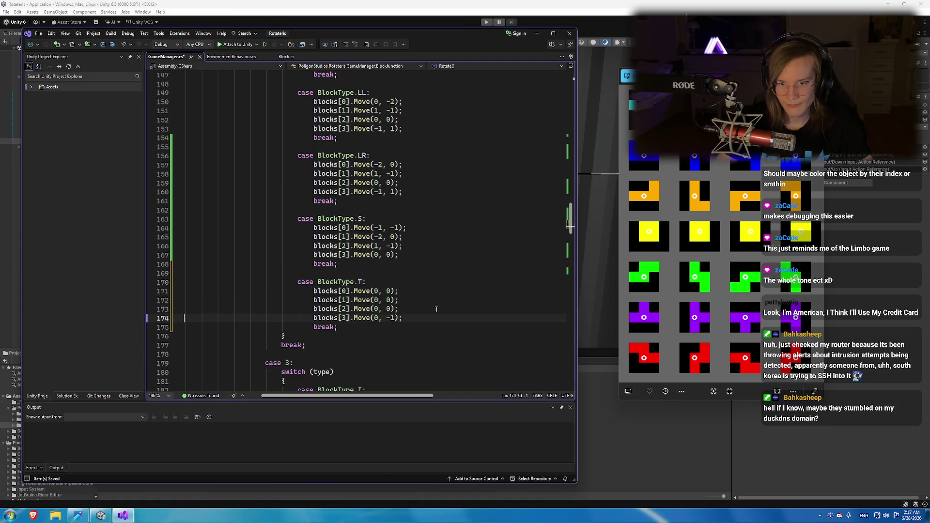
key("End")
key("BackSpace")
key("BackSpace")
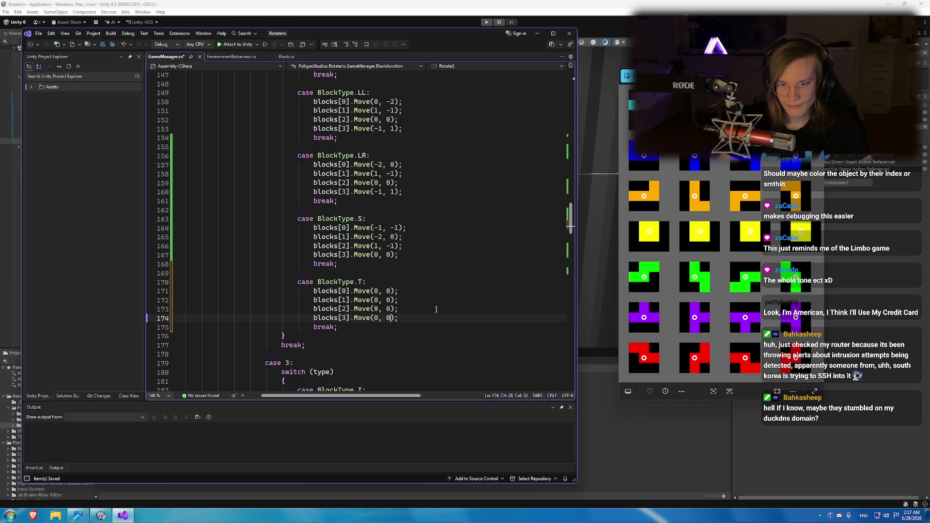
key("Left")
key("Left")
key("Left")
key("Up")
key("Up")
key("Up")
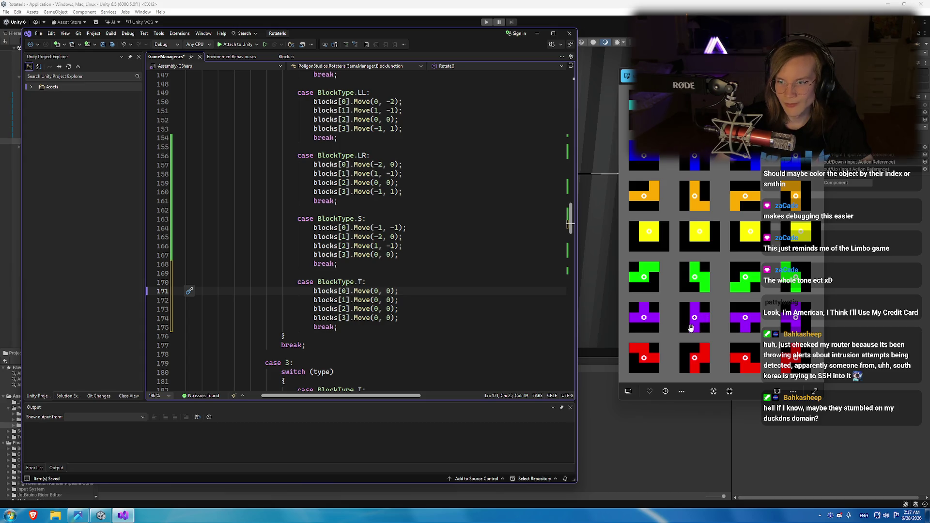
Set the first two T blocks to Move(-1, -1) and Move(1, -1).
key("BackSpace")
type("-1")
left_click(387, 291)
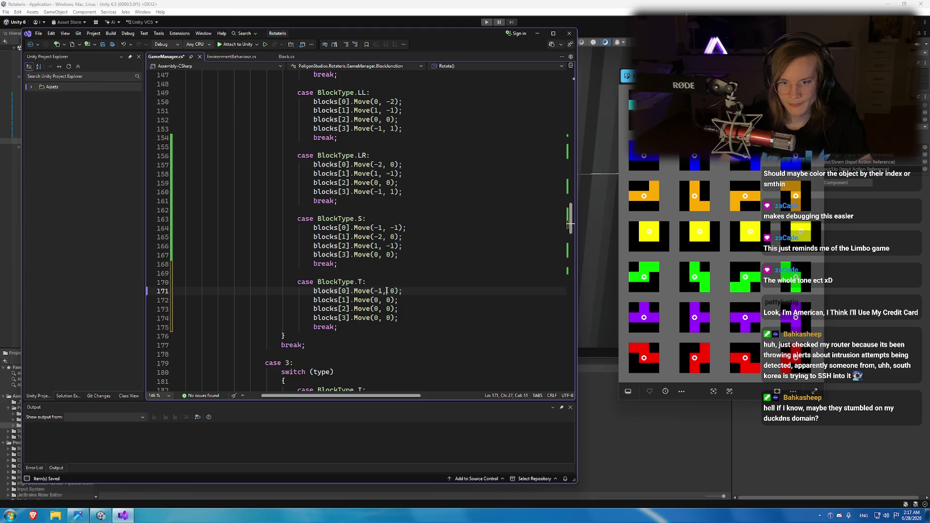
type("1")
key("Down")
key("Left")
key("Left")
key("Left")
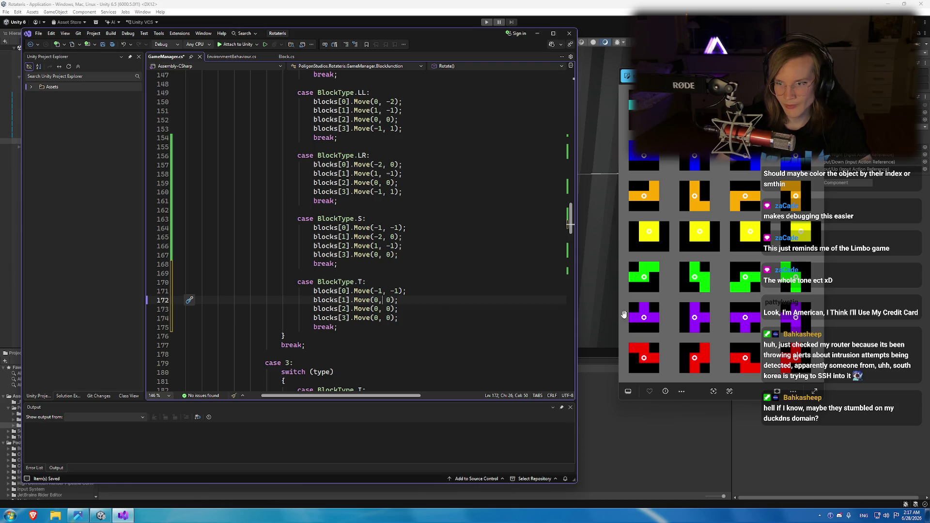
double_click(377, 300)
type("1, ")
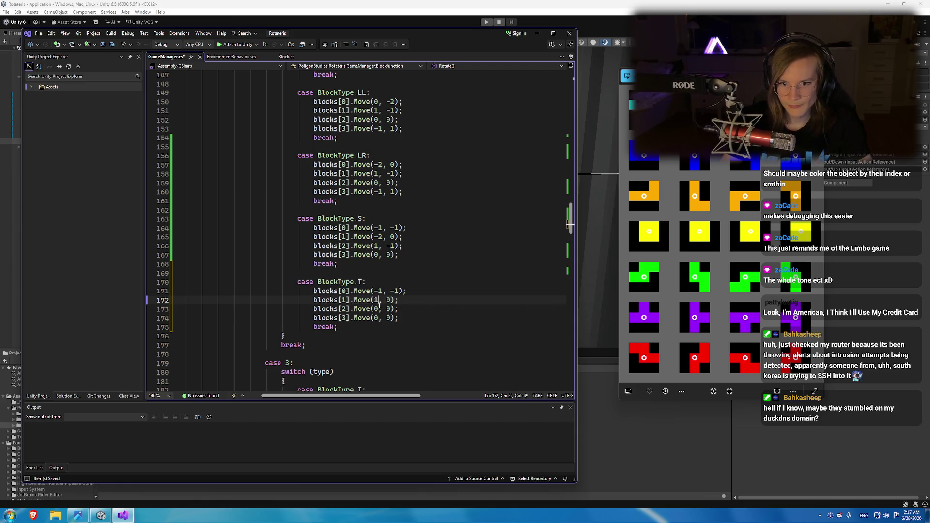
type("-1")
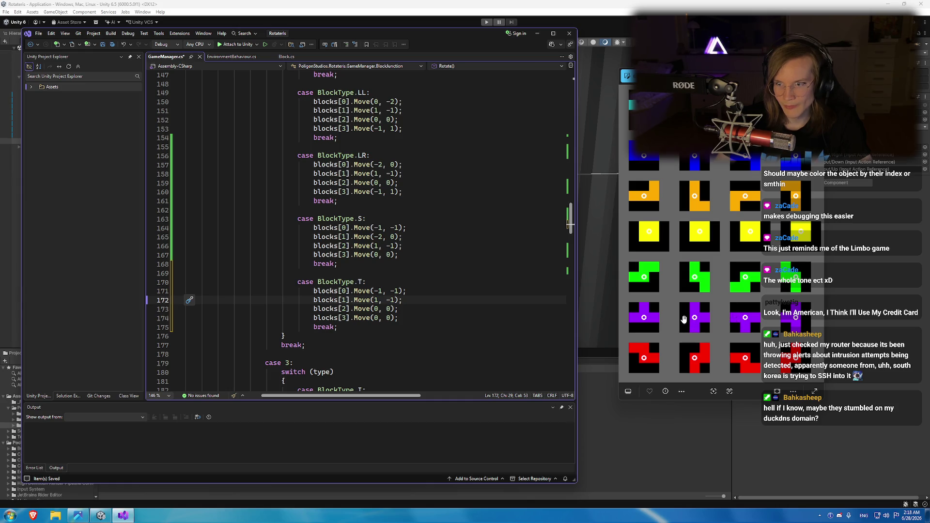
Set the fourth block to Move(-1, 1) and save GameManager.cs.
double_click(377, 318)
key("BackSpace")
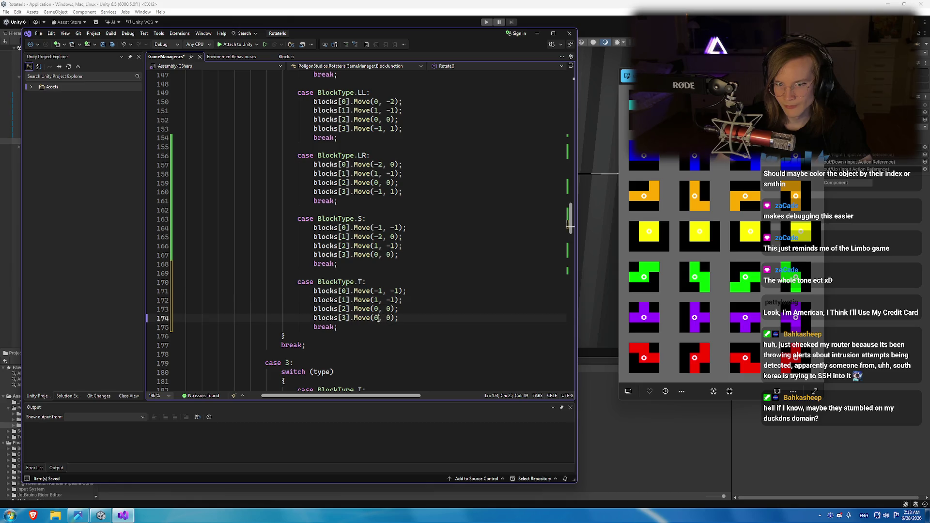
type("-1")
key("Right")
key("Right")
key("Delete")
type("1")
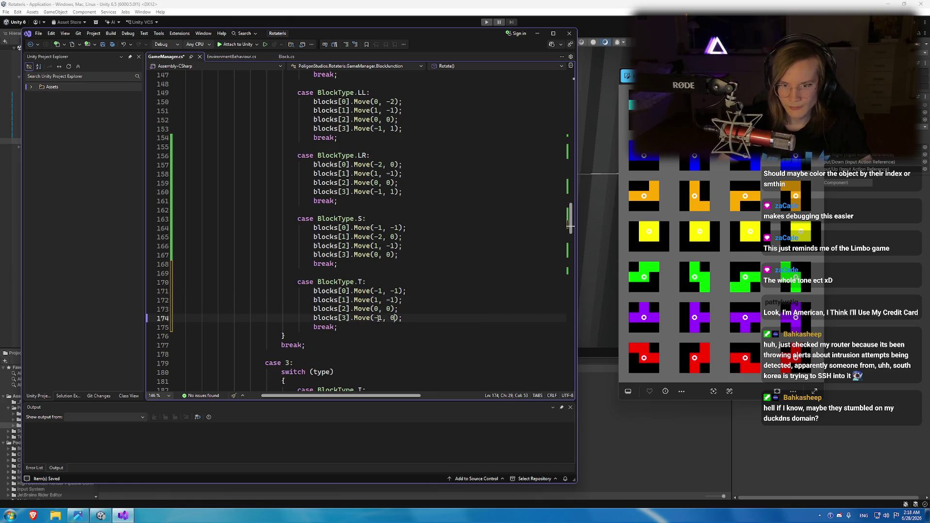
key("ctrl+s")
left_click(487, 22)
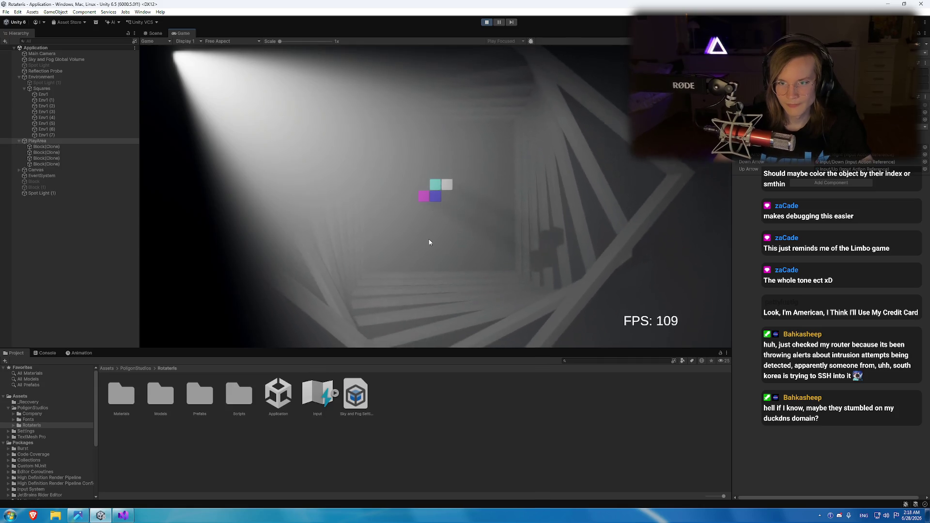
Spawn and rotate a T piece, stop play, then select the second T case in GameManager.cs.
left_click(833, 154)
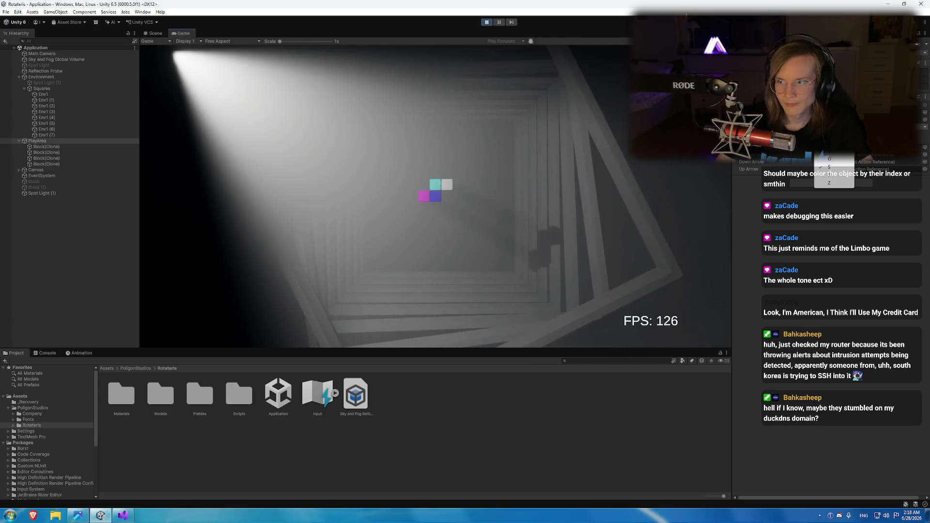
left_click(840, 175)
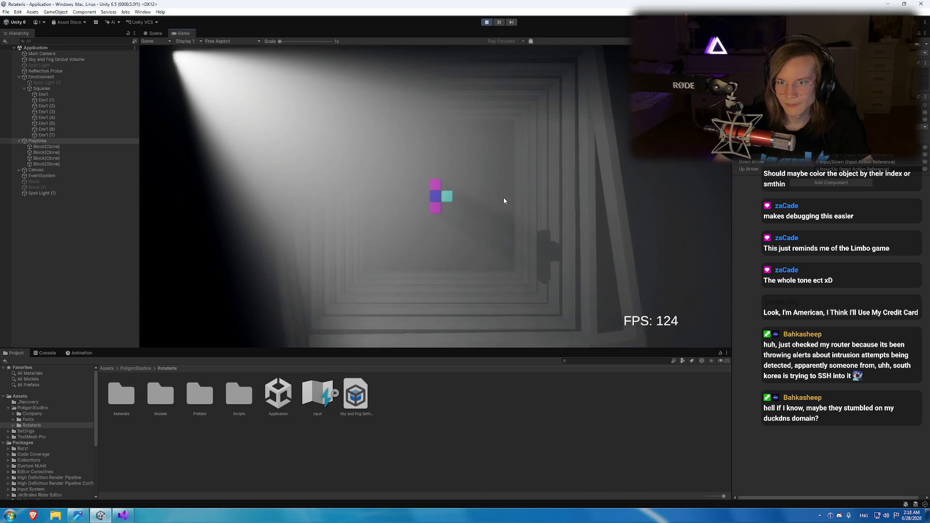
key("Up")
left_click(487, 21)
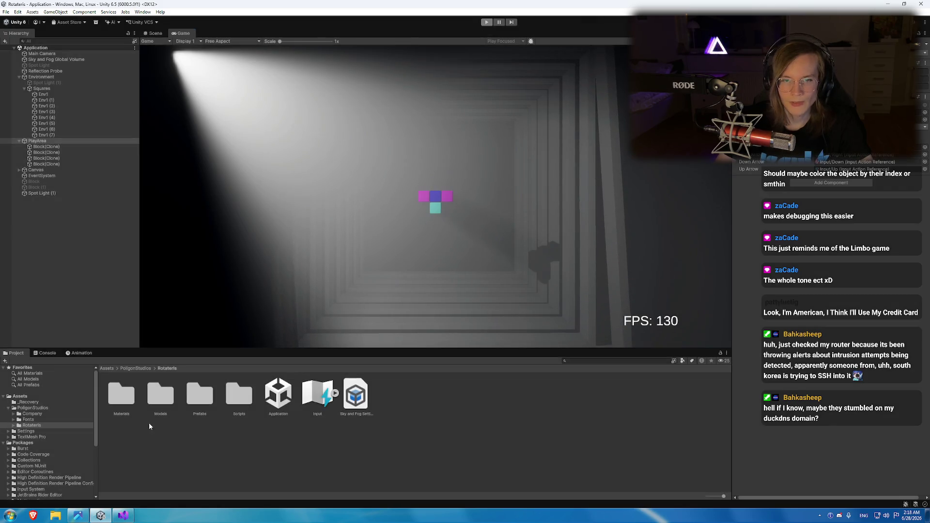
left_click(123, 514)
mouse_move(339, 300)
left_mouse_down()
mouse_move(272, 291)
mouse_move(295, 255)
left_mouse_up()
key("ctrl+c")
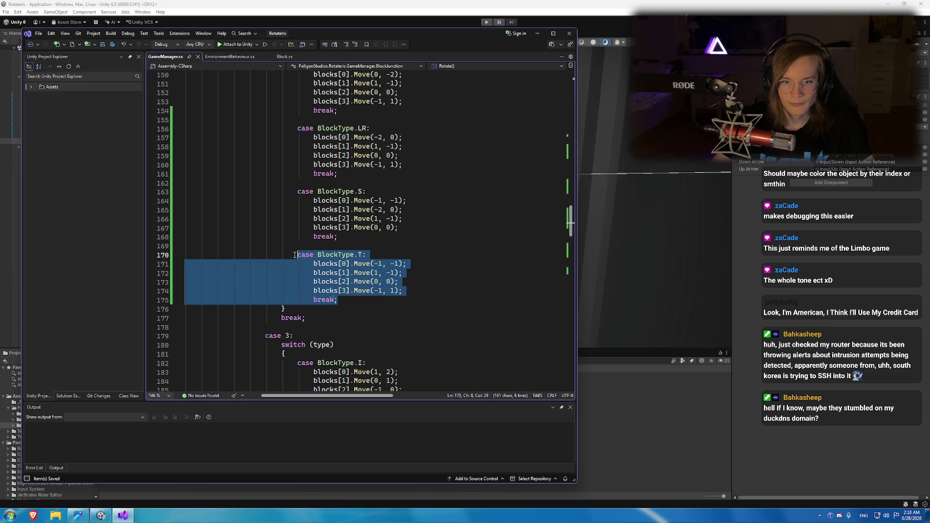
Paste the copied T case below the S case in the next rotation switch.
scroll(345, 265, "down", 13)
left_click(347, 246)
key("Return")
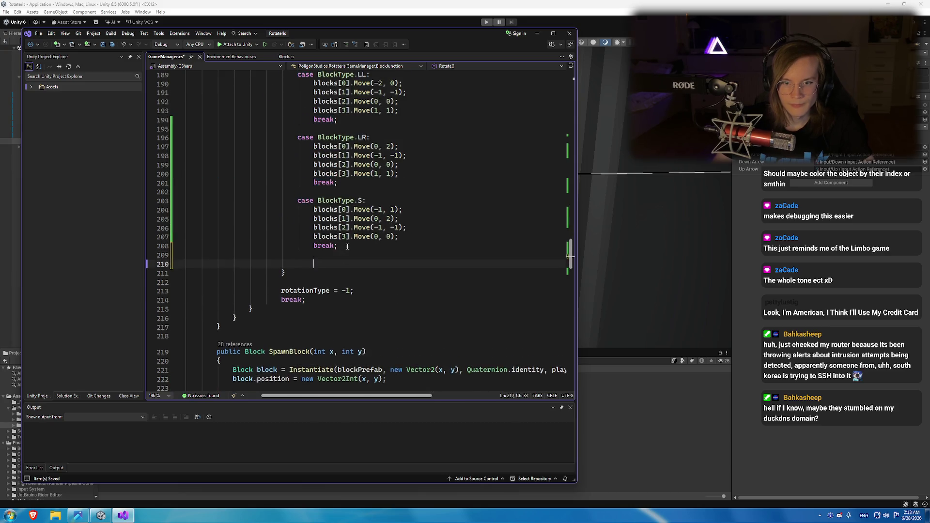
key("ctrl+v")
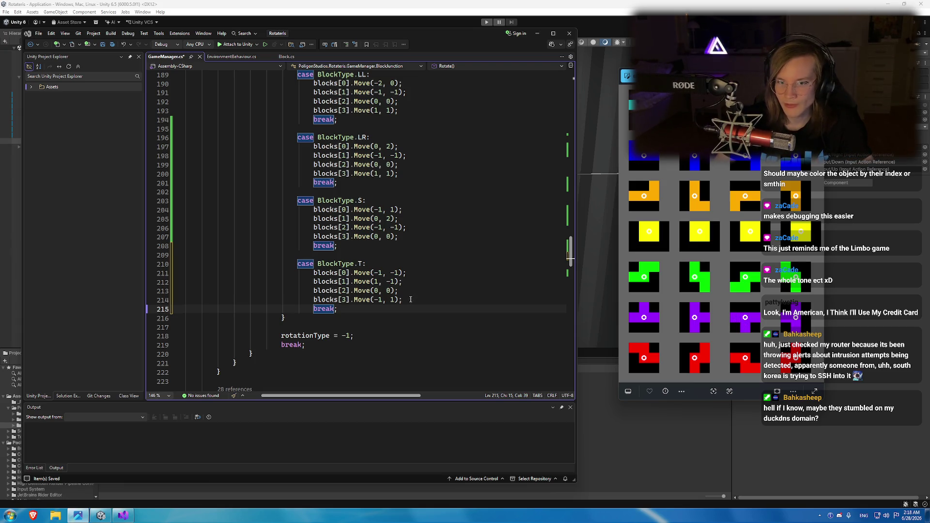
Change the new T case's first block offset to (-1, 1).
left_click(381, 300)
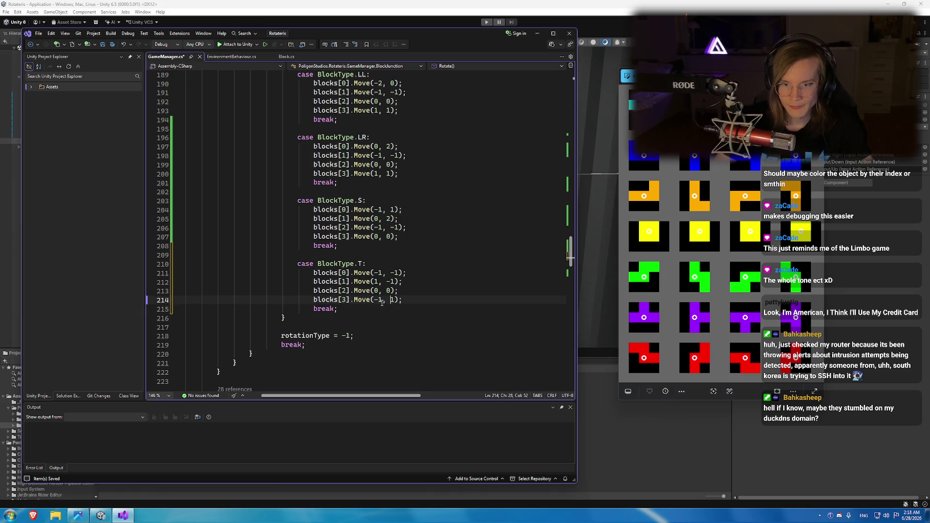
key("Up")
key("Up")
key("Up")
key("Left")
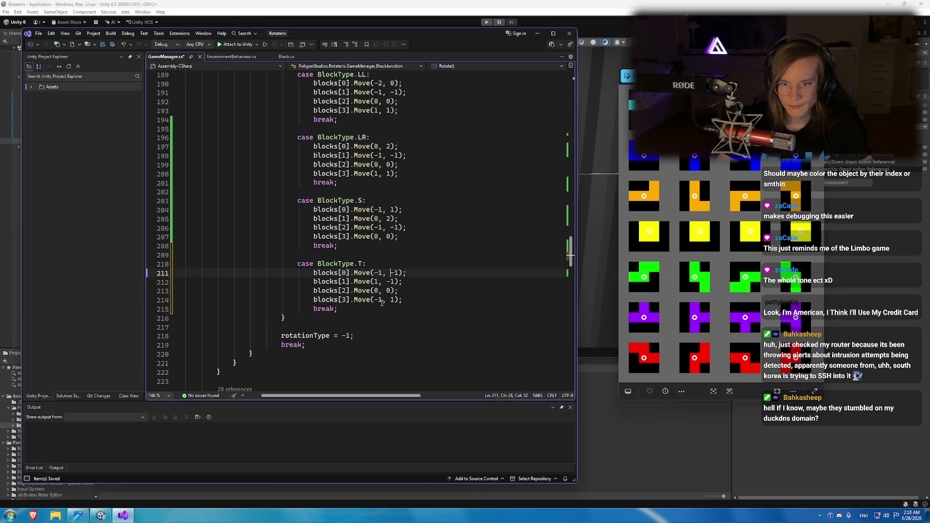
key("Delete")
key("Down")
key("Down")
key("Left")
key("Left")
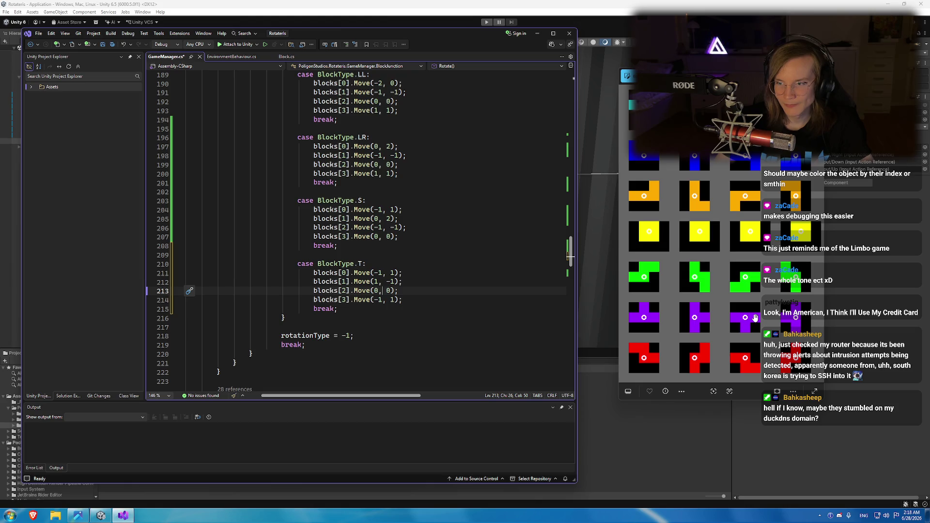
Make the second block (-1,-1) and the fourth (1,1), then save GameManager.cs.
left_click(379, 285)
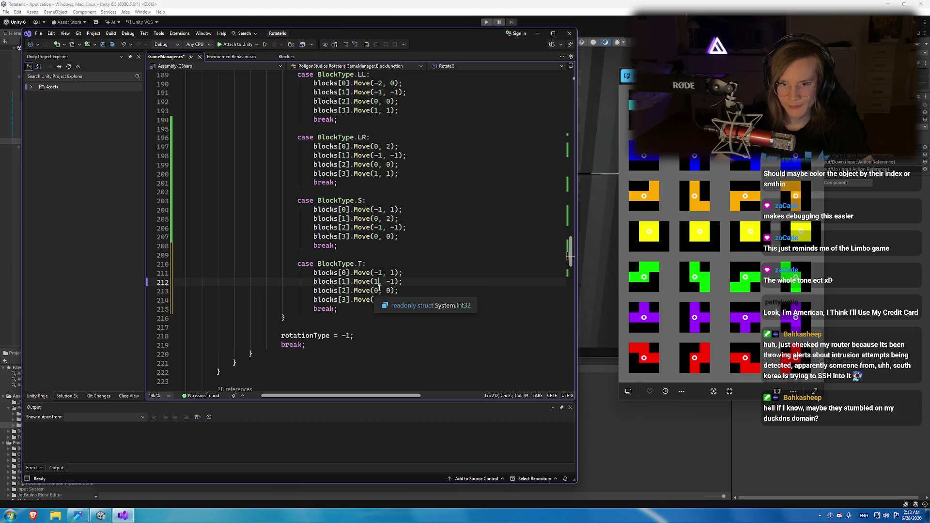
key("Left")
type("-")
key("Down")
key("Down")
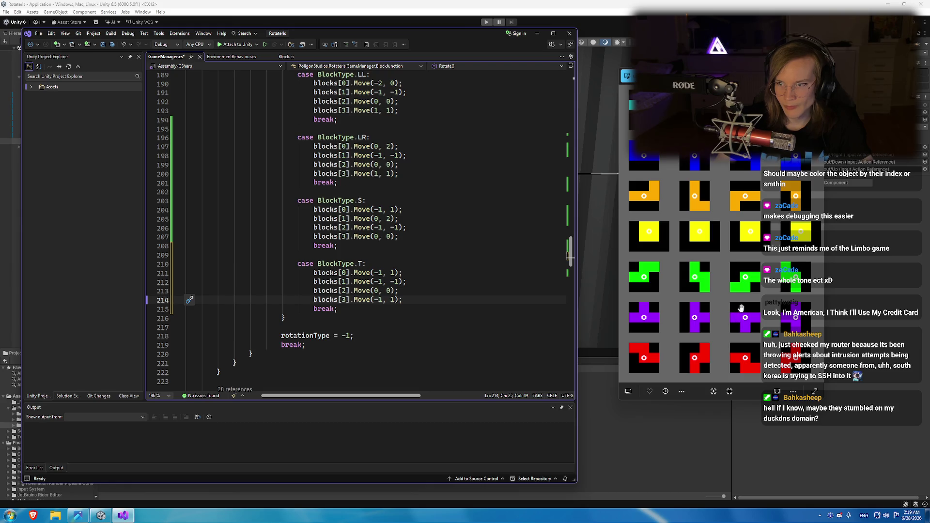
key("BackSpace")
key("ctrl+s")
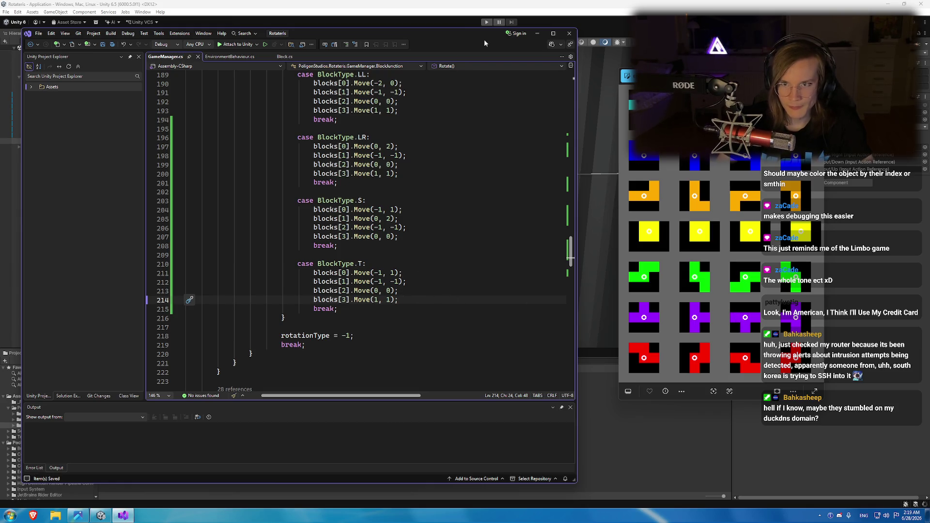
left_click(486, 22)
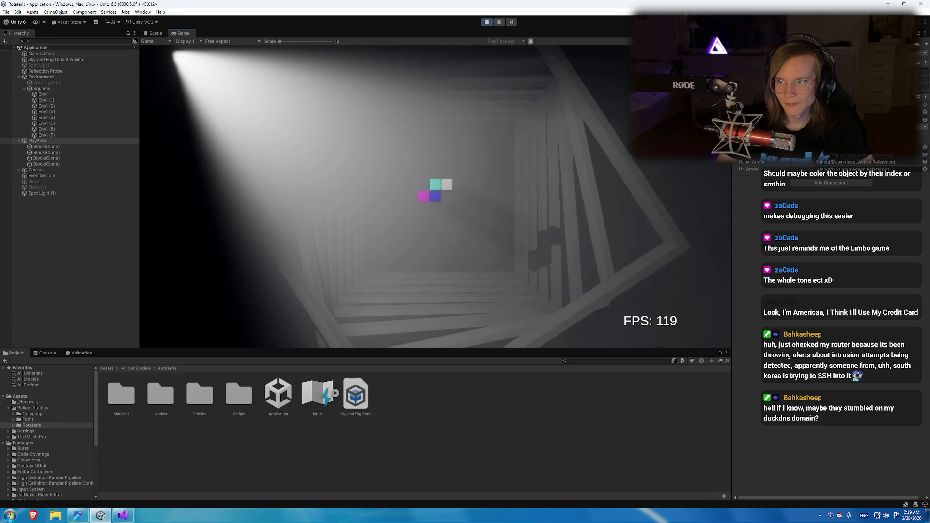
Spawn and rotate a T piece to check the new case, then stop and select the latest T case.
left_click(839, 180)
left_click(840, 180)
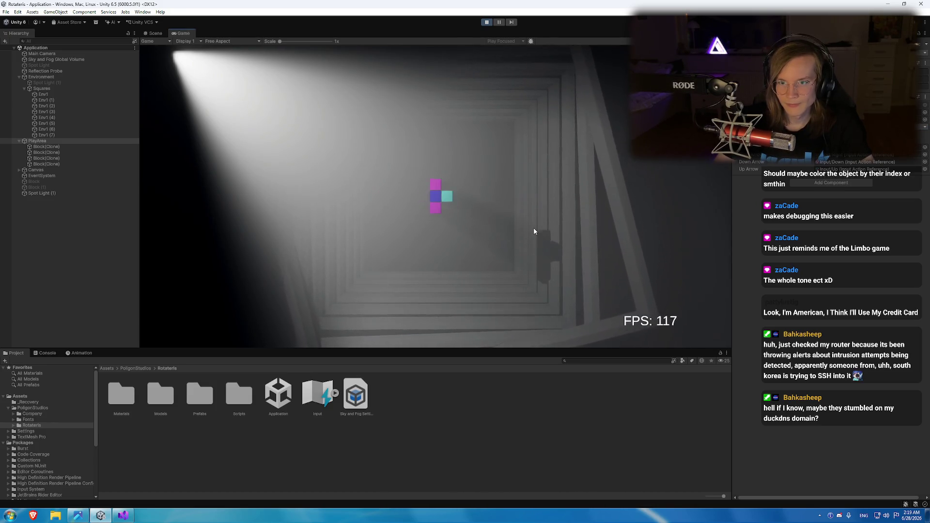
left_click(486, 21)
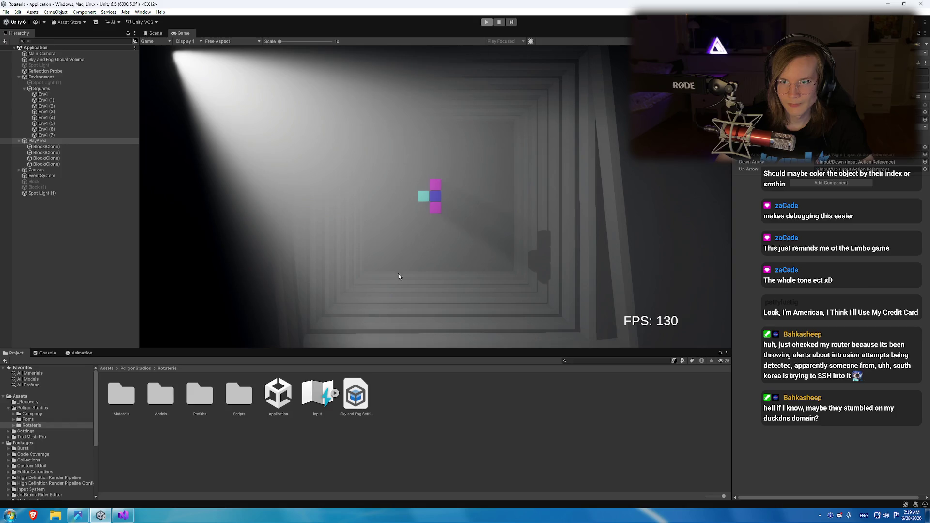
left_click(123, 515)
left_click_drag(339, 297, 339, 246)
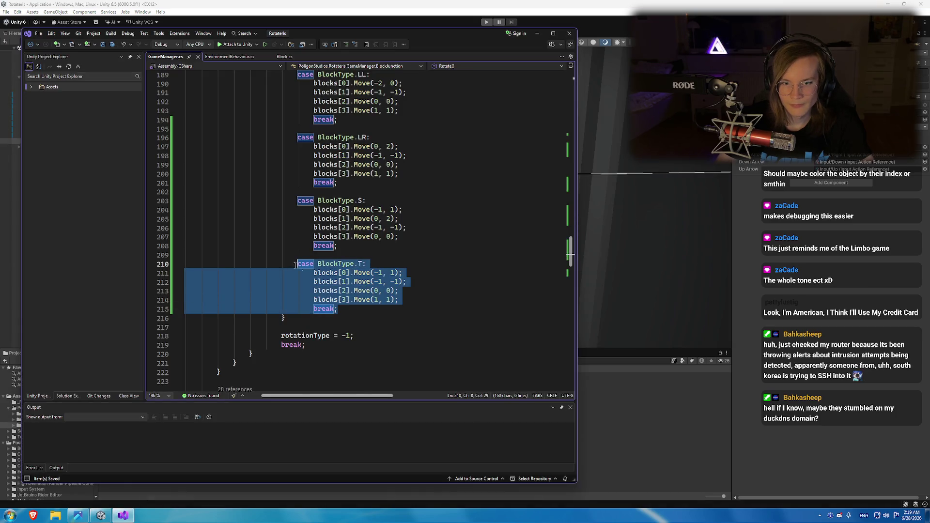
Paste a copy of the T case below the first rotation's S case.
key("ctrl+v")
scroll(349, 245, "up", 20)
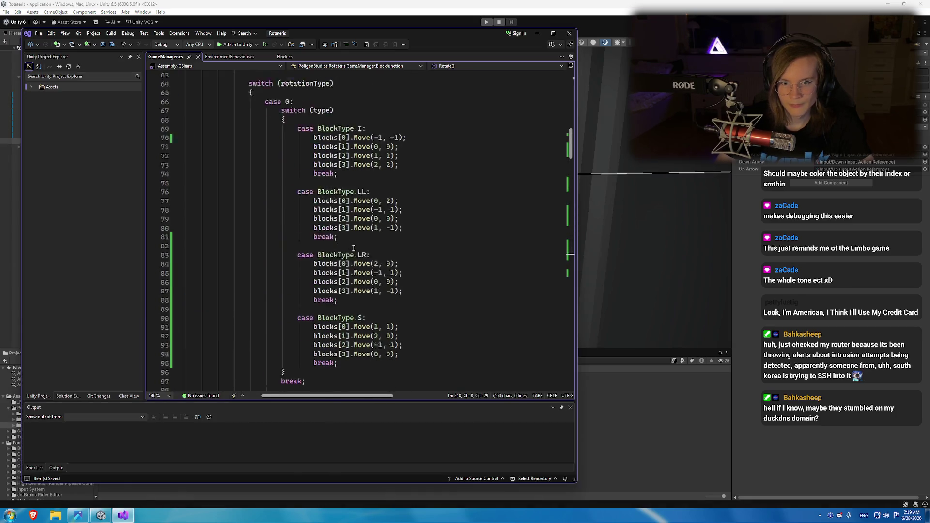
scroll(354, 248, "down", 4)
left_click(339, 201)
key("Return")
key("ctrl+v")
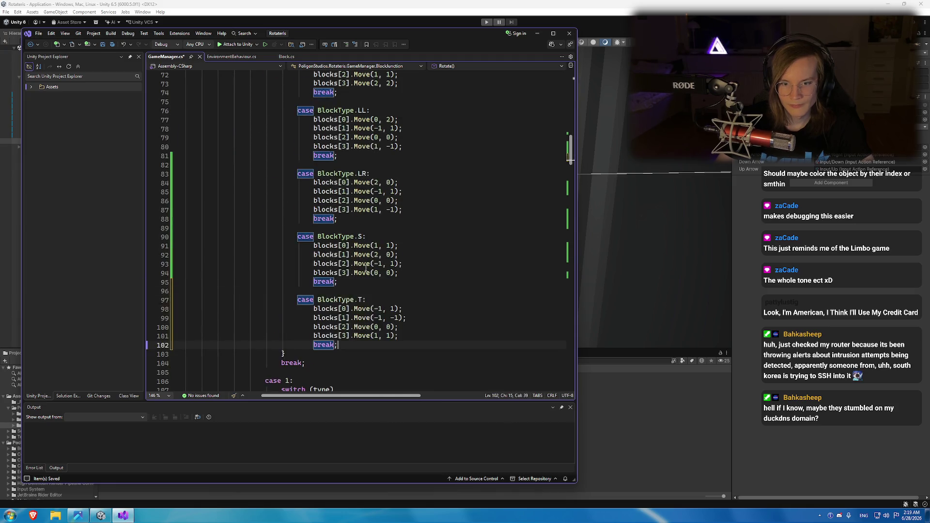
left_click(77, 515)
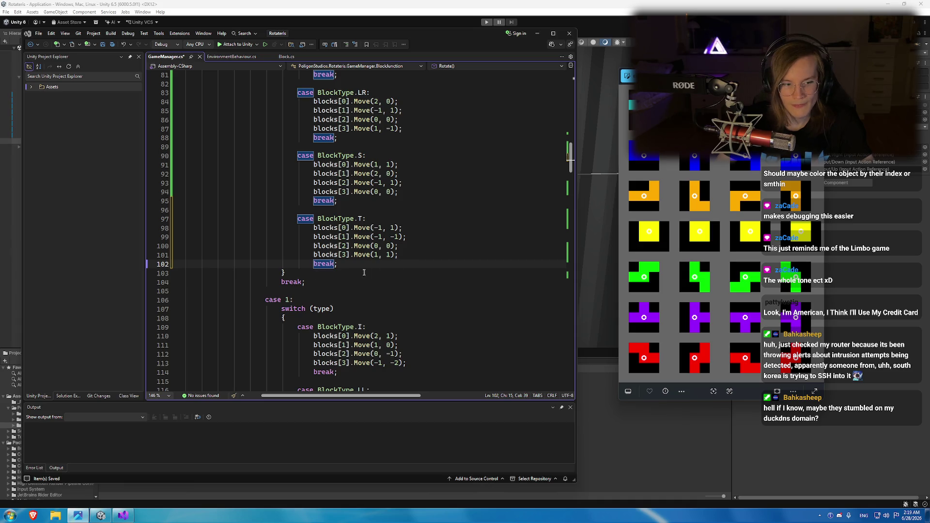
Set the pasted T moves to (1,1), (-1,1), (0,0), (1,-1), save, and start play mode.
left_click(412, 228)
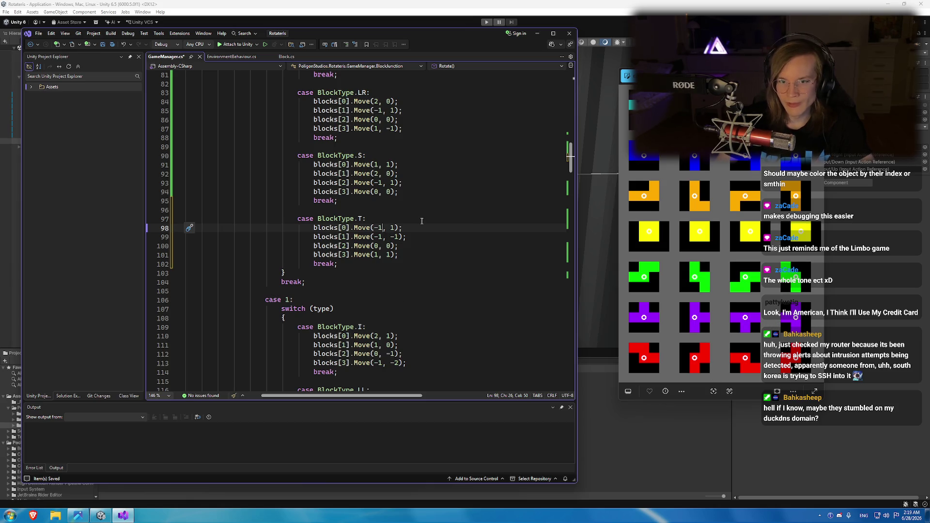
key("BackSpace")
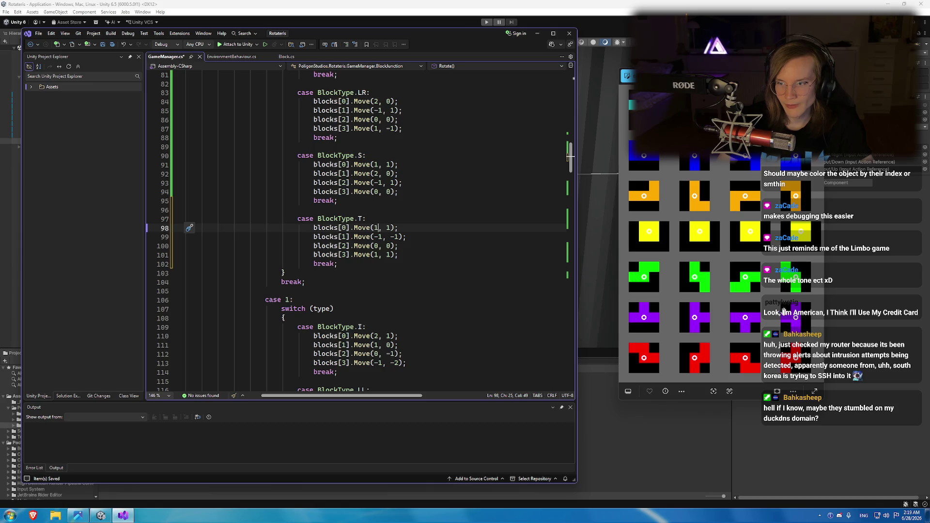
left_click(394, 236)
key("BackSpace")
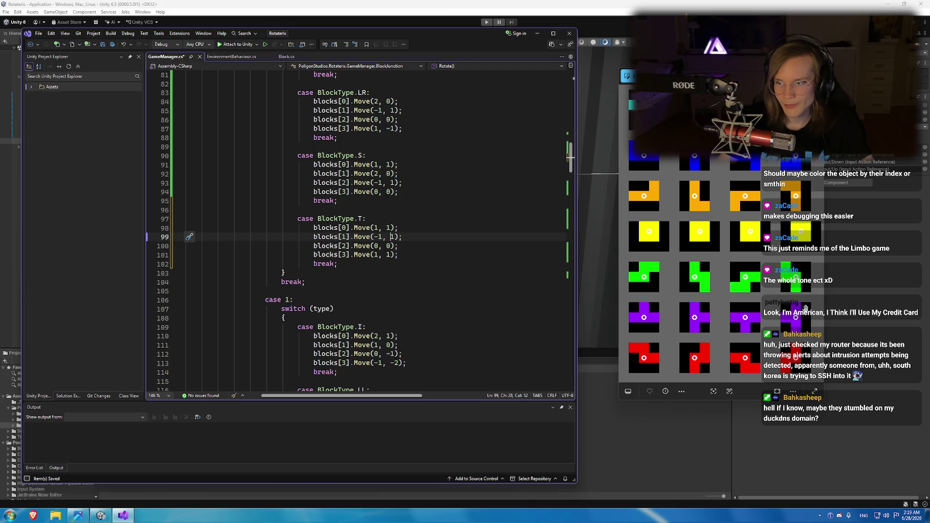
left_click(390, 254)
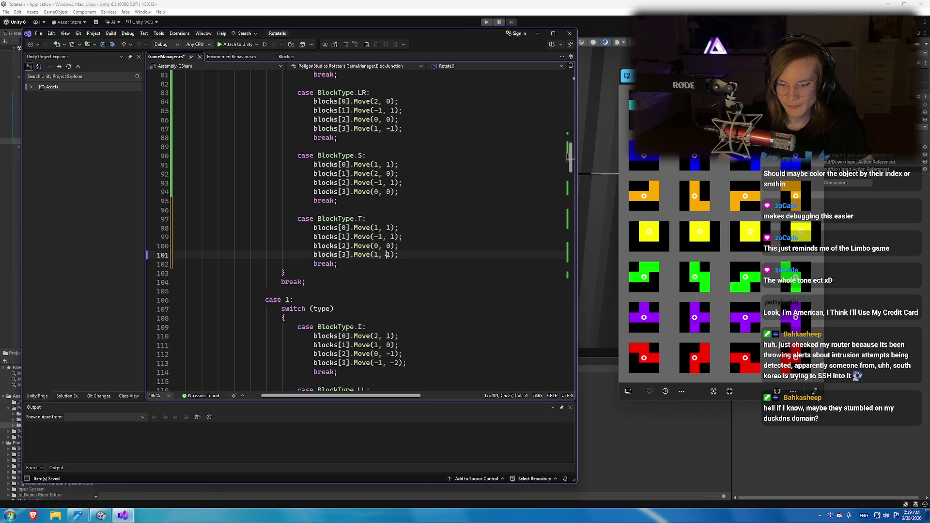
type("-")
key("ctrl+s")
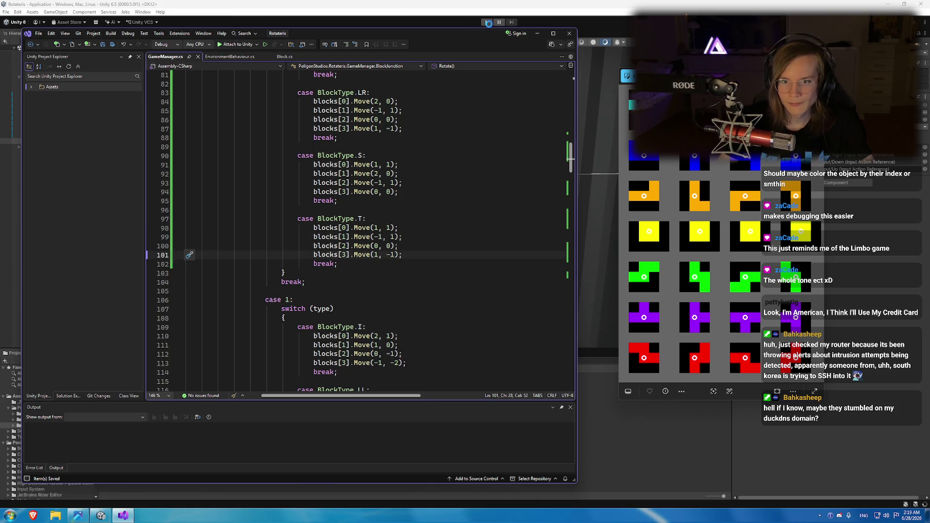
left_click(488, 23)
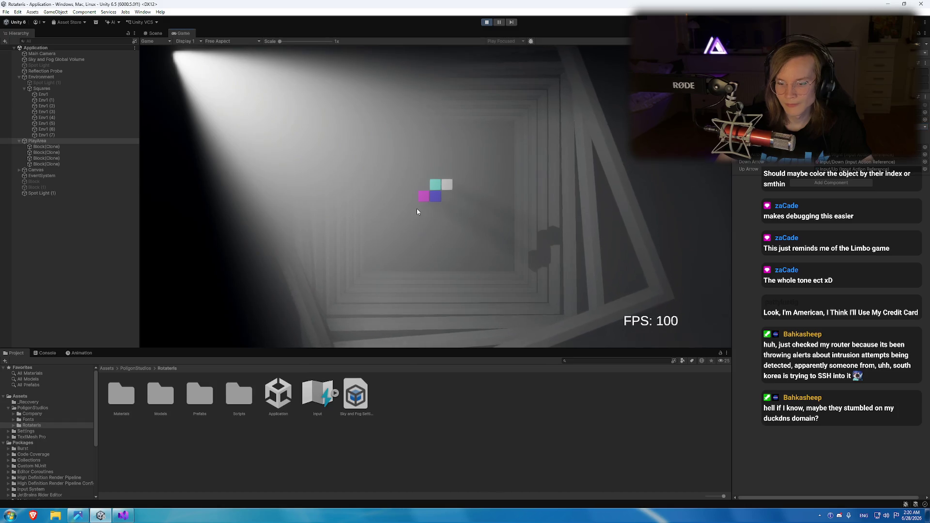
Rotate the falling T piece twice with Up, stop the game, and return to GameManager.cs.
key("Up")
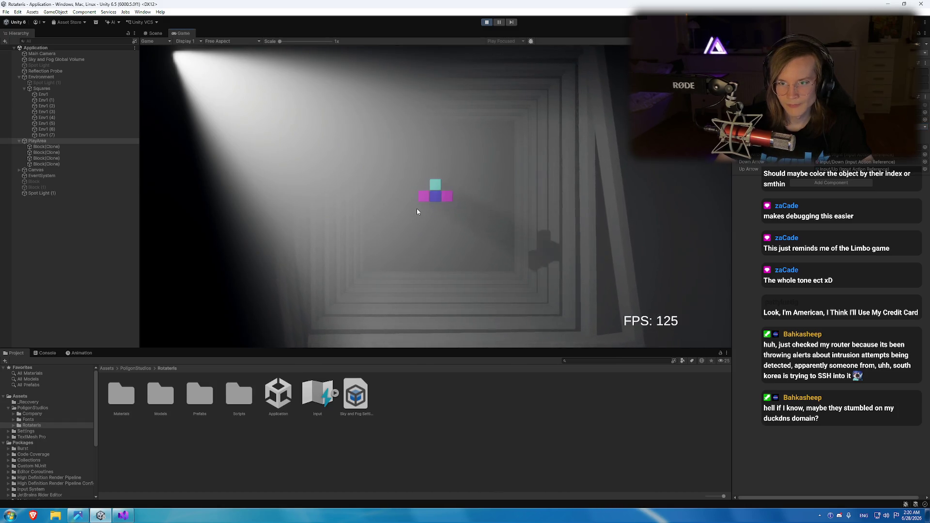
key("Up")
key("Up")
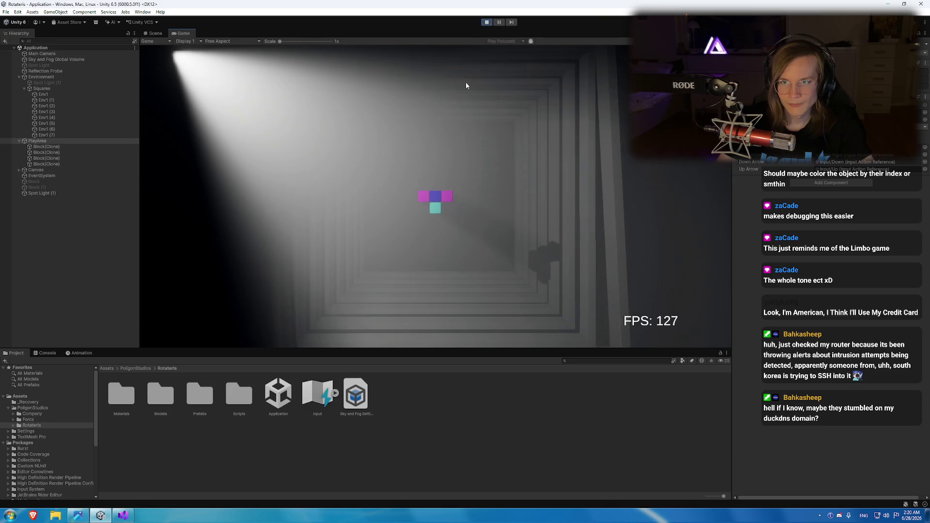
left_click(487, 23)
left_click(123, 515)
scroll(339, 242, "down", 3)
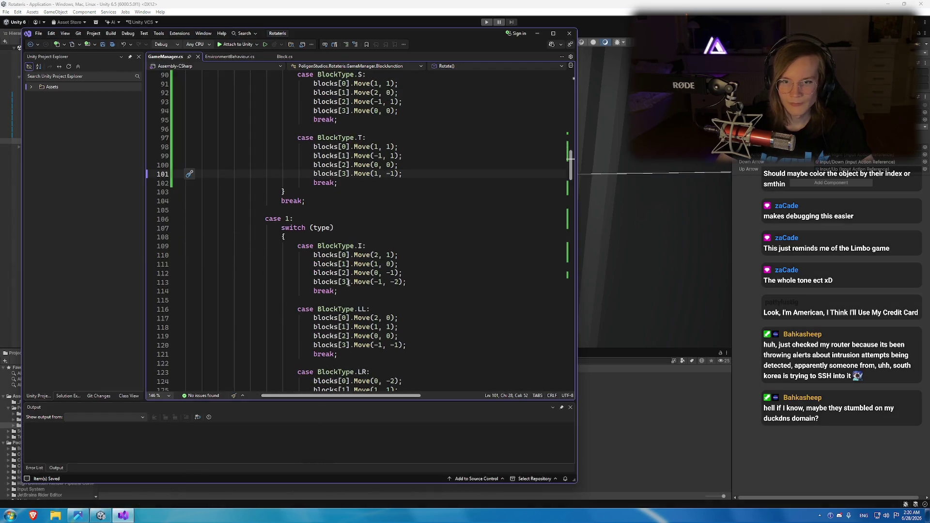
Check the BlockType enum and insert 'case BlockType.Z' after the T case in the second switch.
left_click(363, 247)
key("F12")
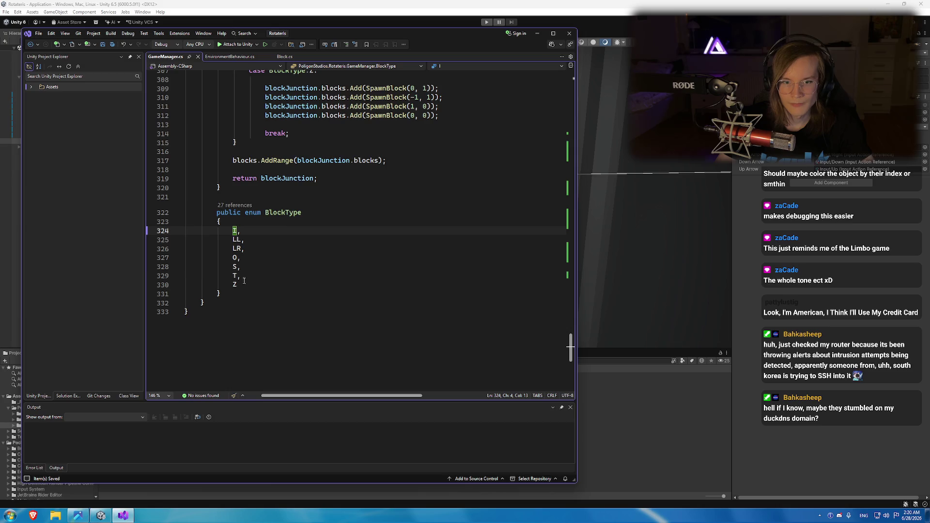
key("ctrl+minus")
scroll(347, 240, "down", 3)
scroll(346, 240, "up", 3)
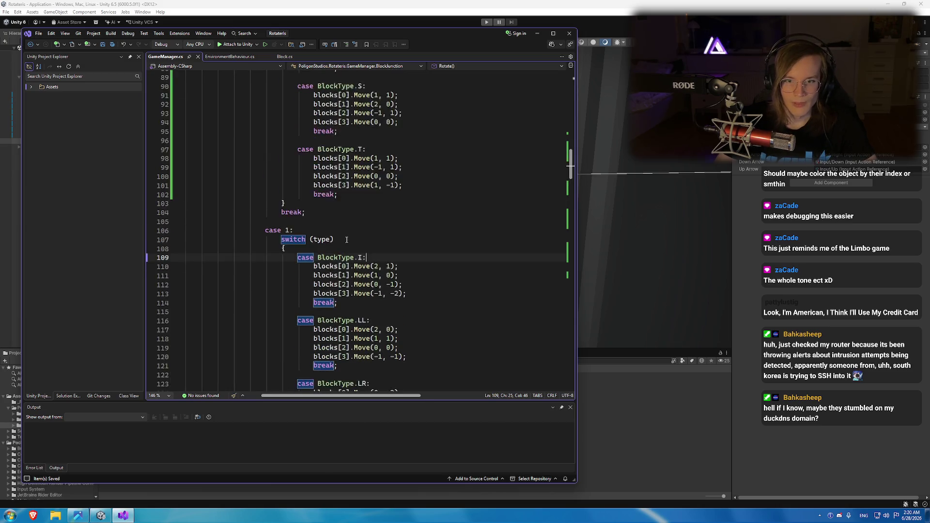
scroll(347, 240, "up", 8)
scroll(353, 272, "down", 14)
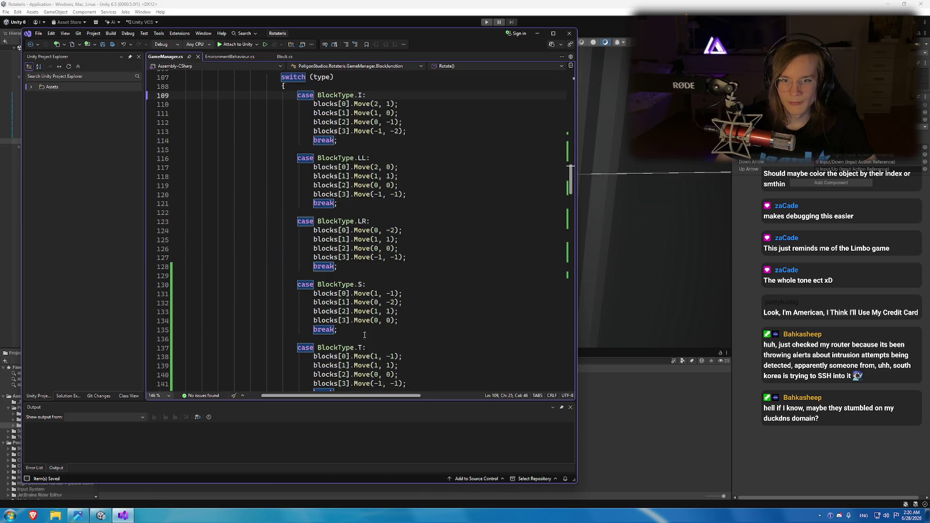
scroll(365, 334, "down", 5)
left_click_drag(294, 212, 355, 259)
left_click(355, 259)
key("Return")
key("Return")
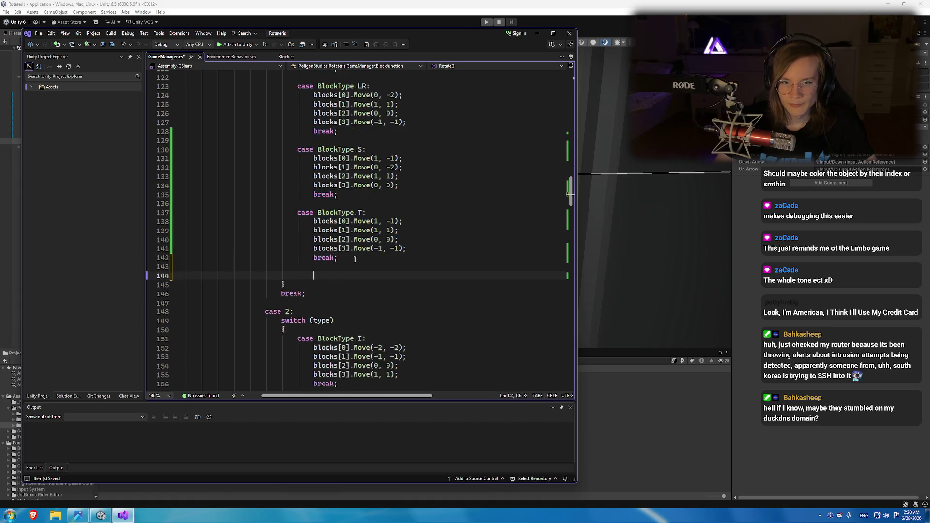
type("case BlockType.Z")
key("F12")
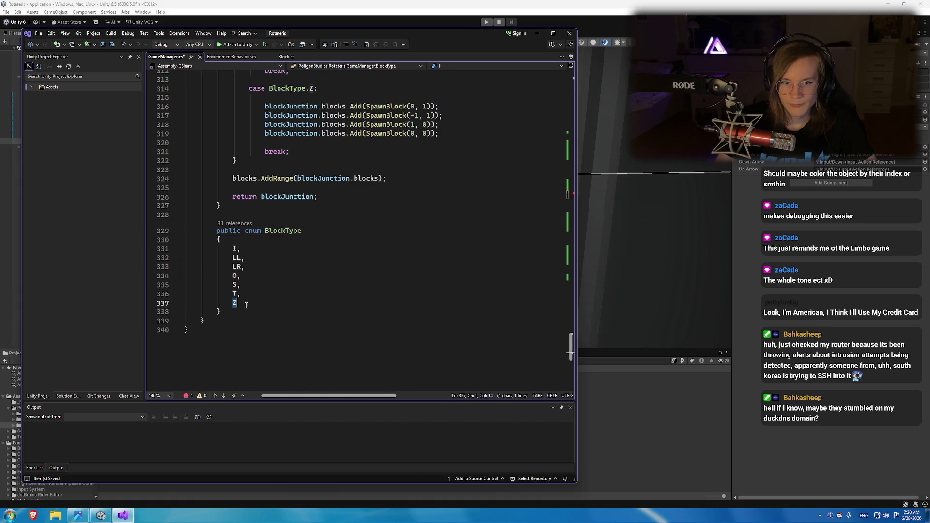
key("ctrl+minus")
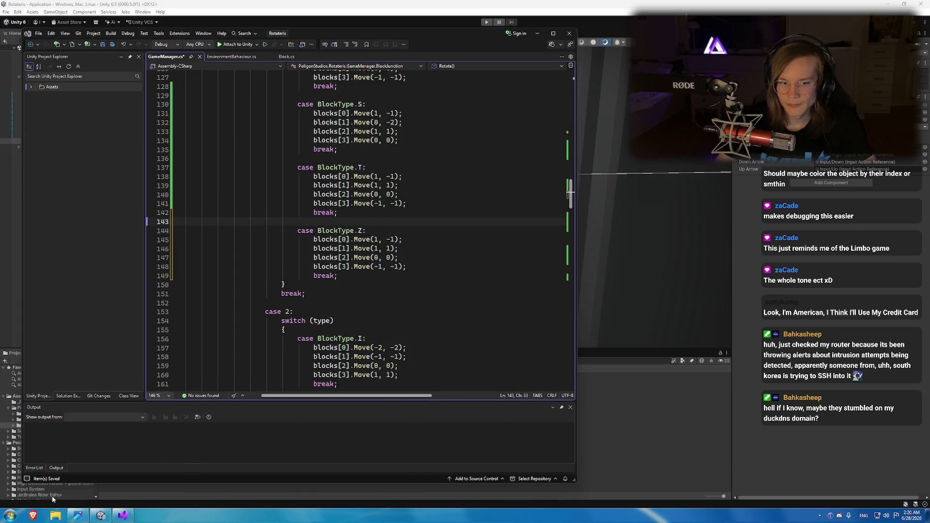
Reset the Z case's Move offsets to zeros, consulting the block rotation reference image.
left_click(78, 515)
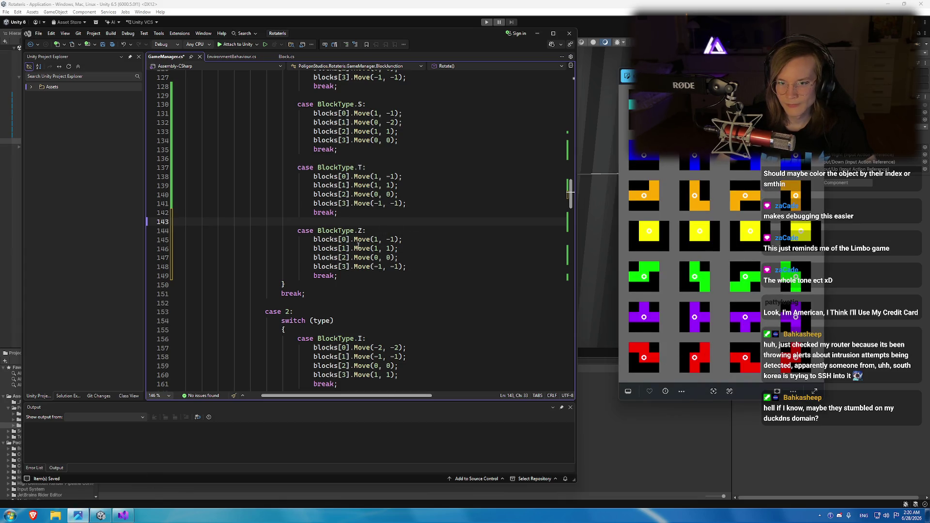
scroll(341, 269, "up", 12)
scroll(341, 270, "down", 11)
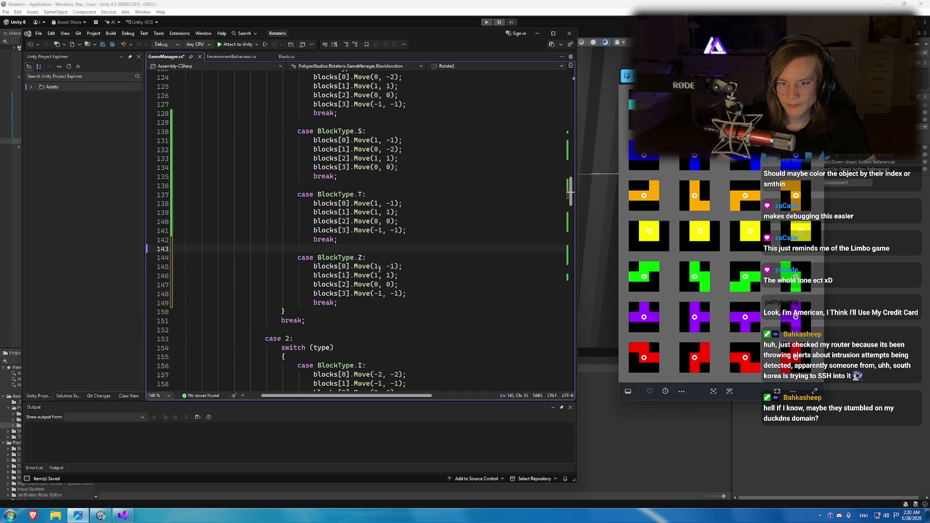
left_click(376, 267)
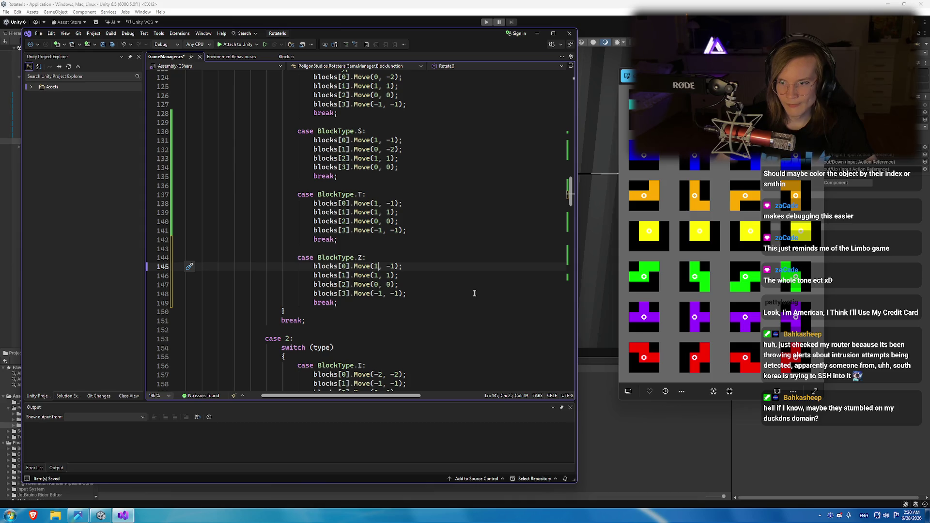
key("Delete")
key("Delete")
key("Delete")
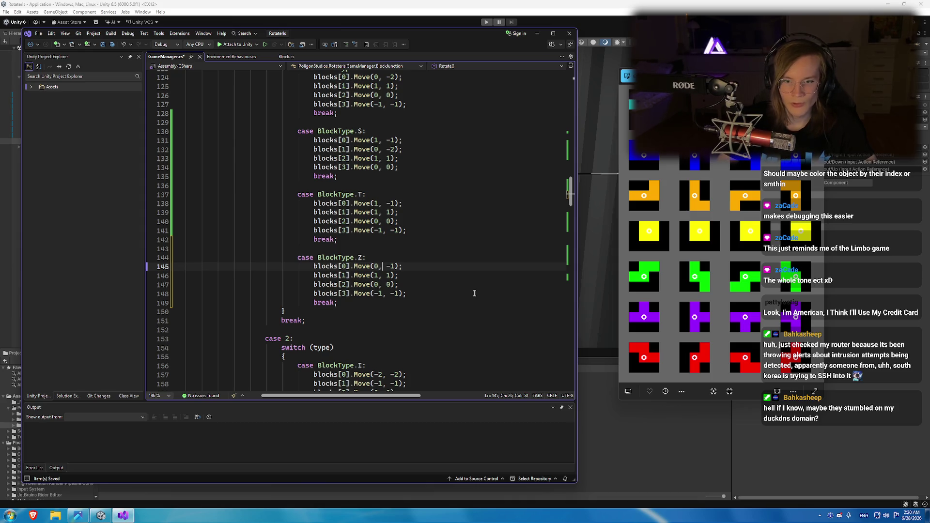
type("0, 0")
key("Down")
key("BackSpace")
type("0")
key("Left")
key("Left")
key("Left")
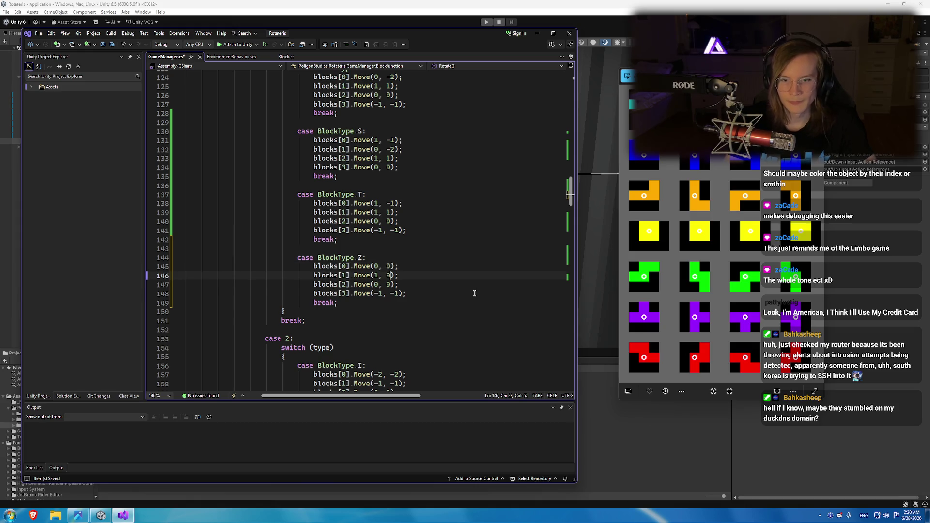
key("BackSpace")
type("0")
key("Down")
key("Down")
key("BackSpace")
key("Delete")
type("0")
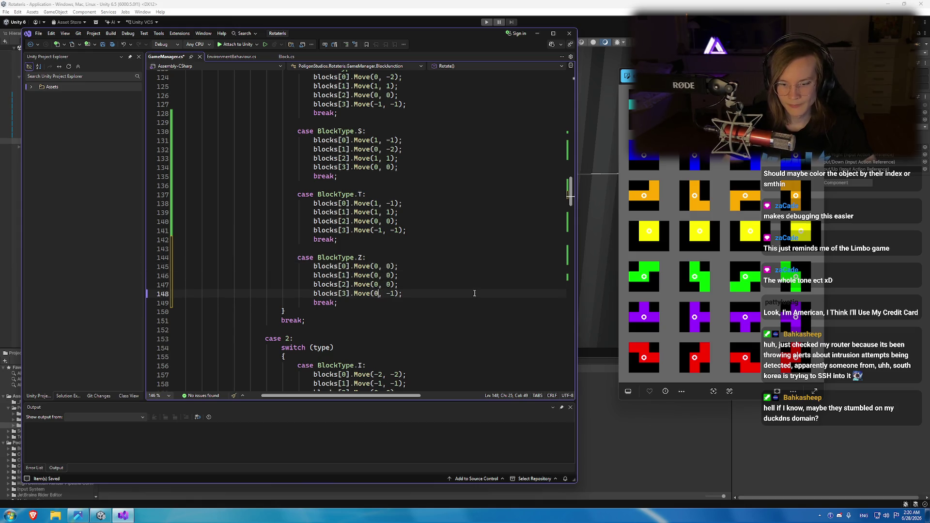
key("Right")
key("Right")
key("Right")
key("Delete")
key("BackSpace")
type("0")
Make the first Z move Move(2, 0).
key("Up")
key("Up")
key("Up")
key("Left")
key("Left")
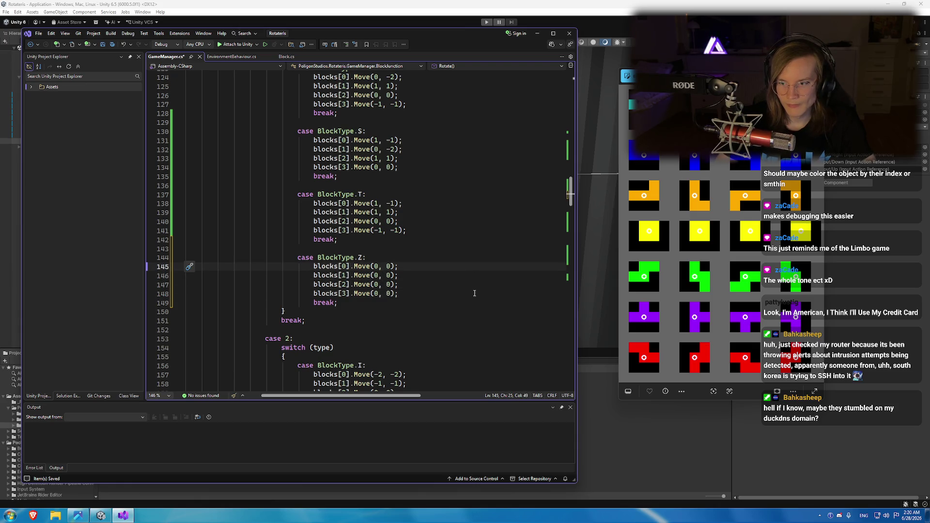
key("BackSpace")
type("-2")
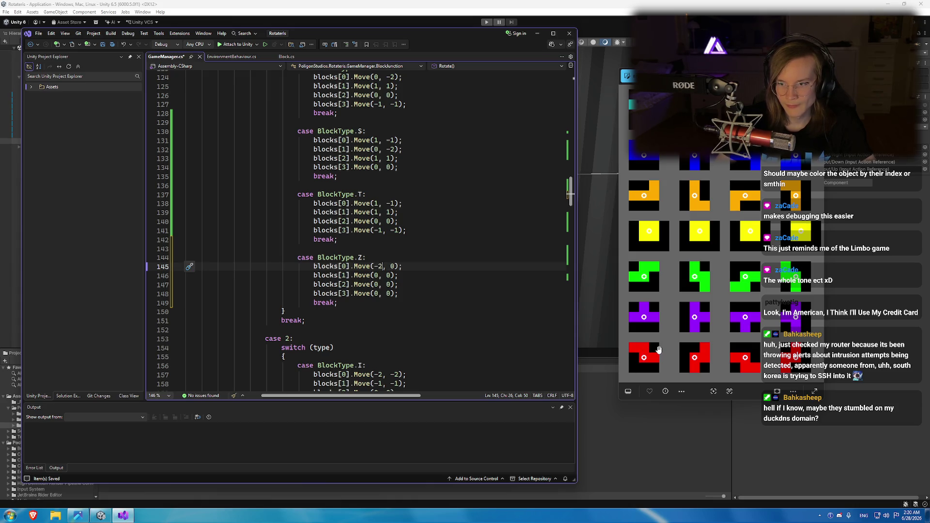
key("Left")
key("BackSpace")
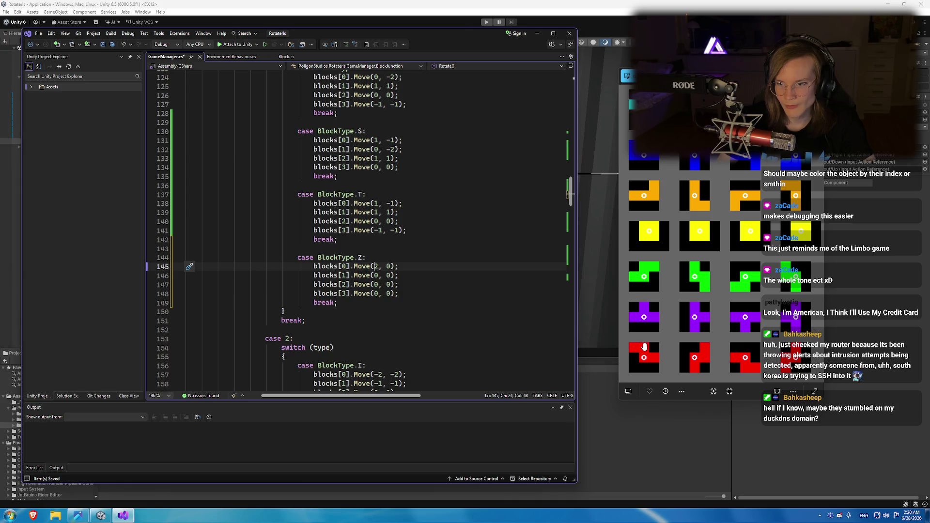
Set the second Z move to (1, -1) and the fourth to (-1, -1), then save GameManager.cs.
left_click(378, 275)
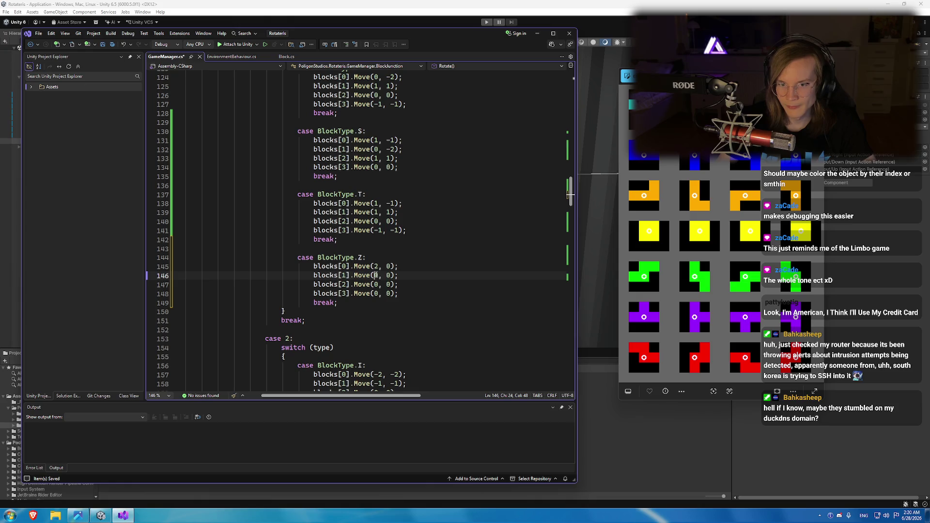
key("BackSpace")
type("1")
key("Right")
key("Right")
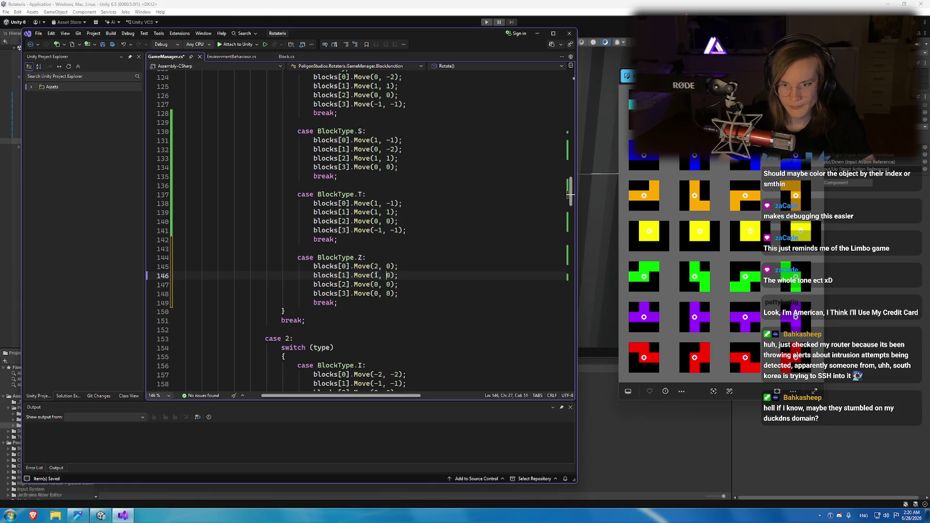
key("BackSpace")
type("-1")
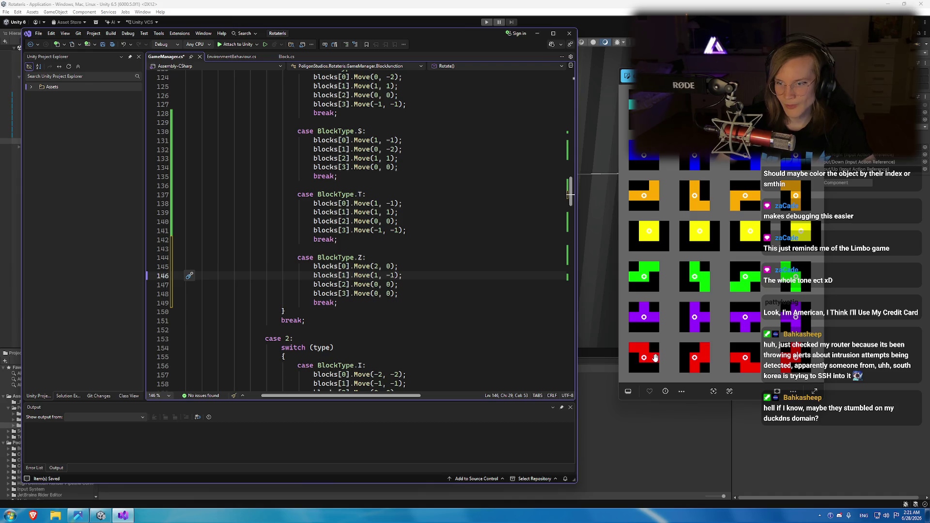
double_click(376, 294)
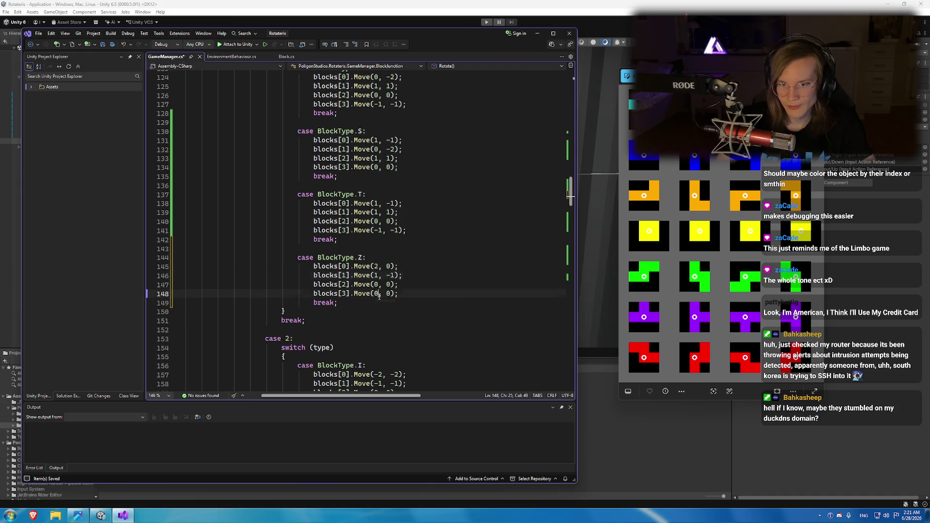
type("-1")
key("Right")
key("Right")
type("1")
key("ctrl+s")
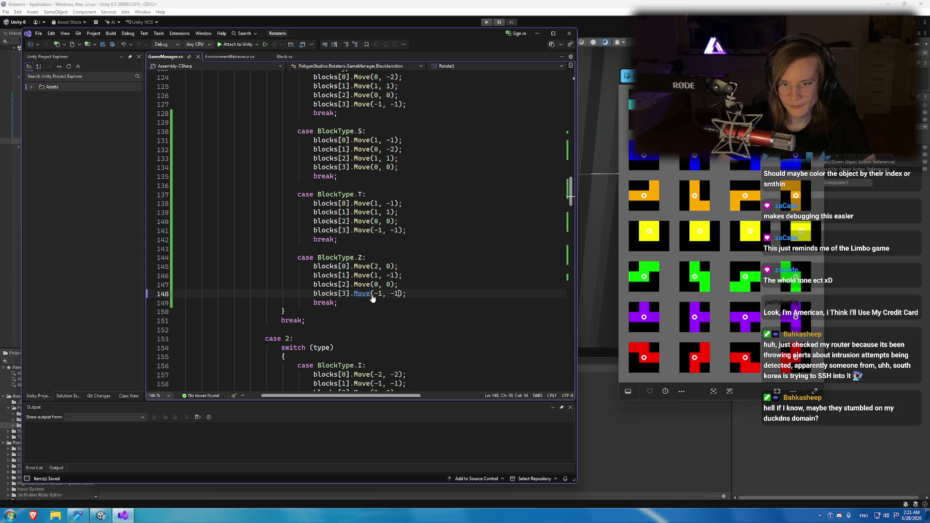
key("alt+Tab")
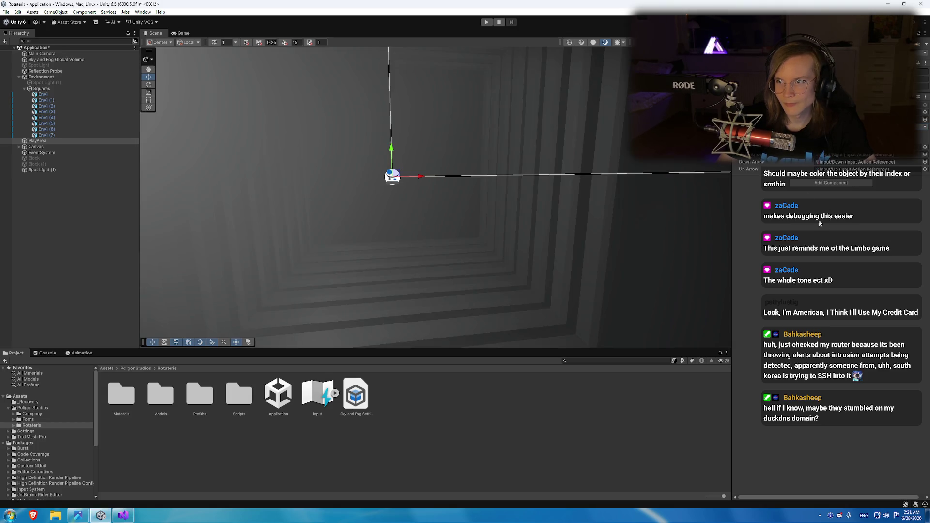
Enter Play mode with Ctrl+P once GameManager.cs recompiles, to test the Z rotation.
key("ctrl+p")
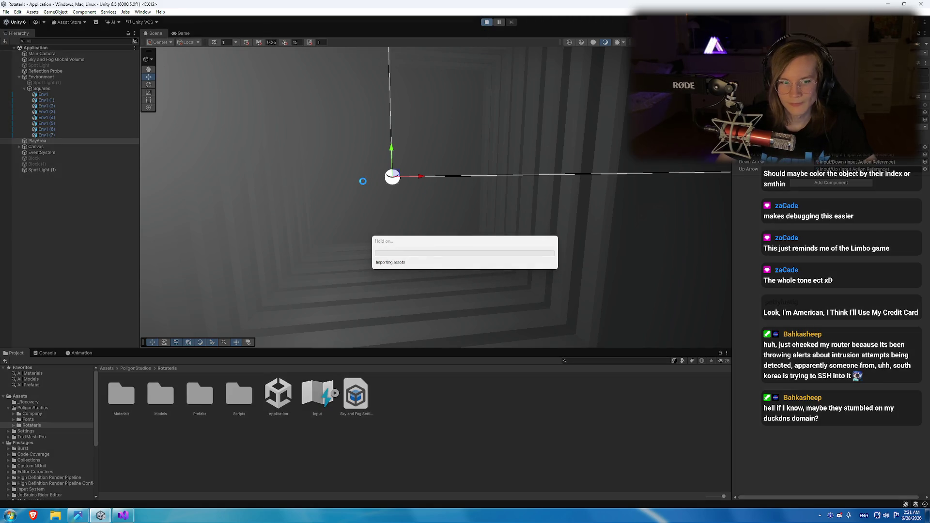
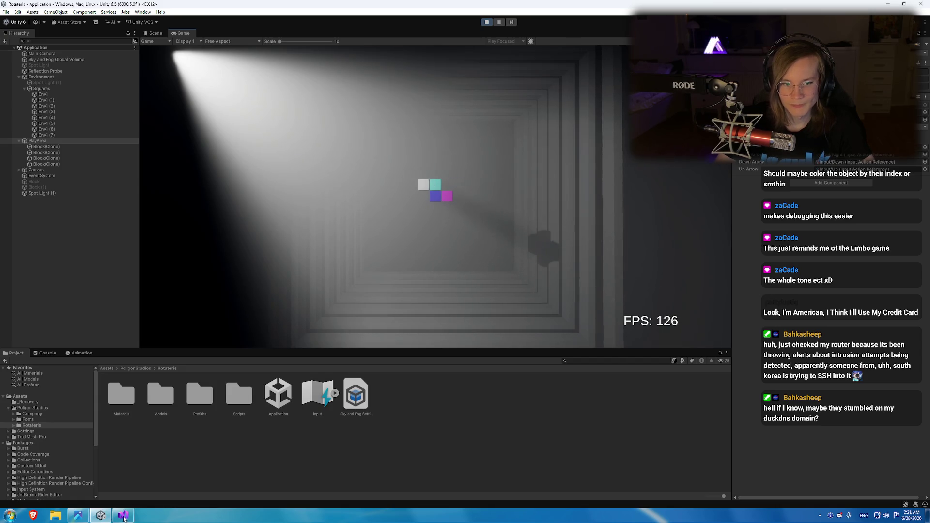
Glance at the rotation chart, then rotate the falling Z piece with the up arrow in the running game.
key("alt+Tab")
left_click(479, 241)
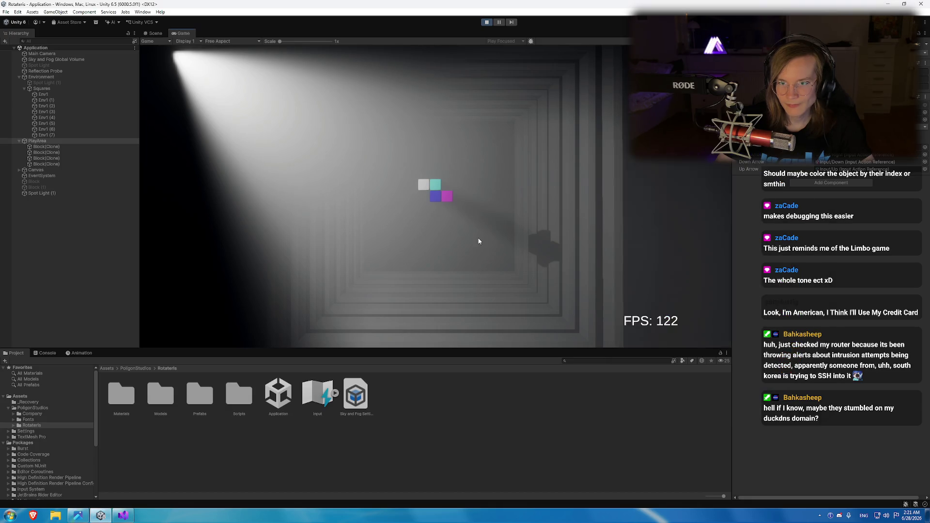
key("Up")
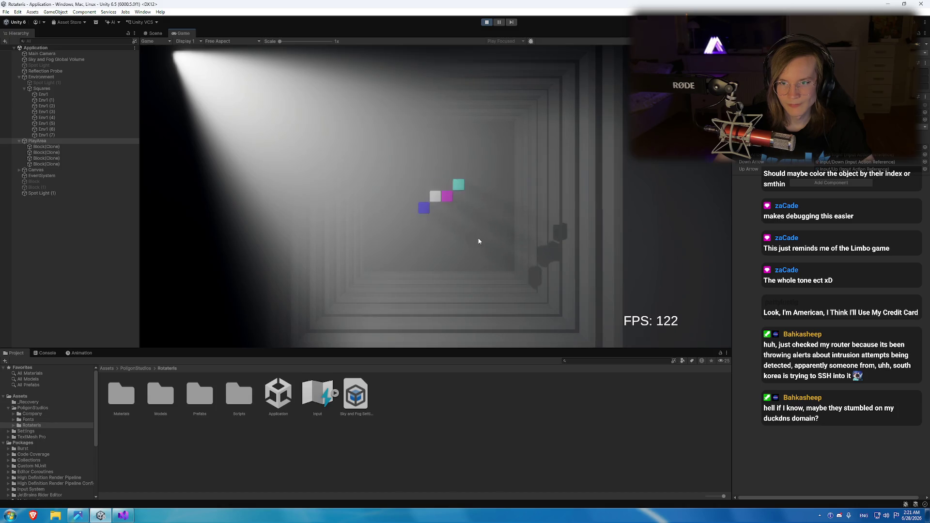
Compare the game's Z piece rotation against the SRS rotation reference chart.
left_click(79, 516)
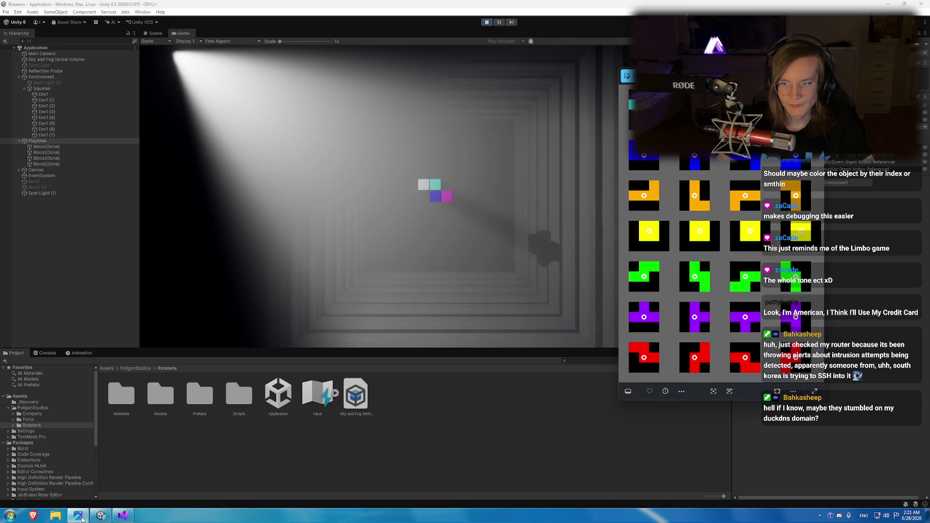
left_click(413, 290)
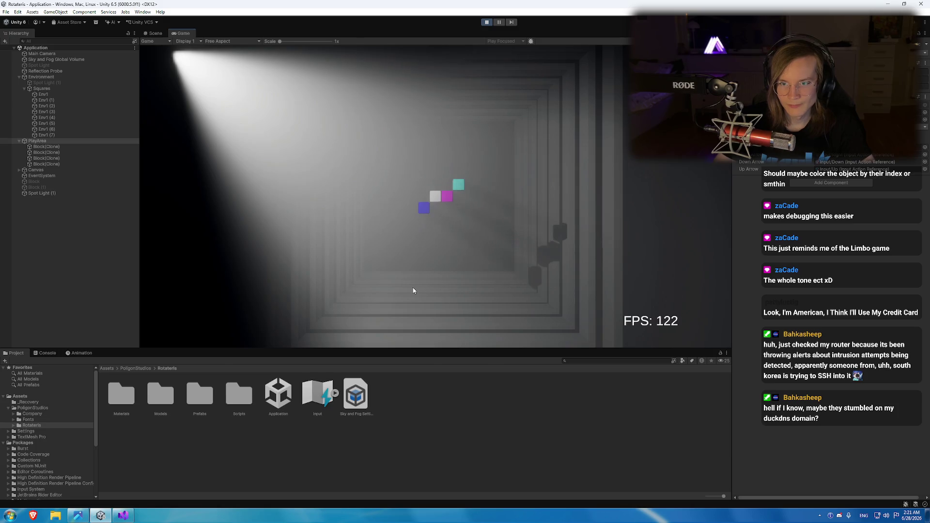
mouse_move(78, 519)
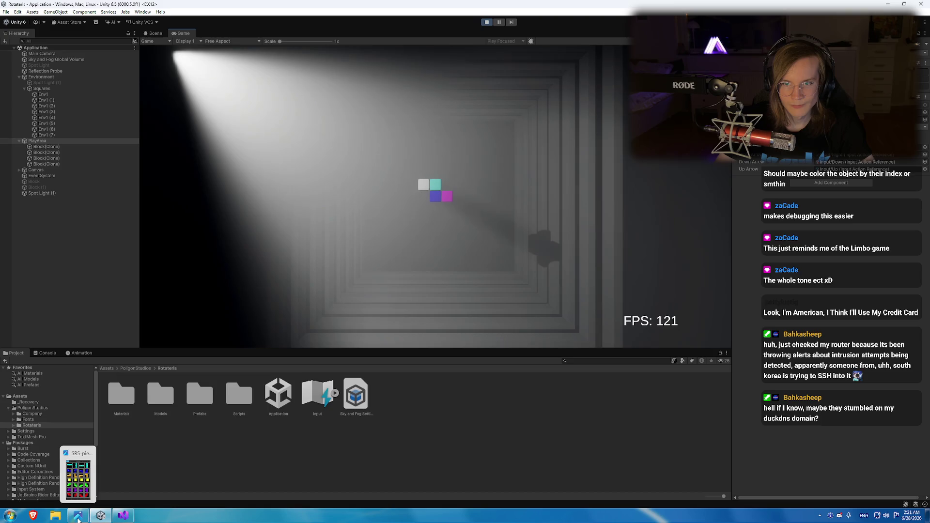
left_click(78, 520)
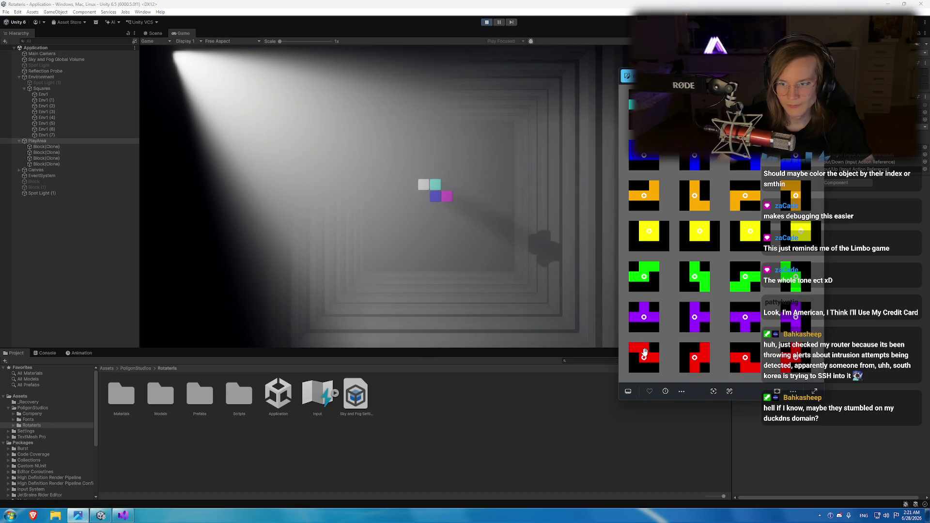
key("alt+Tab")
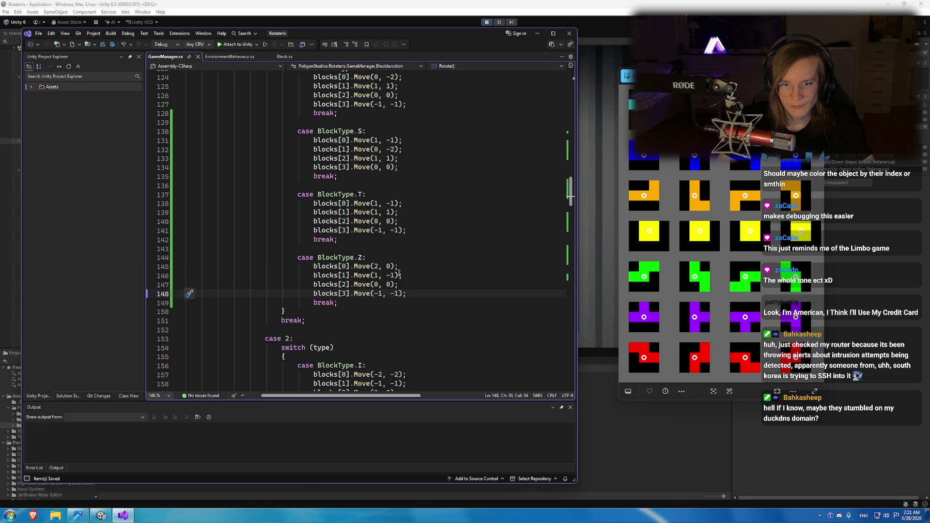
left_click(399, 266)
left_click(403, 285)
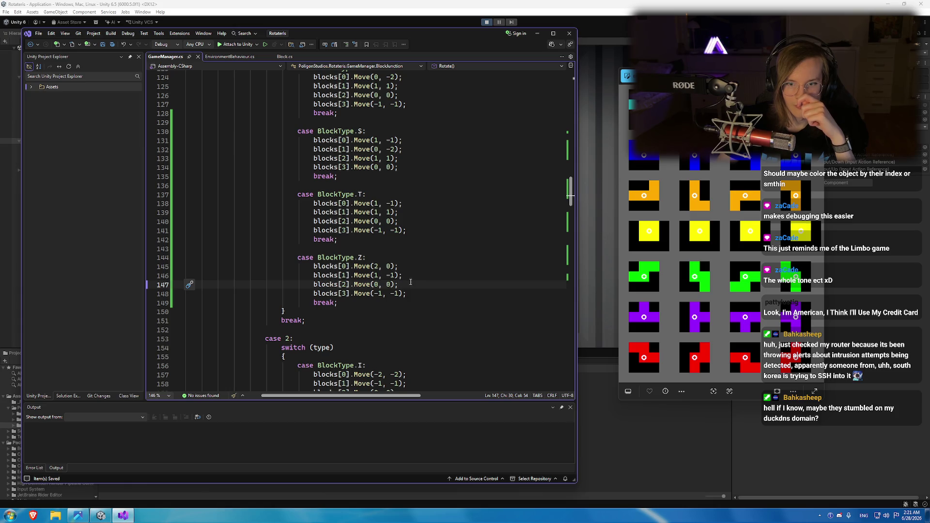
left_click_drag(410, 282, 295, 278)
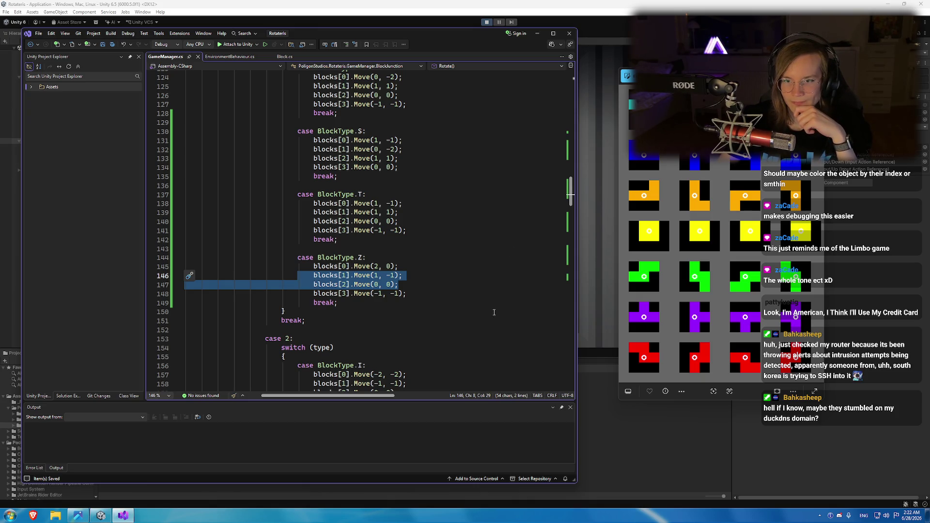
key("Right")
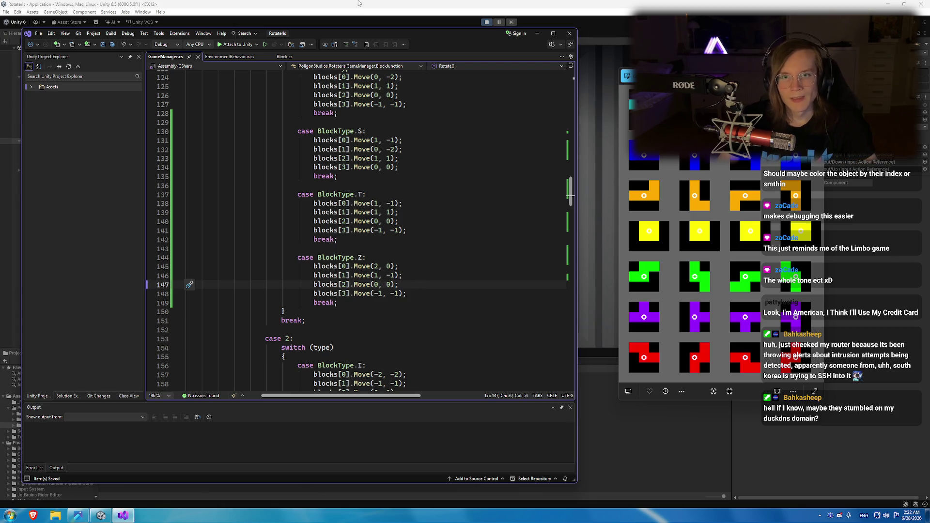
left_click(318, 16)
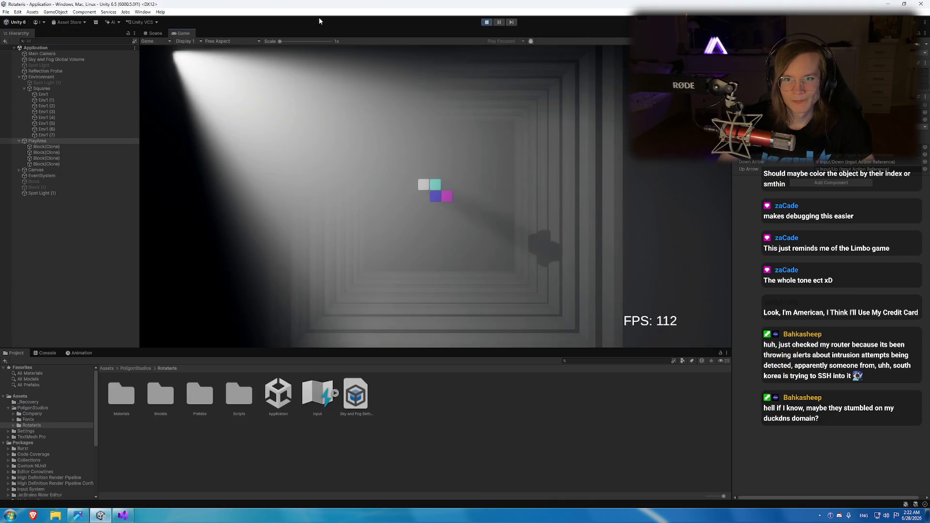
left_click(69, 148)
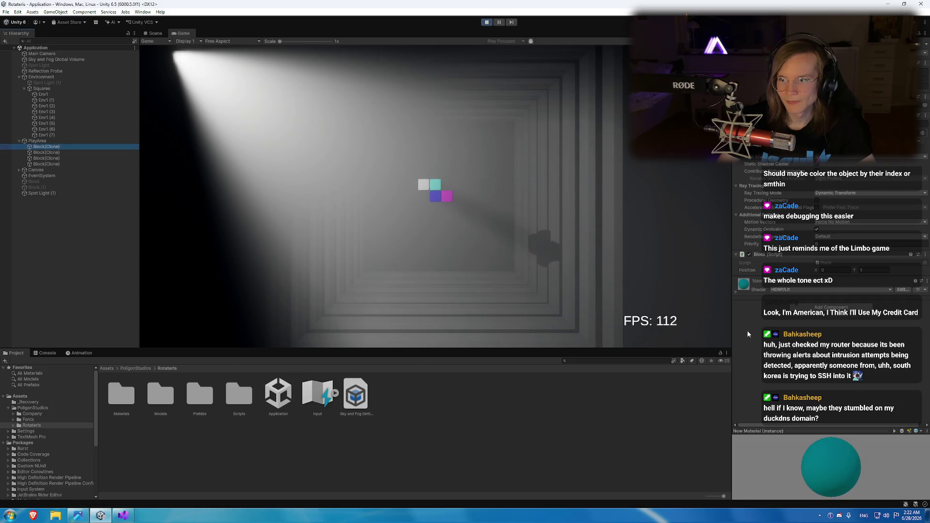
left_click(114, 518)
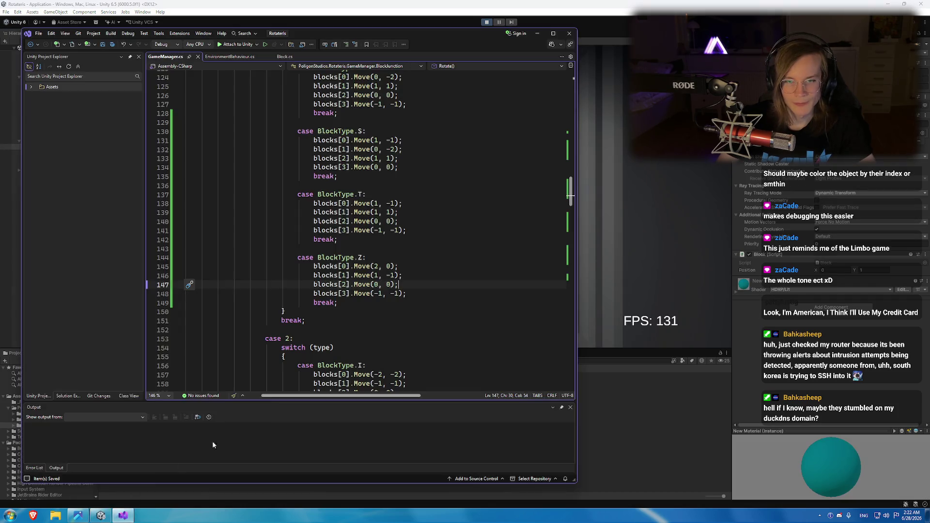
left_click(453, 213)
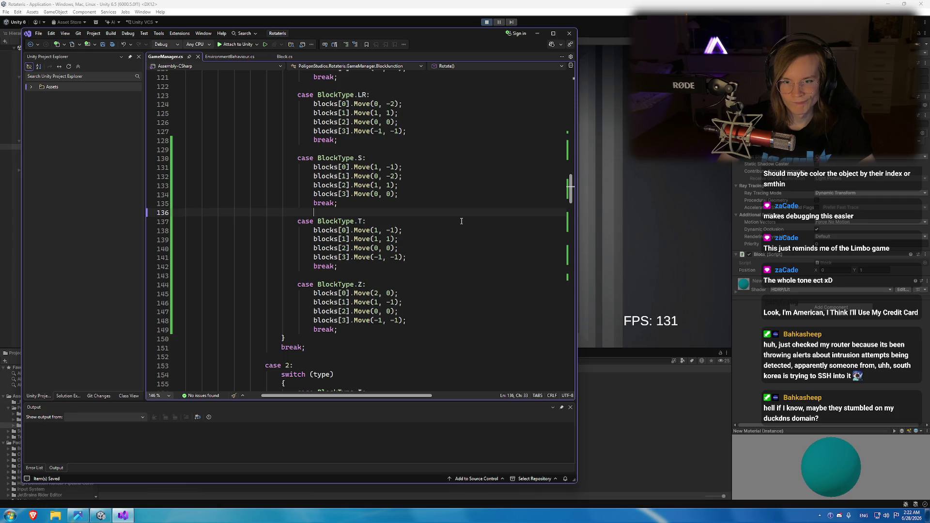
left_click(322, 230)
Add a 'public int index;' field to the Block class and save Block.cs.
key("F12")
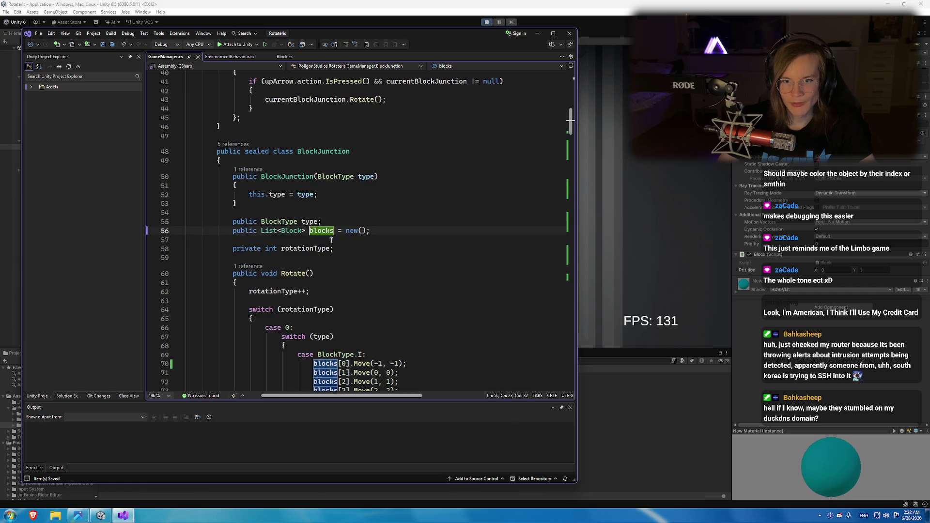
left_click(292, 232, "ctrl")
left_click(348, 127)
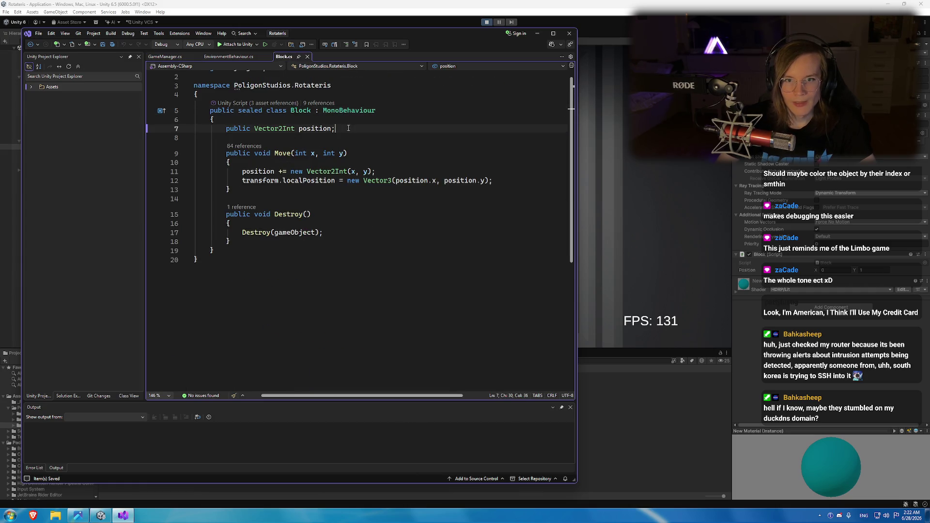
key("Return")
key("Return")
type("public int indecxx;")
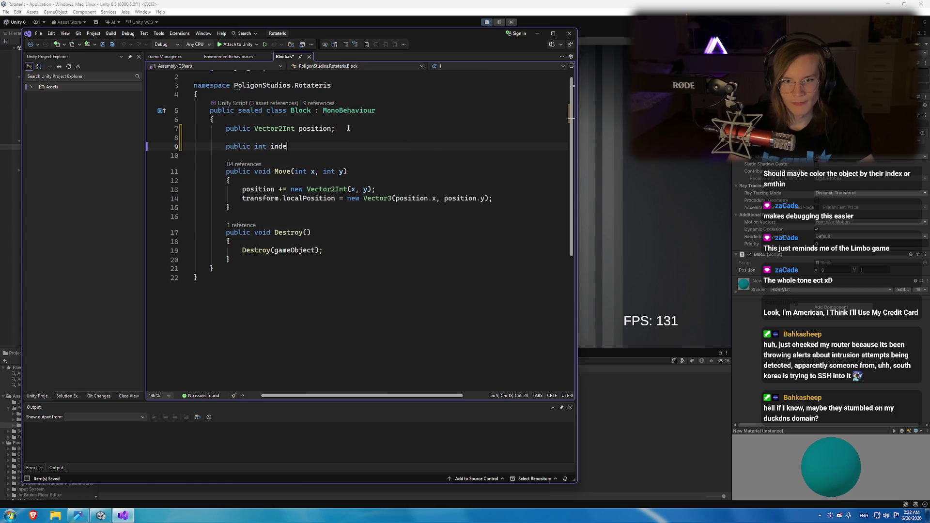
key("ctrl+r")
key("ctrl+r")
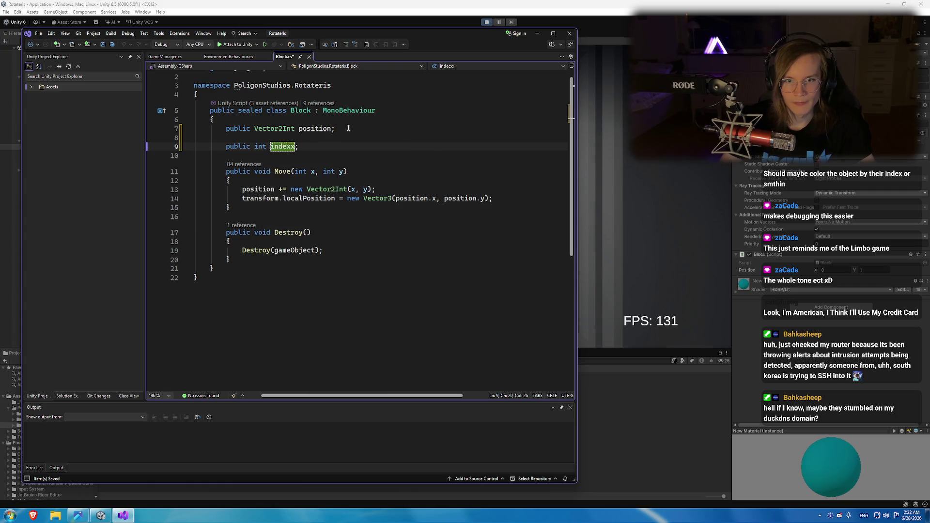
type("index")
key("ctrl+s")
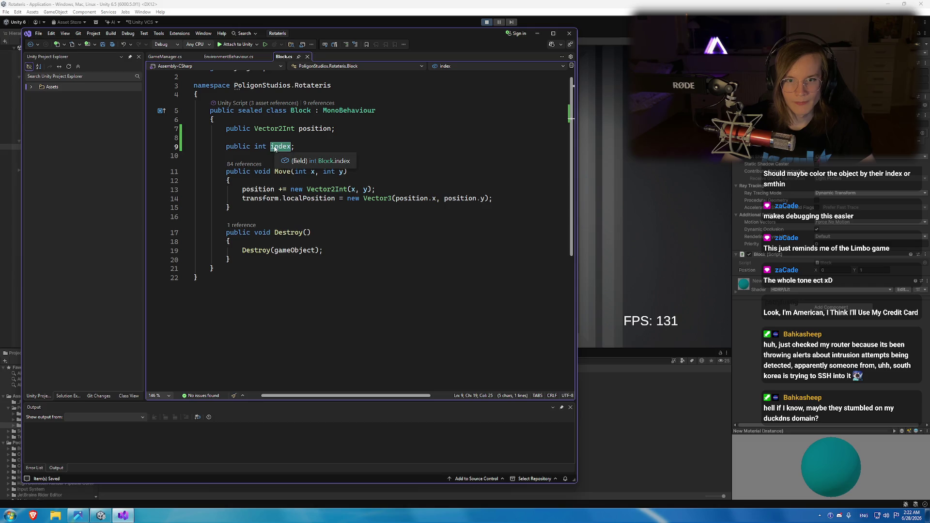
In GameManager.SpawnBlock, add 'block.index = blocks.Count;' after the colour assignment.
left_click(213, 57)
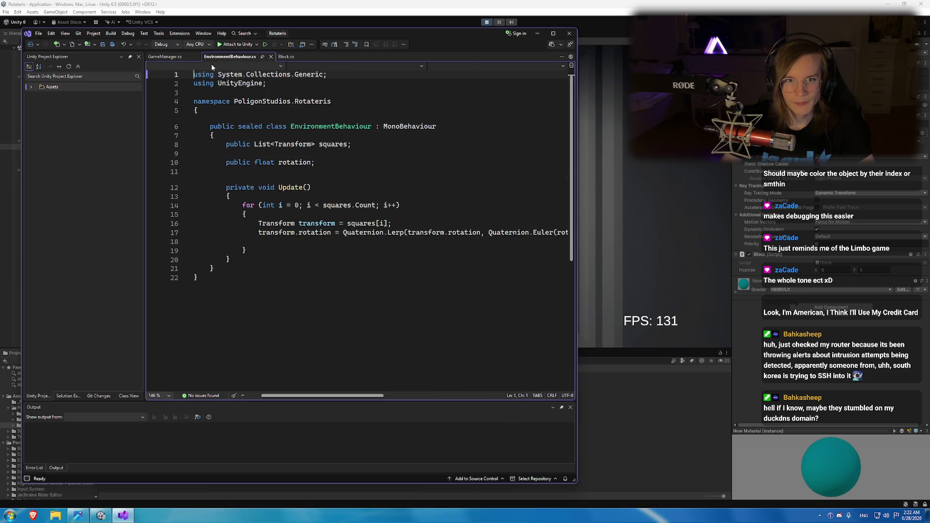
left_click(172, 56)
scroll(370, 210, "down", 20)
key("ctrl+f")
type("instanti")
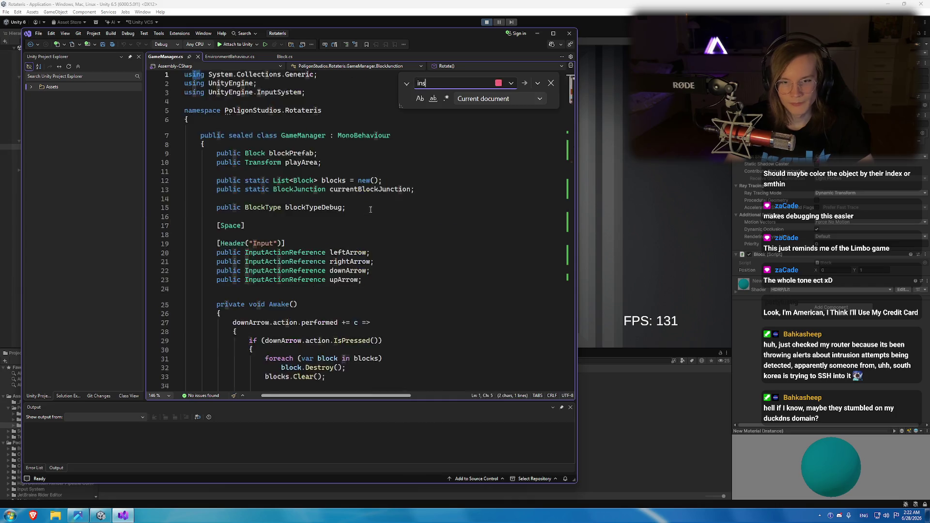
key("Escape")
left_click(354, 212)
scroll(344, 209, "down", 2)
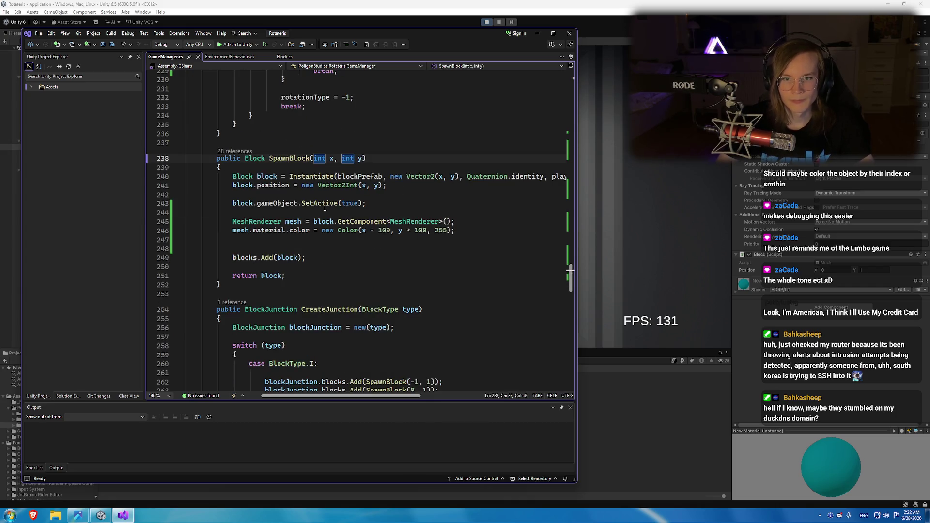
scroll(324, 240, "up", 1)
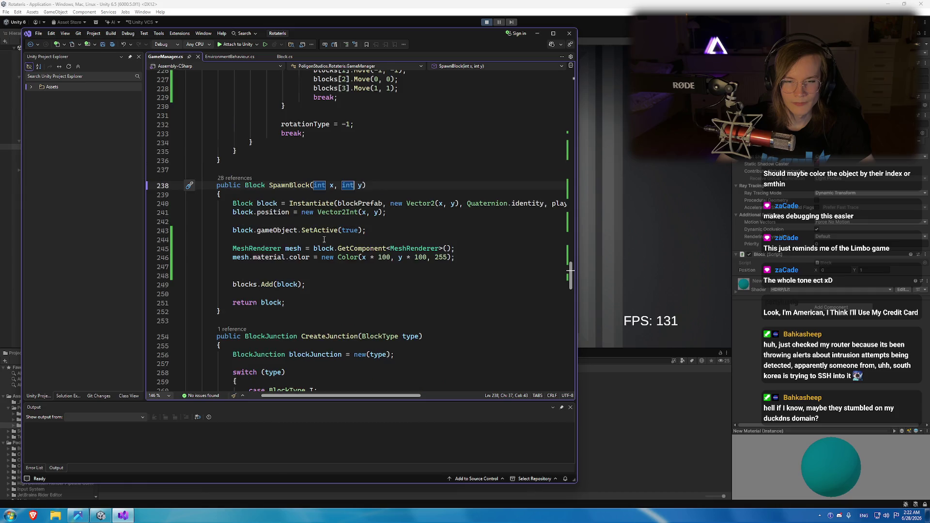
left_click(277, 272)
key("BackSpace")
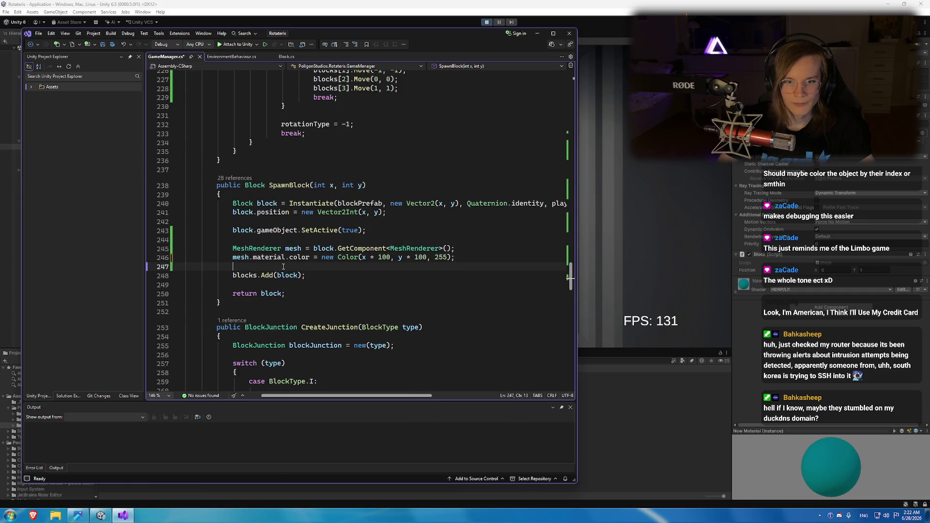
key("Return")
key("Return")
type("block.index")
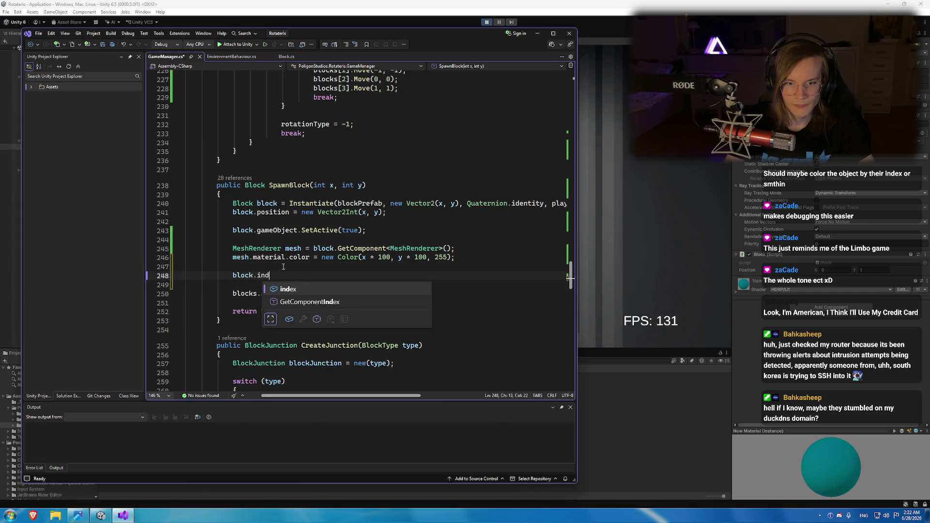
type(" =")
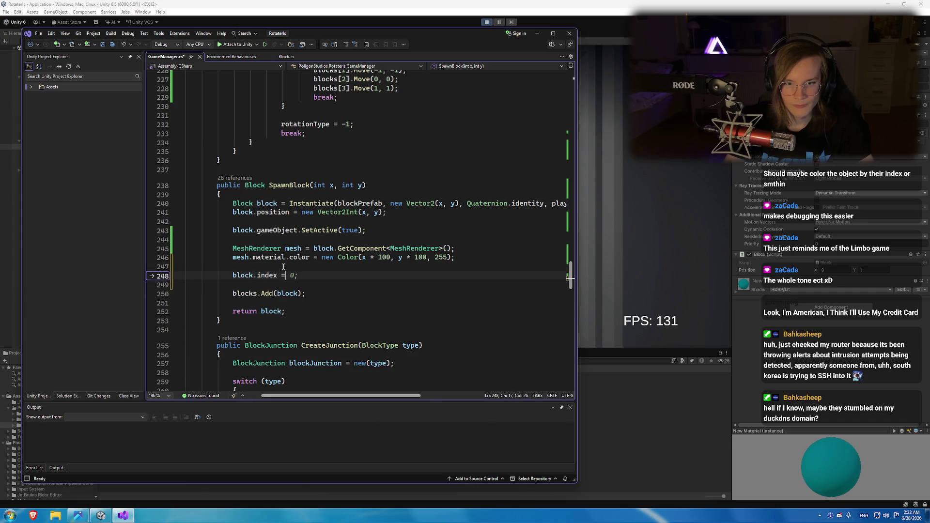
type(" blocks.cou;")
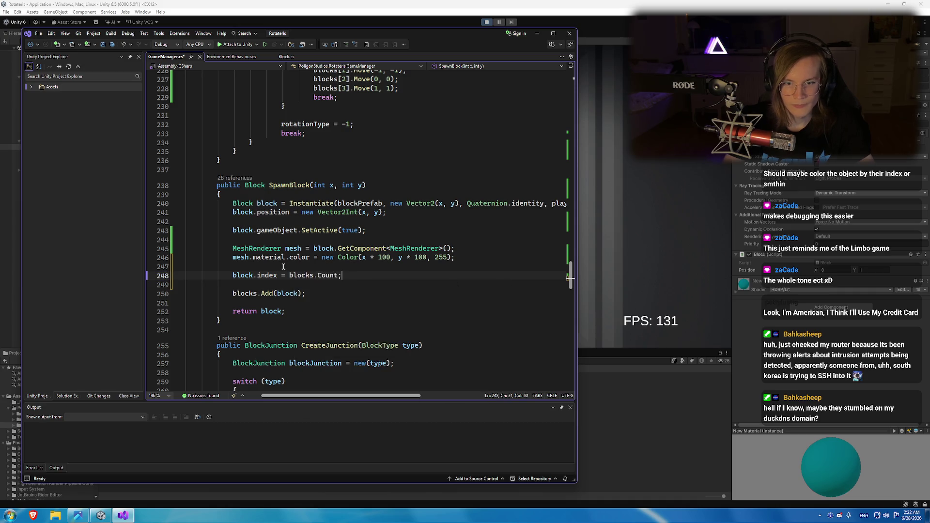
Save GameManager.cs, build the project, and return to Unity.
left_click(283, 267)
key("ctrl+s")
key("ctrl+shift+b")
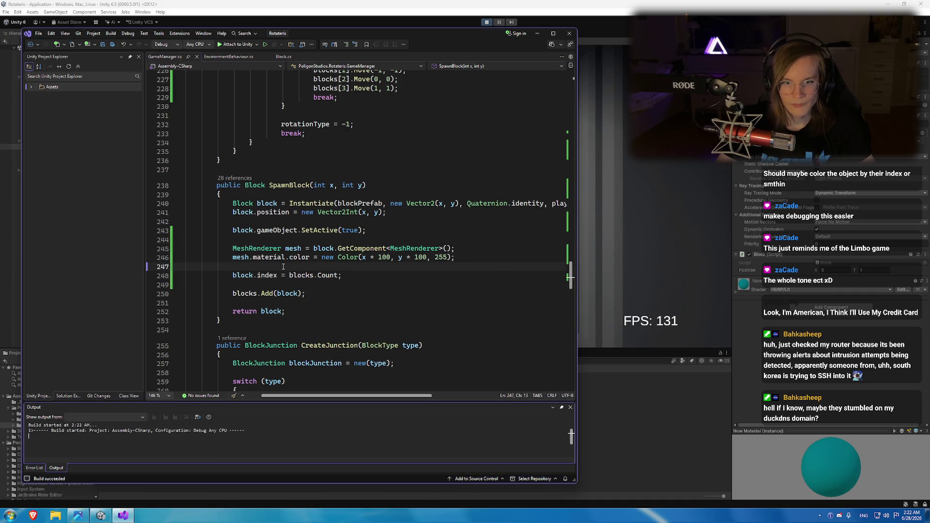
left_click(487, 22)
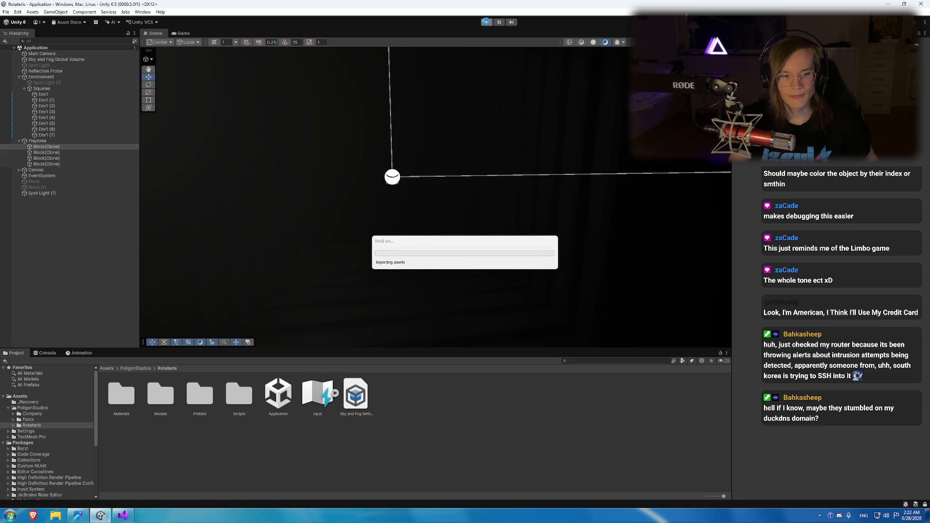
Run the game and inspect the second and fourth Block(Clone) pieces in the Hierarchy.
left_click(487, 23)
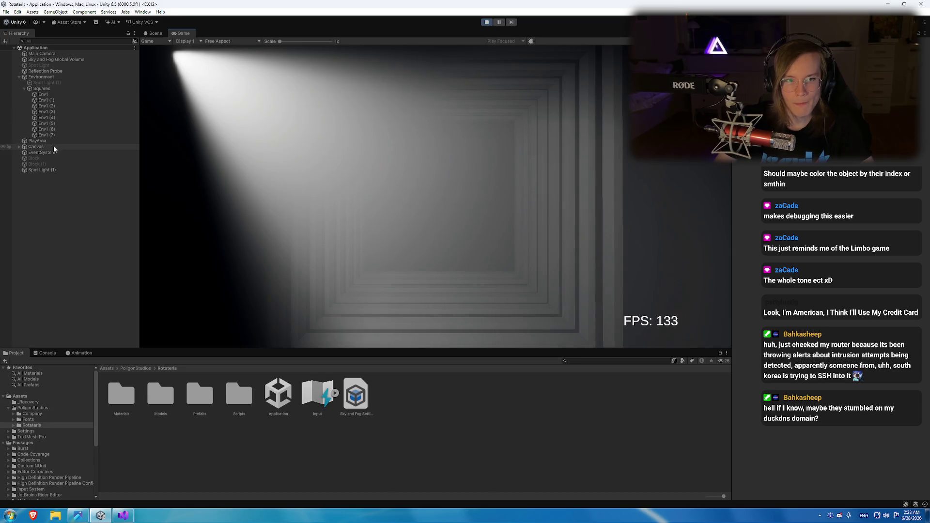
left_click(382, 199)
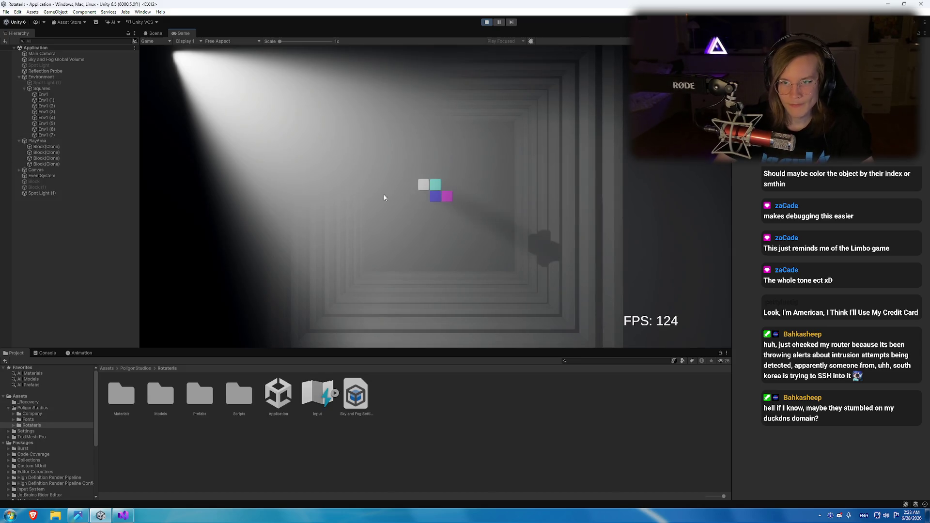
left_click(68, 152)
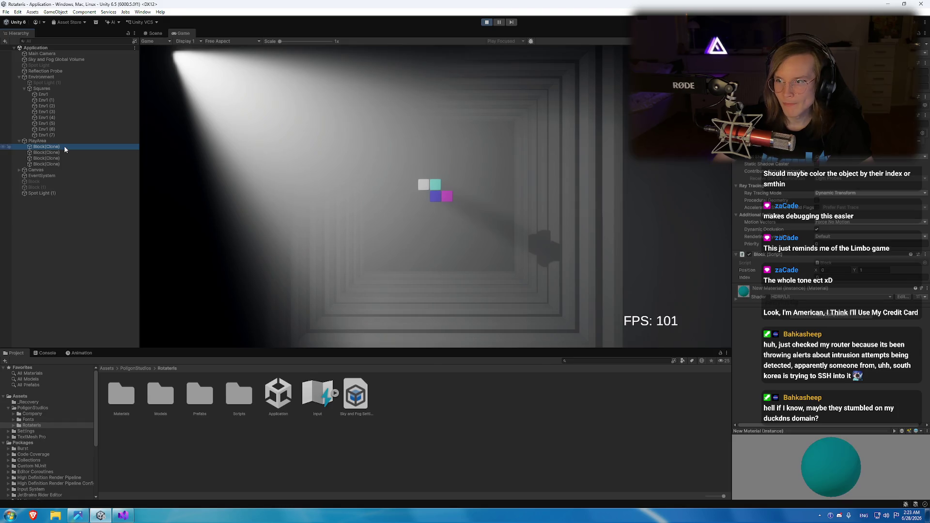
key("Down")
key("Down")
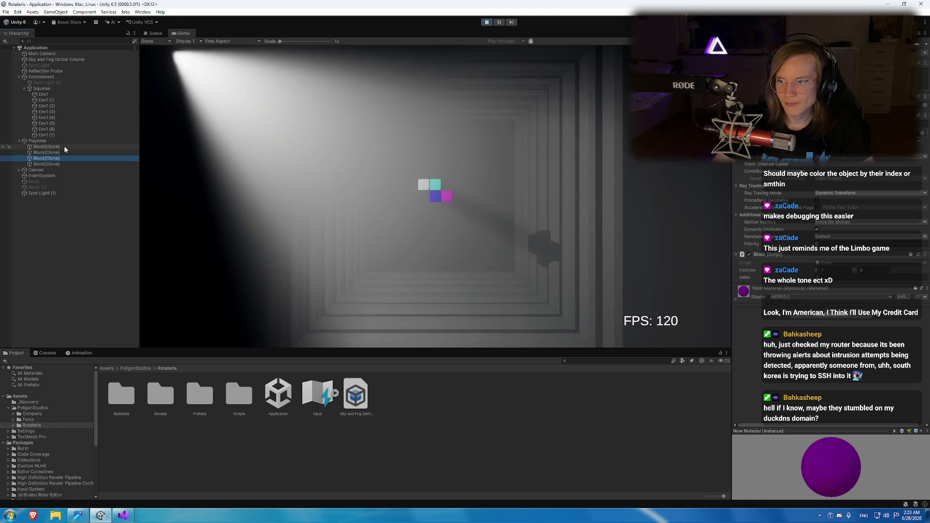
key("Up")
key("Up")
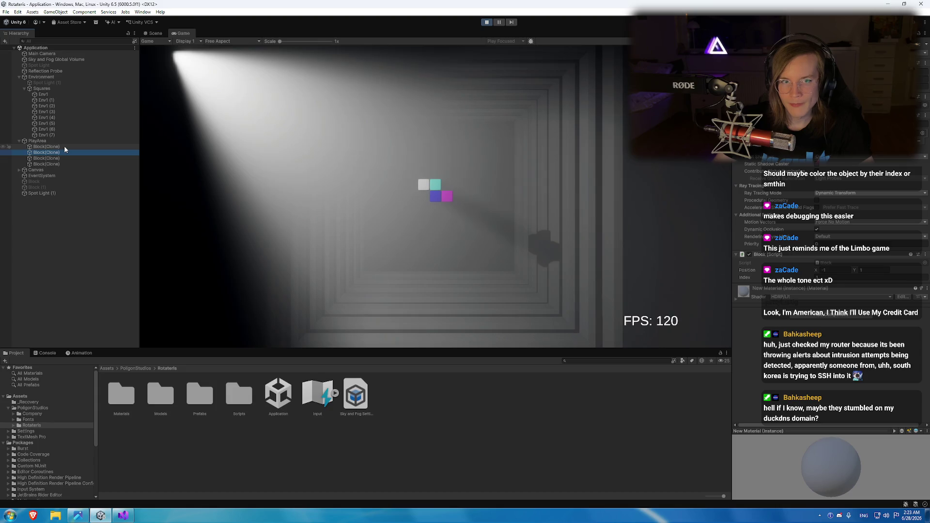
In Scene view, step through the Block(Clone) pieces comparing their positions and colours.
left_click(156, 33)
left_click_drag(435, 168, 397, 169)
left_click(68, 147)
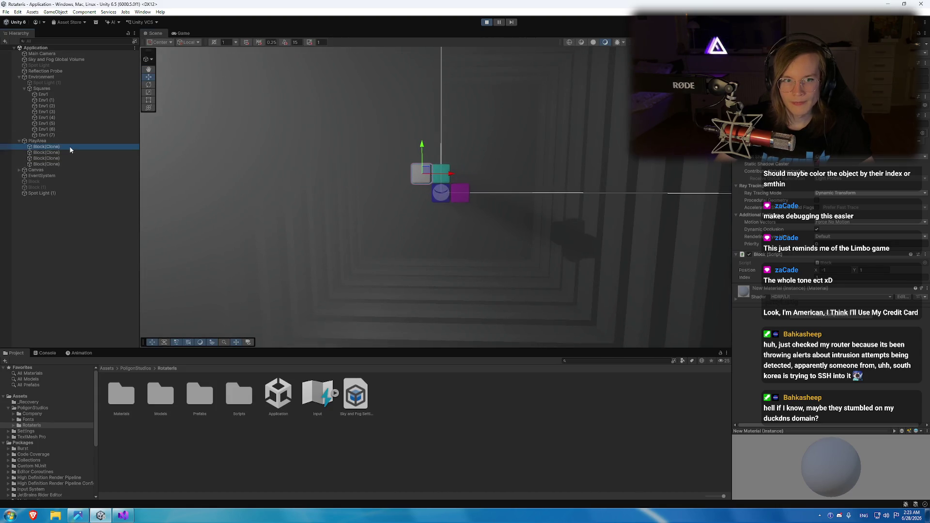
key("Down")
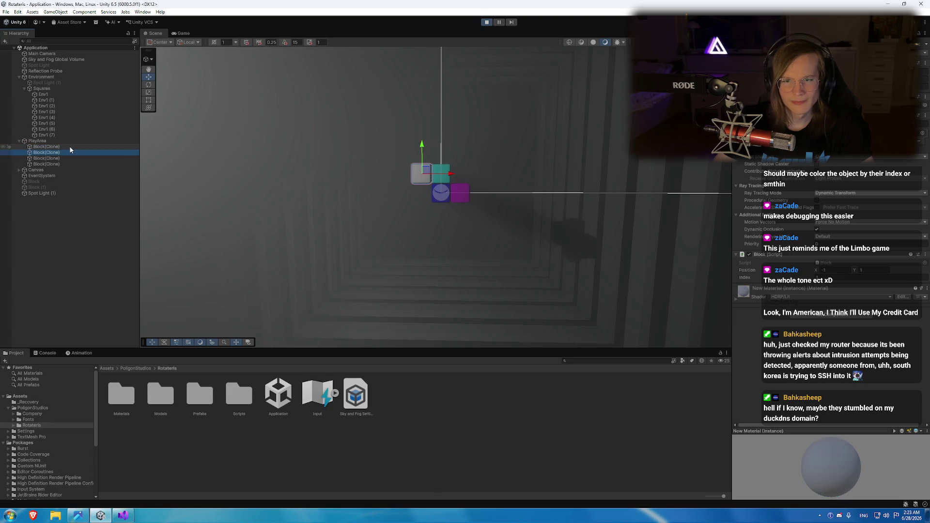
key("Down")
key("Down")
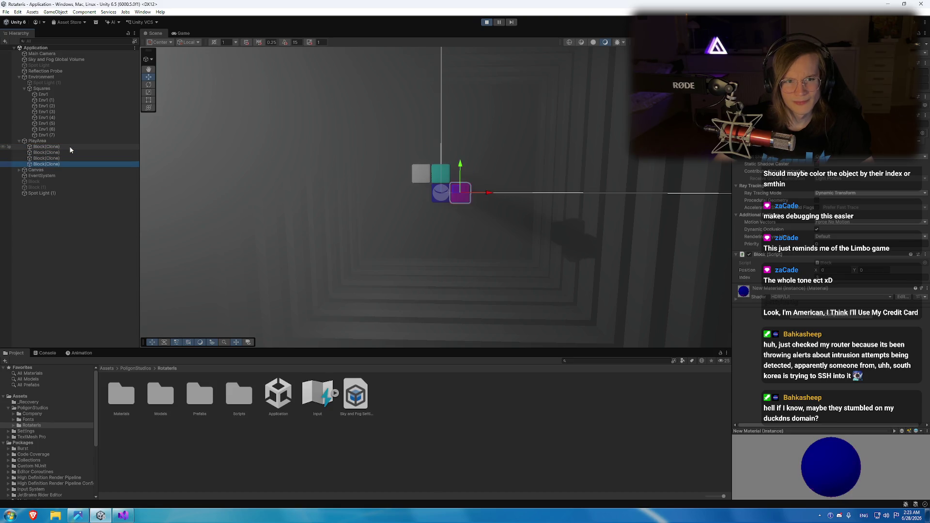
key("Up")
key("Up")
key("Up")
key("Down")
key("Down")
key("Down")
key("Up")
key("Up")
key("Up")
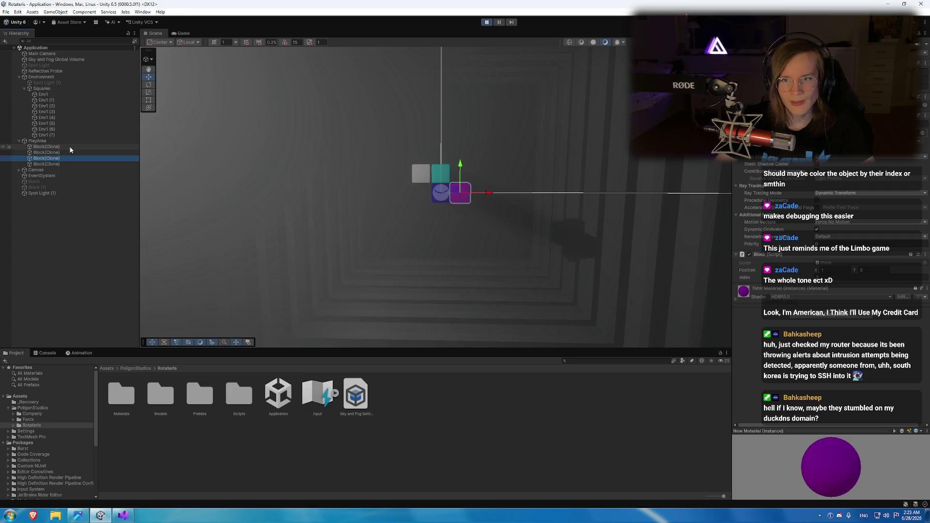
key("Down")
key("Down")
key("Down")
key("Up")
key("Up")
key("Up")
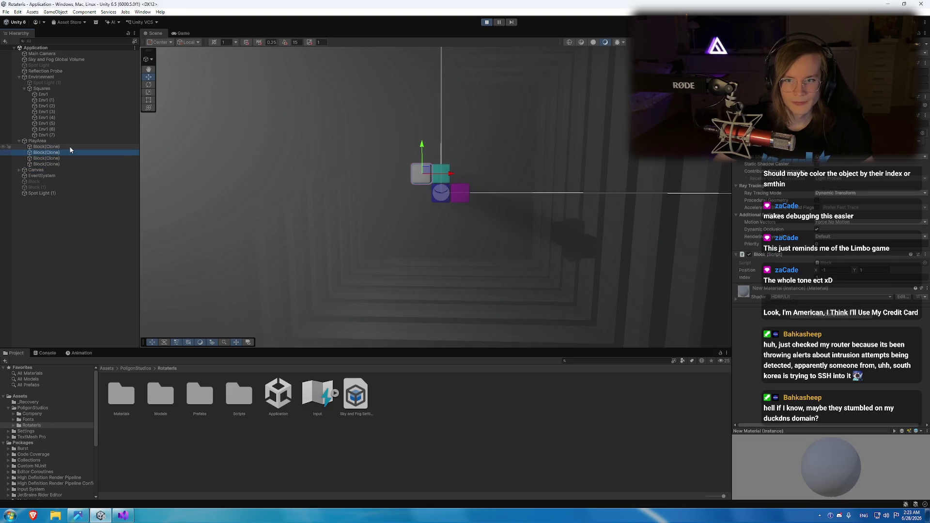
key("Down")
key("Down")
key("Down")
key("Up")
key("Up")
key("Up")
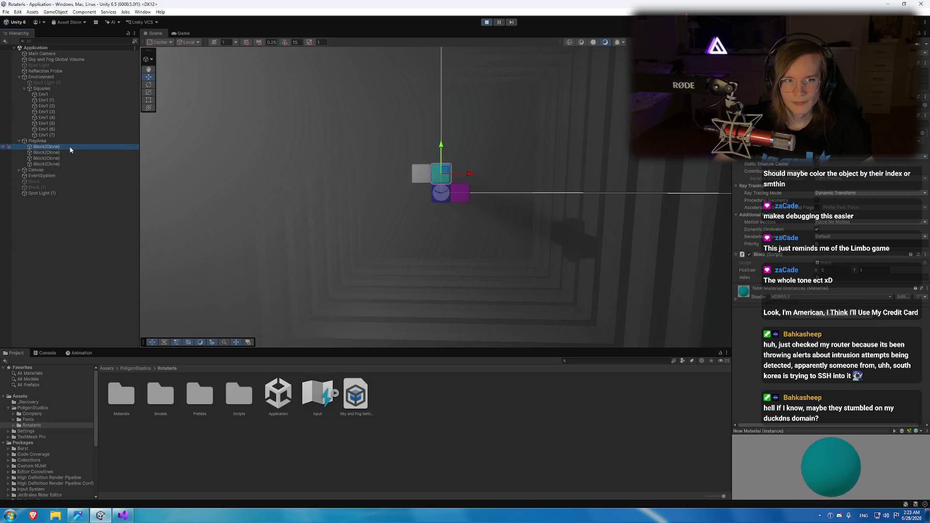
key("Down")
key("Down")
key("Up")
key("Up")
key("Down")
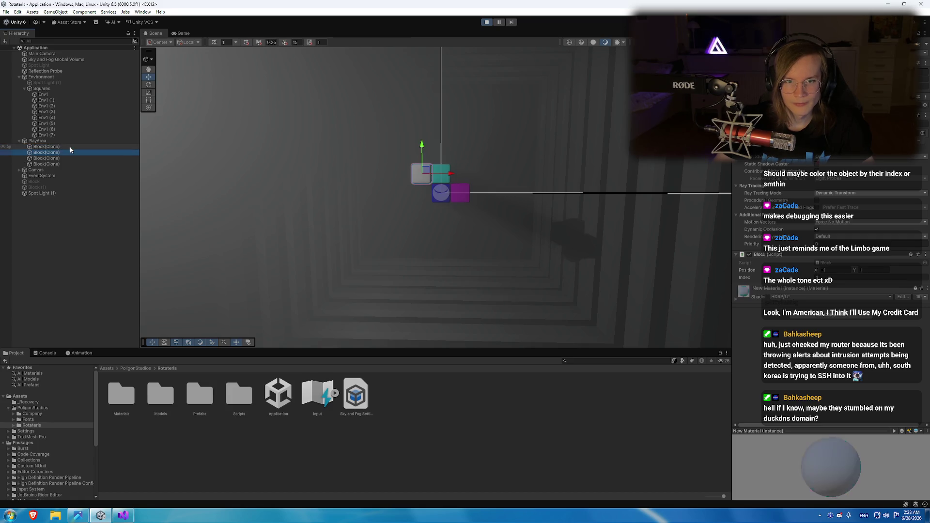
key("Down")
key("Down")
key("Up")
key("Up")
key("Down")
key("Down")
key("Up")
key("Up")
key("Up")
left_click(123, 516)
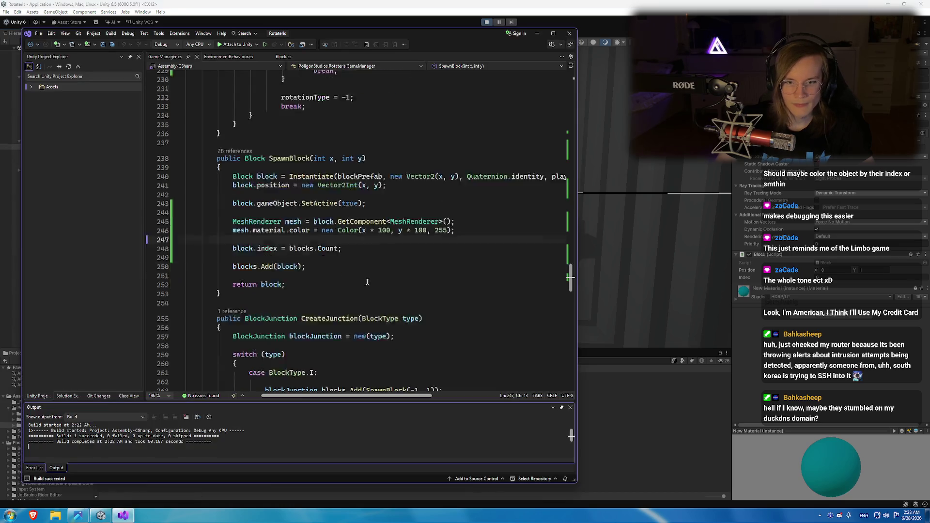
Check a spawned piece's position and change the Z spawn line 318 to SpawnBlock(0, 1).
scroll(341, 226, "down", 15)
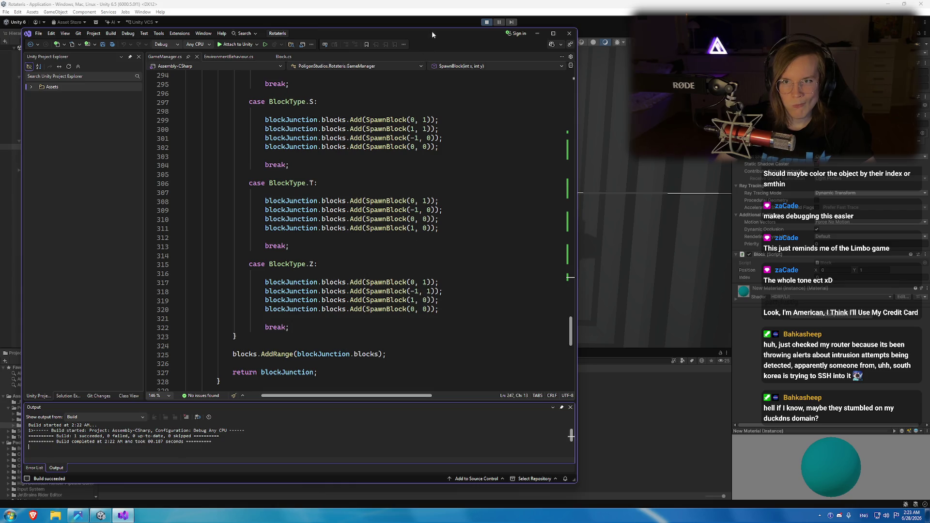
mouse_move(433, 35)
left_mouse_down()
mouse_move(697, 63)
mouse_move(876, 64)
left_mouse_up()
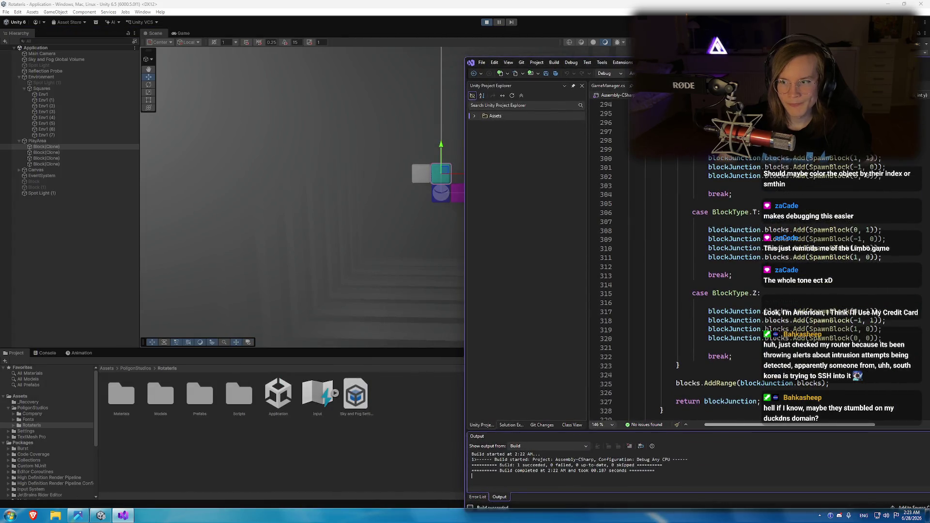
left_click(57, 147)
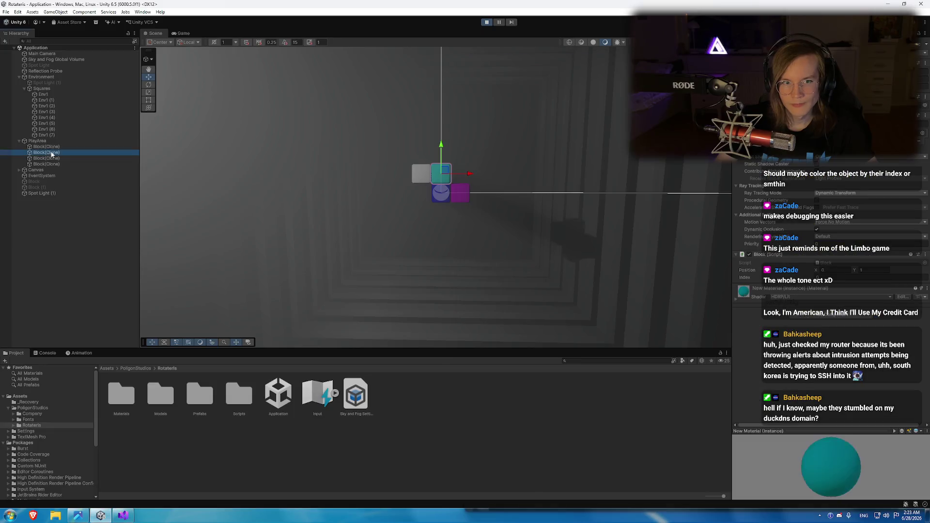
key("alt+Tab")
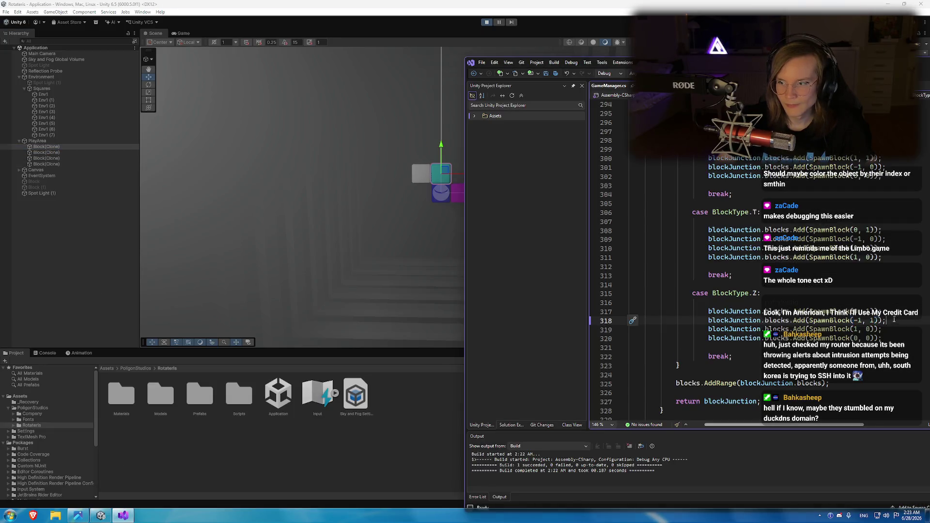
type("0")
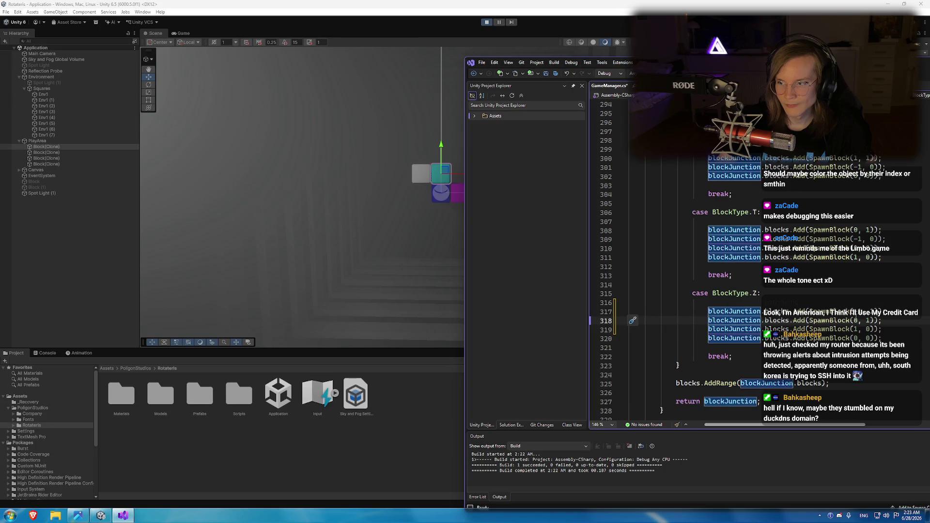
left_click(71, 162)
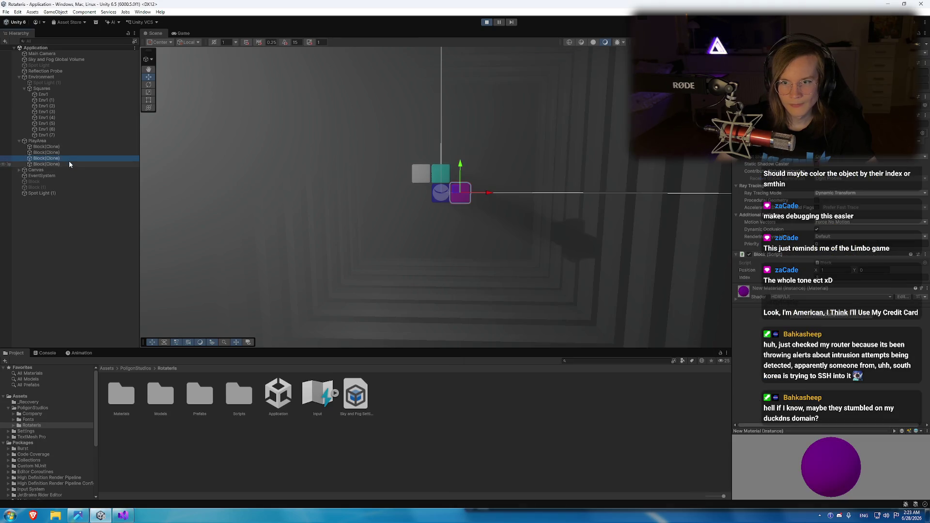
left_click(113, 518)
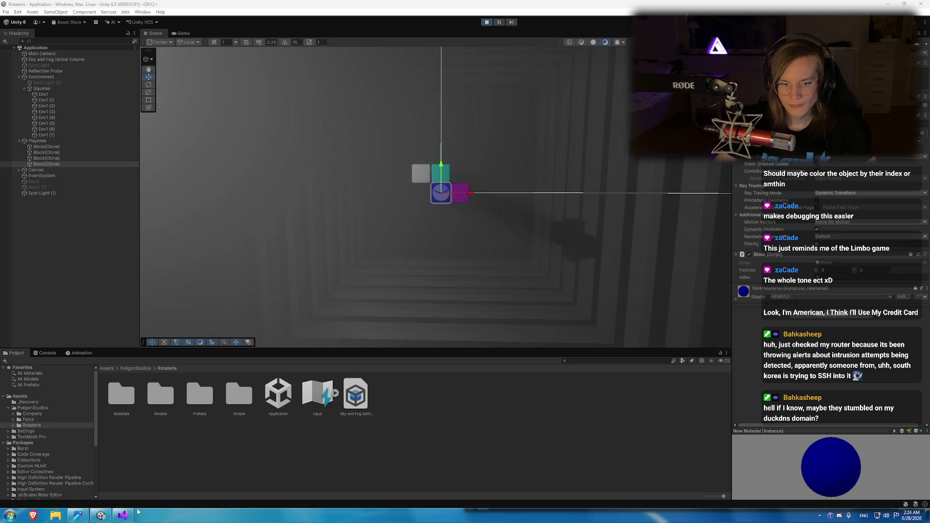
Swap Z block spawn lines 319–320, rebuild, and run the game to check the Z shape.
left_click(886, 330)
key("alt+Down")
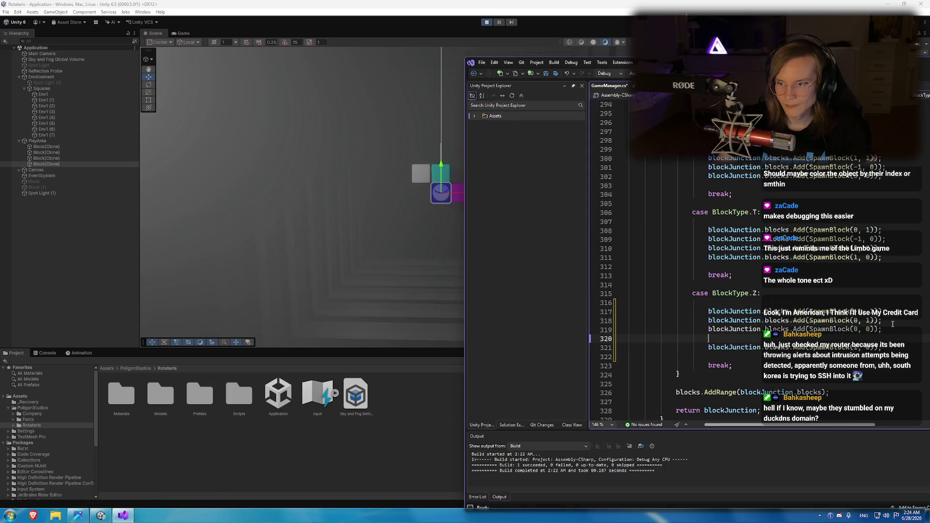
left_click(737, 347)
key("ctrl+shift+b")
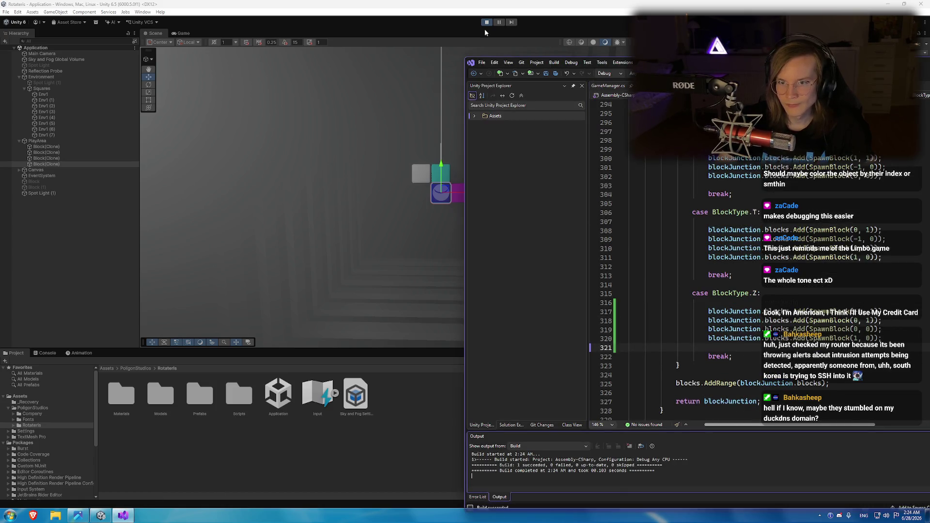
left_click(486, 22)
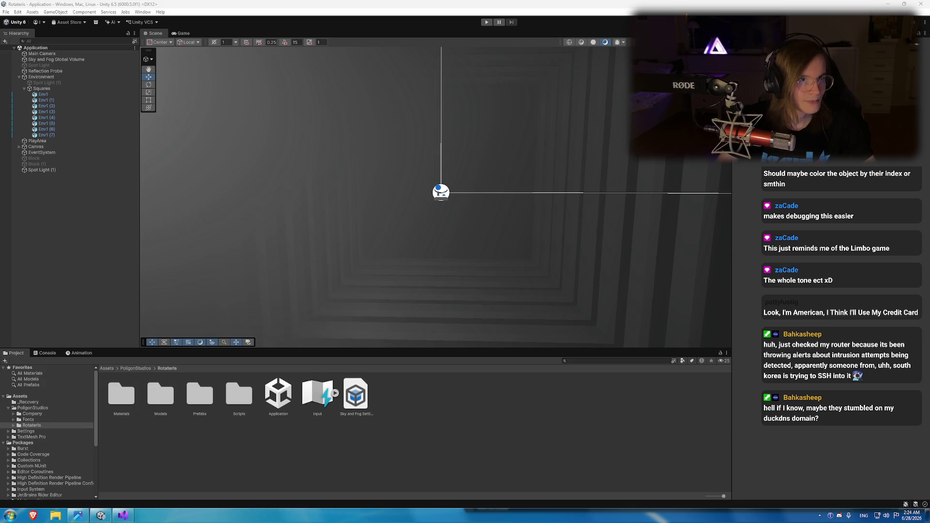
left_click(83, 519)
left_click(128, 518)
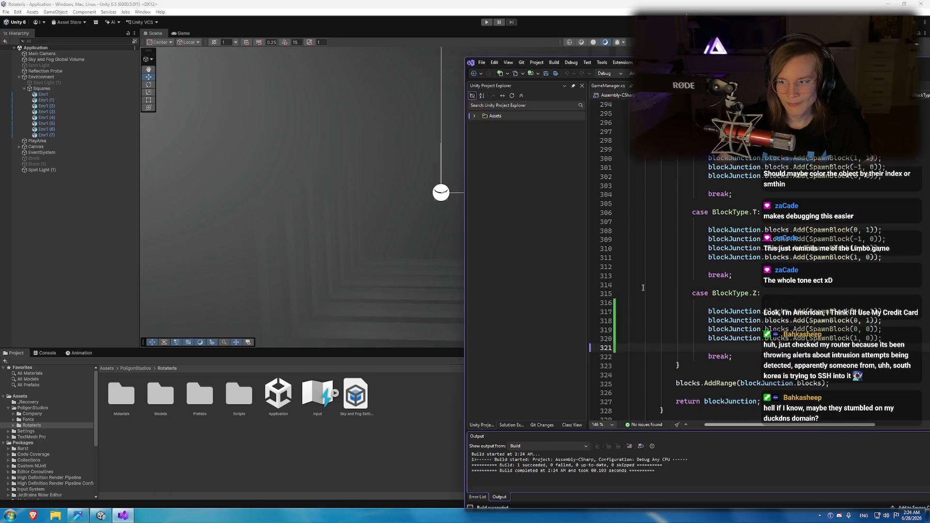
left_click(486, 22)
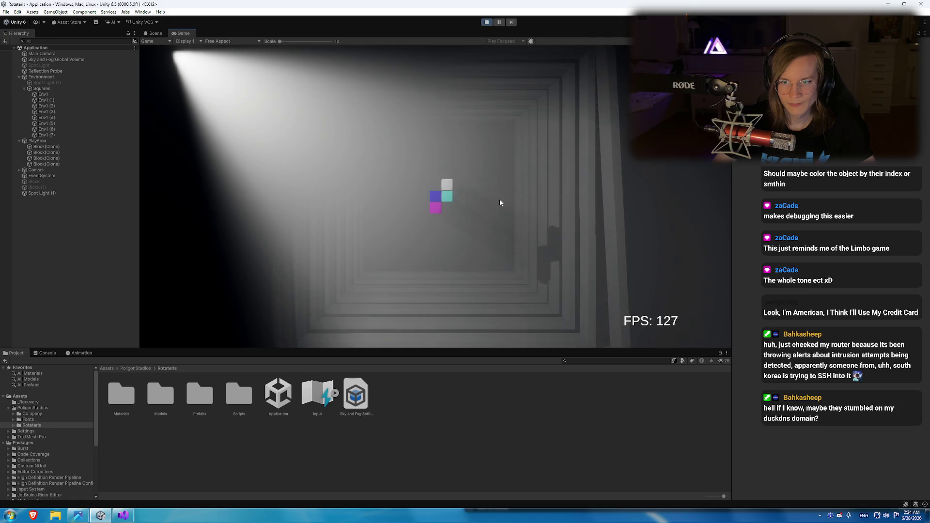
left_click(487, 22)
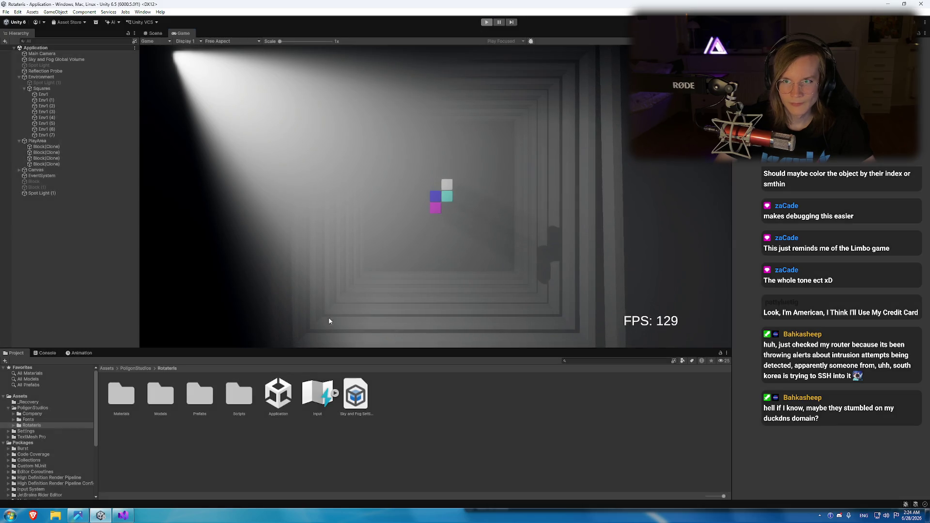
Copy the Z block Move() lines and paste them into the rotation-2 case.
key("alt+Tab")
scroll(595, 240, "up", 15)
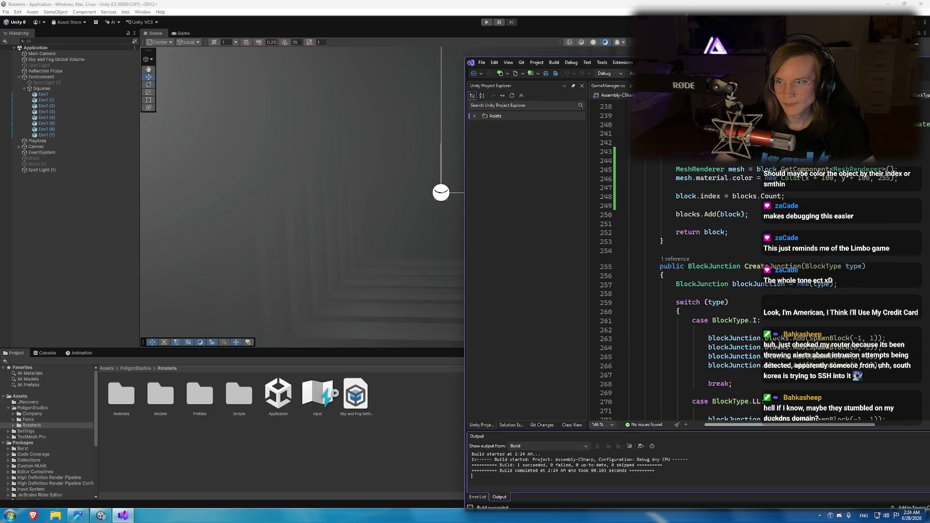
left_click_drag(789, 65, 355, 65)
scroll(414, 307, "up", 18)
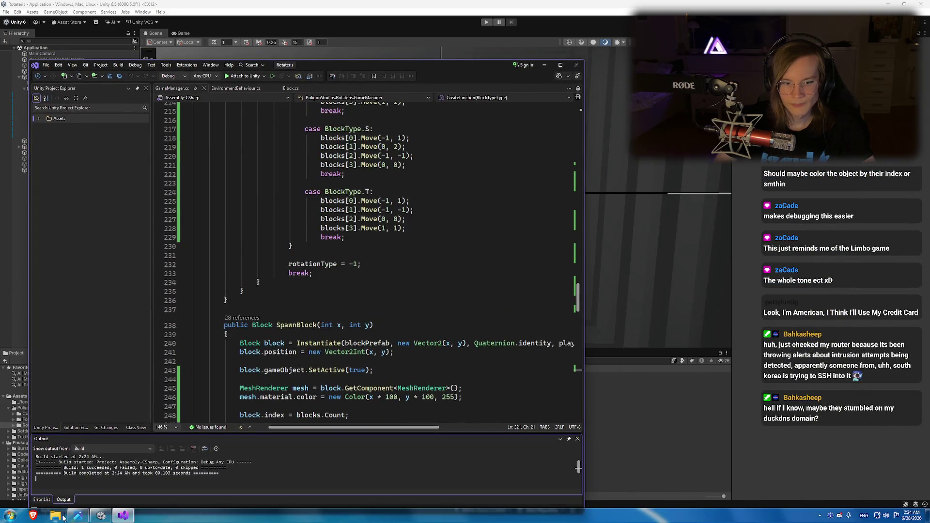
scroll(414, 307, "up", 5)
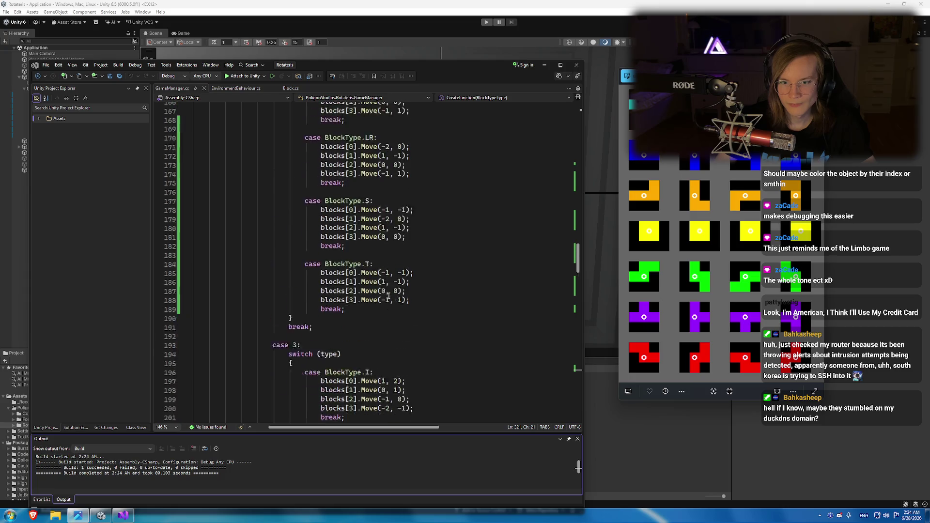
scroll(387, 290, "up", 15)
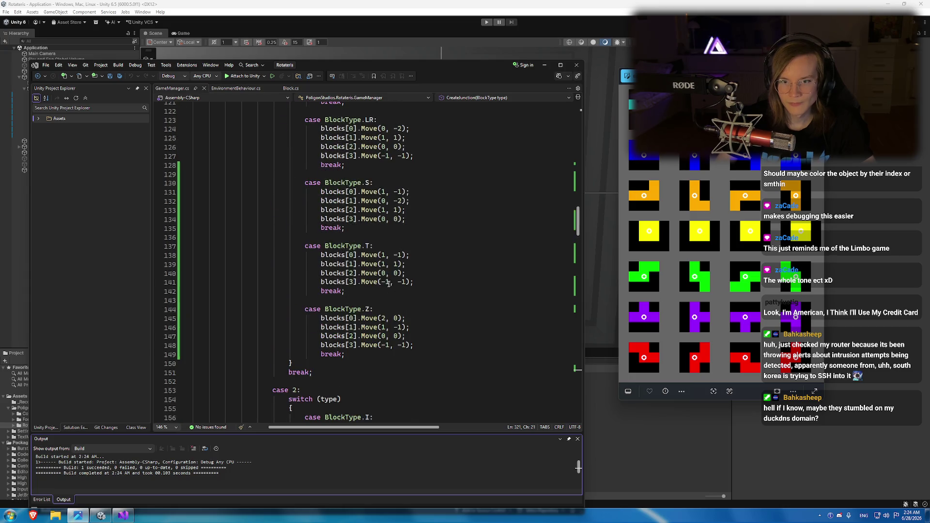
mouse_move(345, 355)
left_mouse_down()
mouse_move(305, 316)
mouse_move(313, 311)
mouse_move(345, 345)
left_mouse_up()
key("ctrl+c")
scroll(422, 303, "down", 15)
key("ctrl+v")
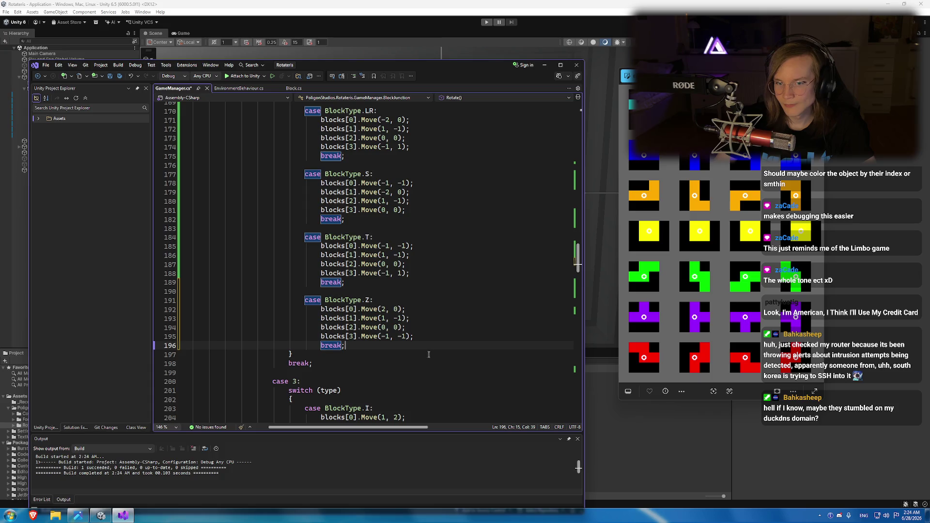
Set the rotation-2 Z offsets to (0, -2), (-1, -1), (0, 0), (-1, 1).
left_click(397, 309)
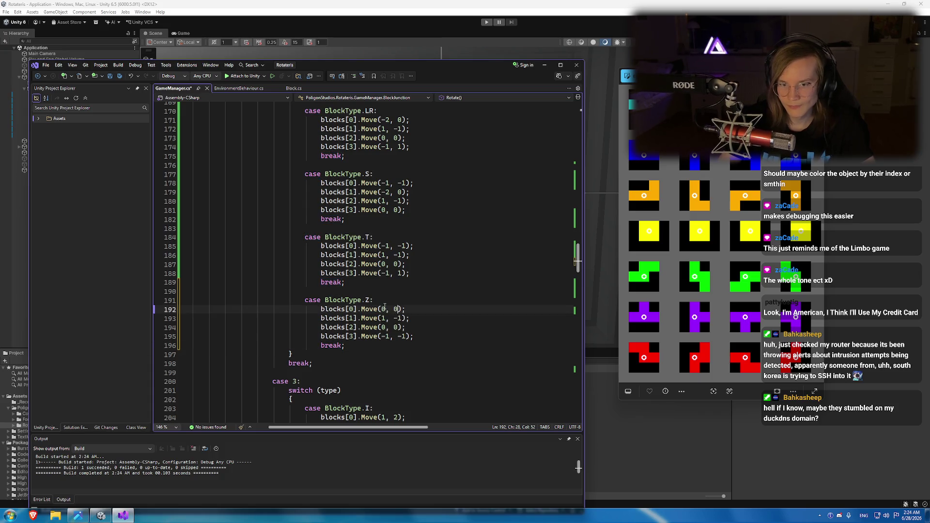
key("BackSpace")
type("-2")
key("Down")
key("Left")
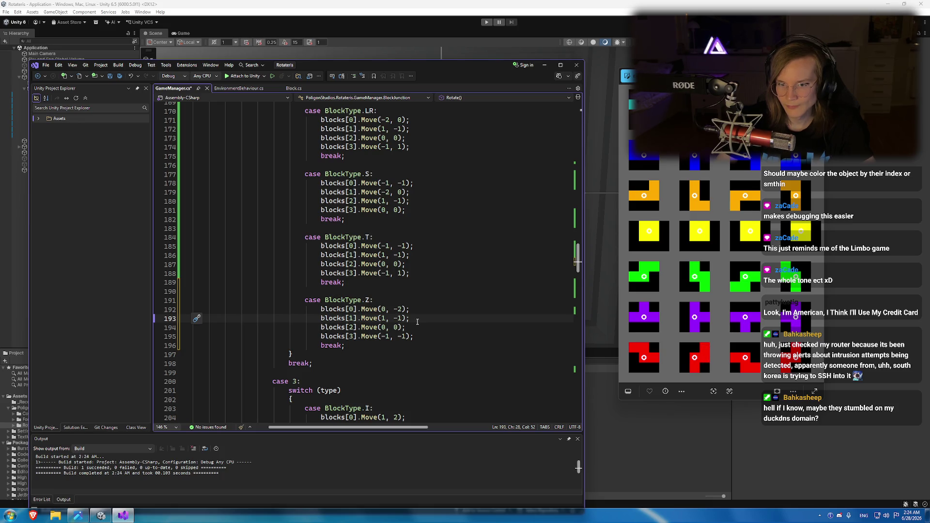
type("-")
left_click(403, 336)
key("BackSpace")
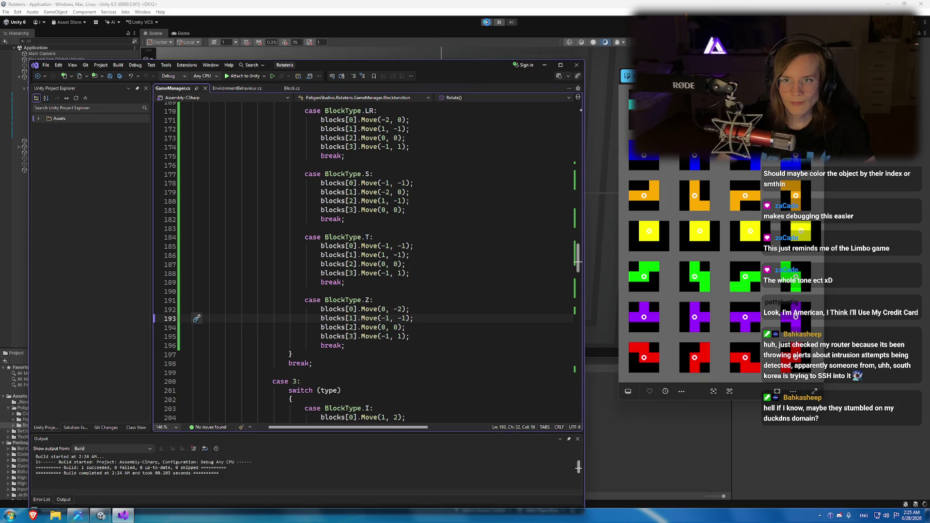
Recompile in Unity and playtest the rotating Z piece.
left_click(486, 7)
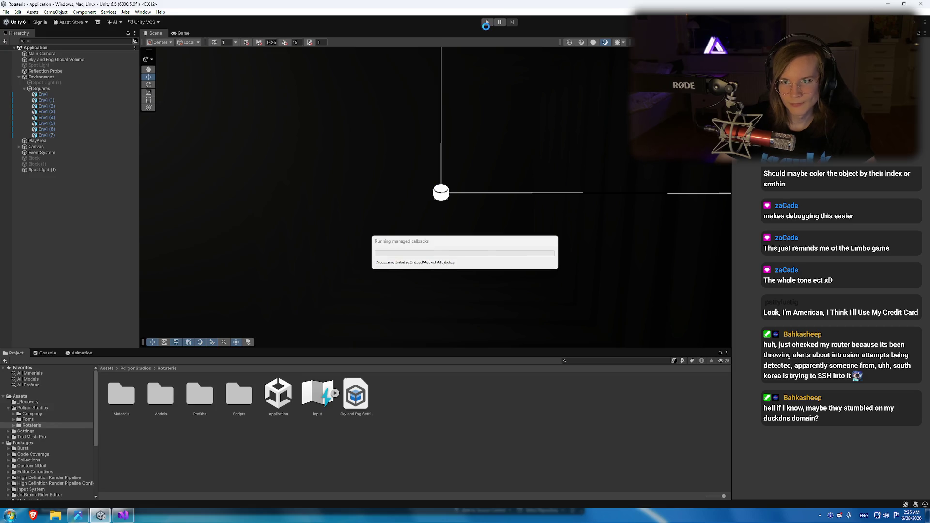
left_click(487, 23)
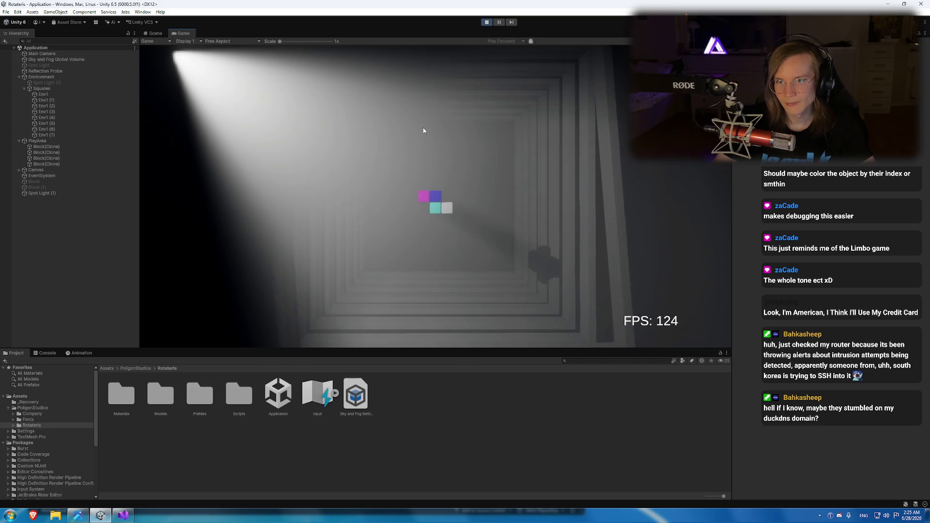
left_click(487, 23)
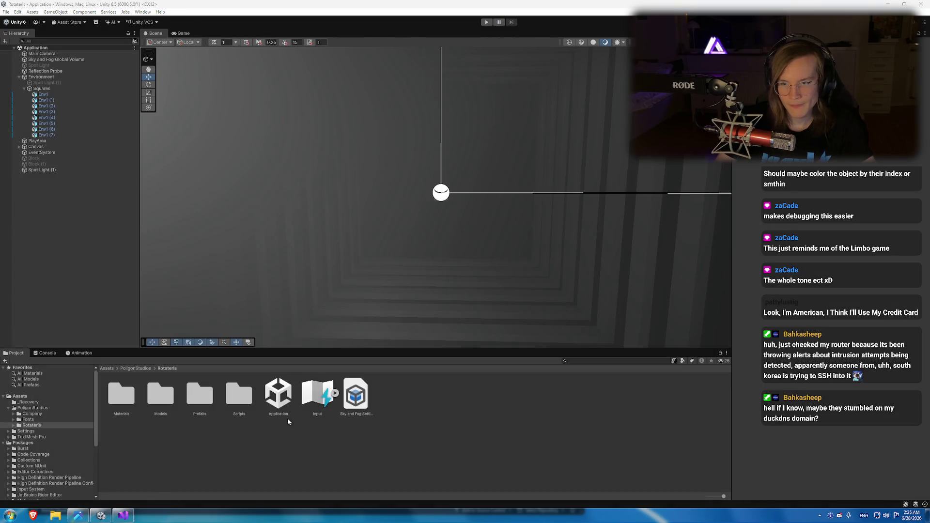
left_click(124, 516)
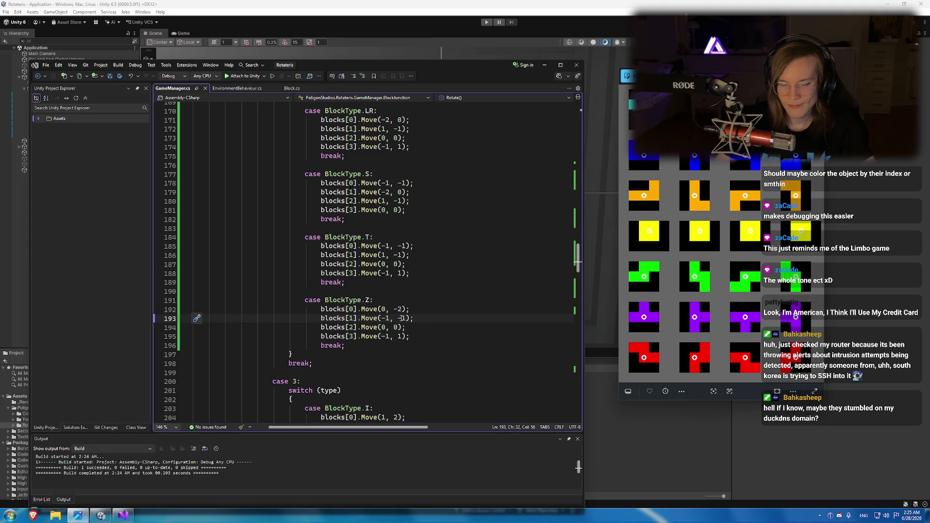
Copy the case BlockType.Z block and paste it after the T case in rotation 3.
scroll(407, 305, "down", 4)
mouse_move(345, 237)
left_mouse_down()
mouse_move(194, 219)
mouse_move(305, 193)
left_mouse_up()
key("ctrl+c")
scroll(356, 271, "down", 12)
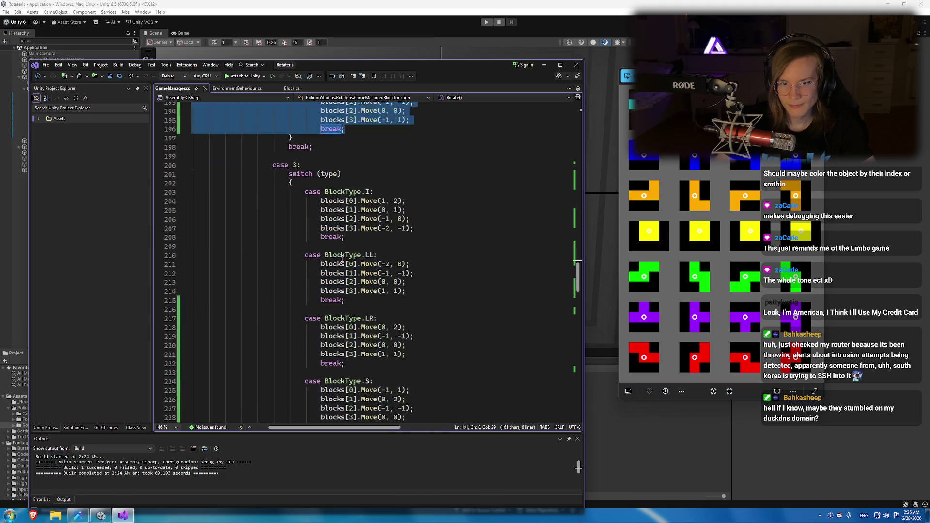
left_click(356, 276)
key("Return")
key("Return")
key("ctrl+v")
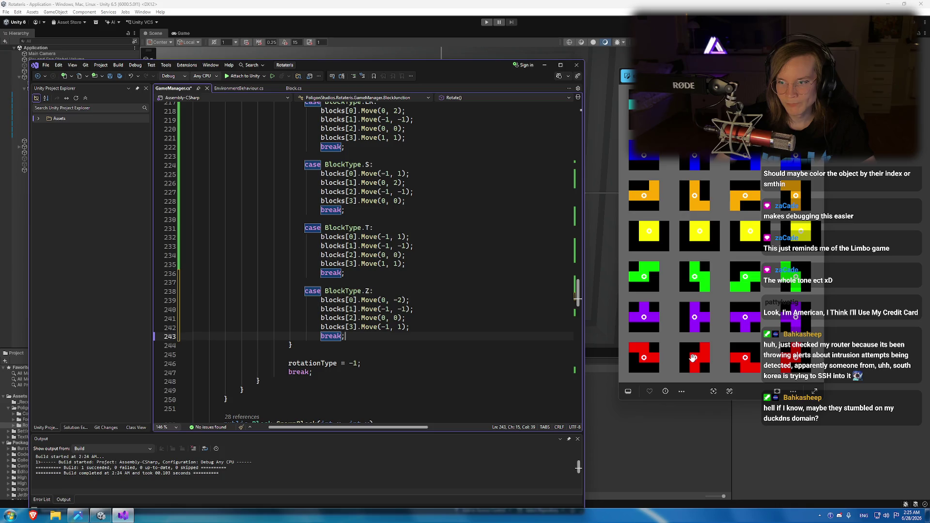
Adjust the pasted rotation-3 Z Move() offsets and save GameManager.cs.
scroll(693, 358, "down", 1)
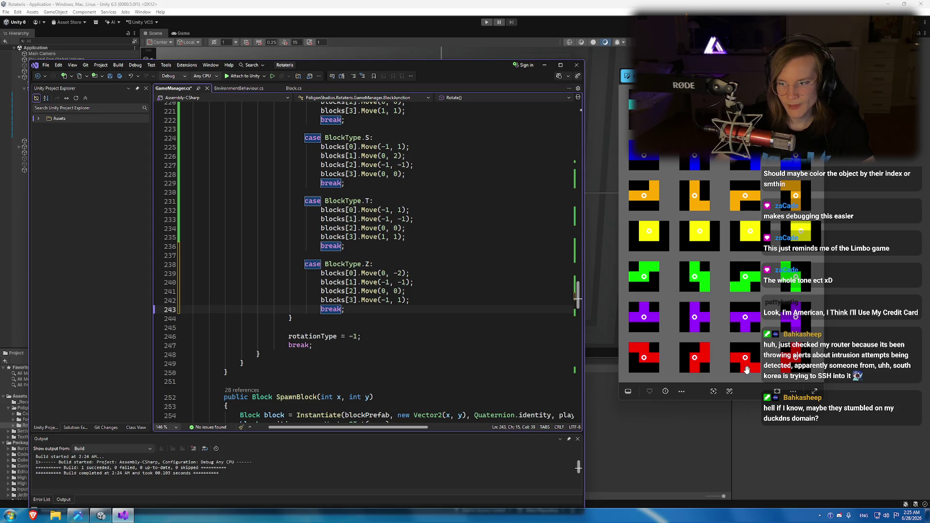
left_click(387, 300)
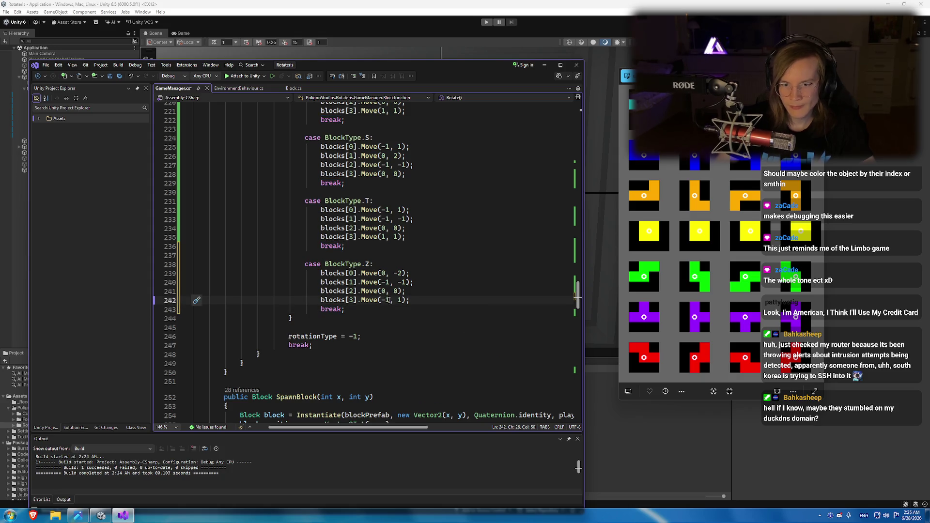
type("1")
key("Up")
key("Up")
key("Up")
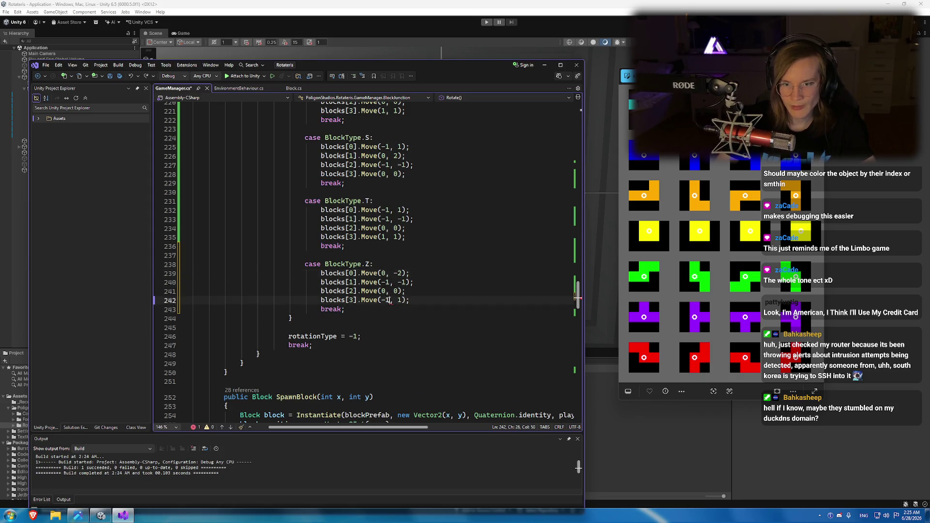
key("BackSpace")
type("-2, 0")
key("Delete")
key("Delete")
key("Delete")
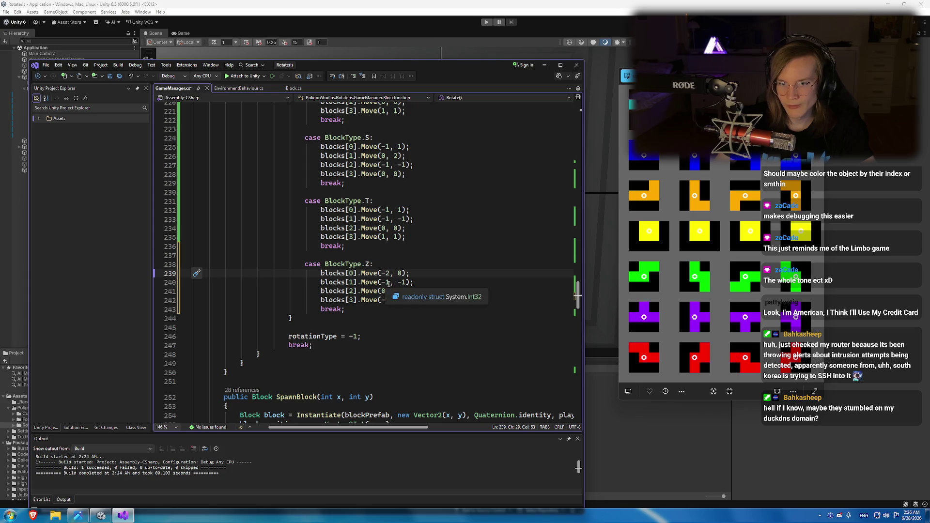
left_click(401, 282)
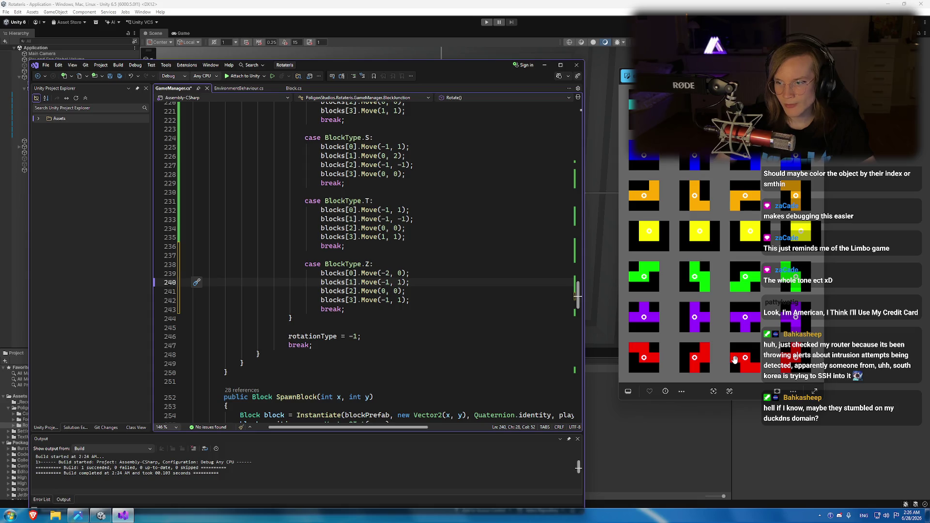
left_click(381, 300)
key("Delete")
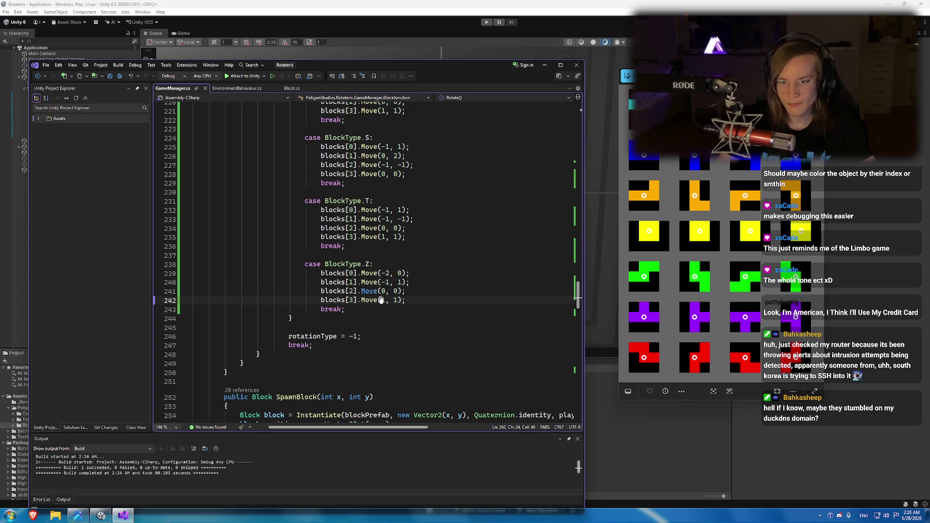
key("ctrl+s")
Paste the Z case after the T case in rotation 0.
left_click_drag(345, 309, 305, 264)
scroll(345, 269, "up", 18)
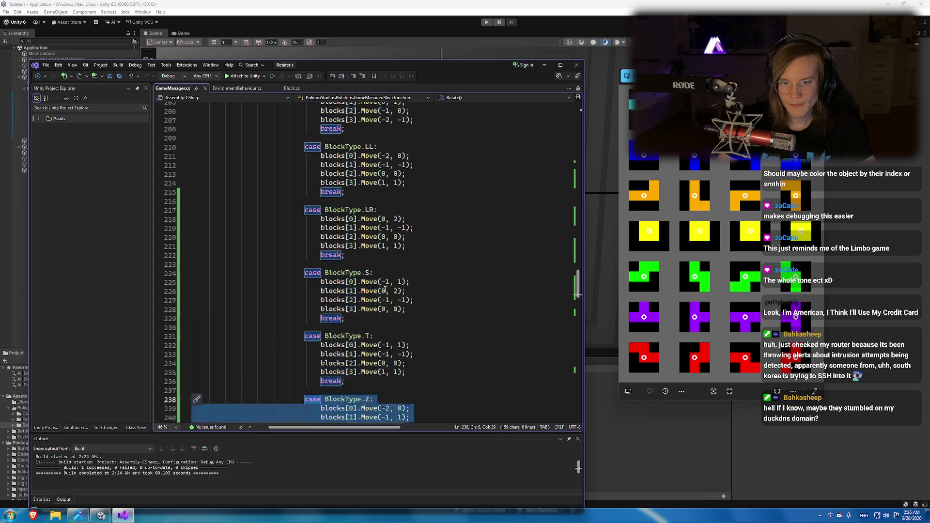
scroll(345, 269, "up", 20)
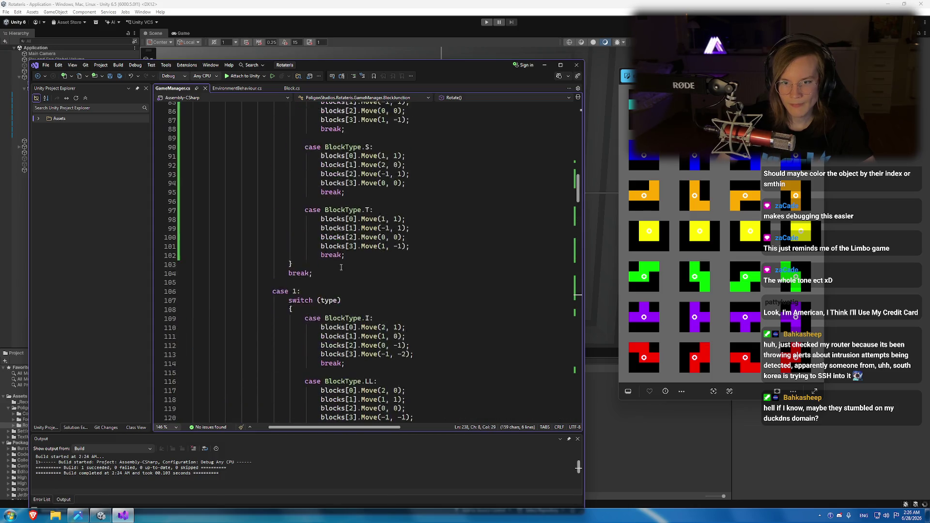
left_click(350, 309)
key("Return")
key("Return")
key("ctrl+v")
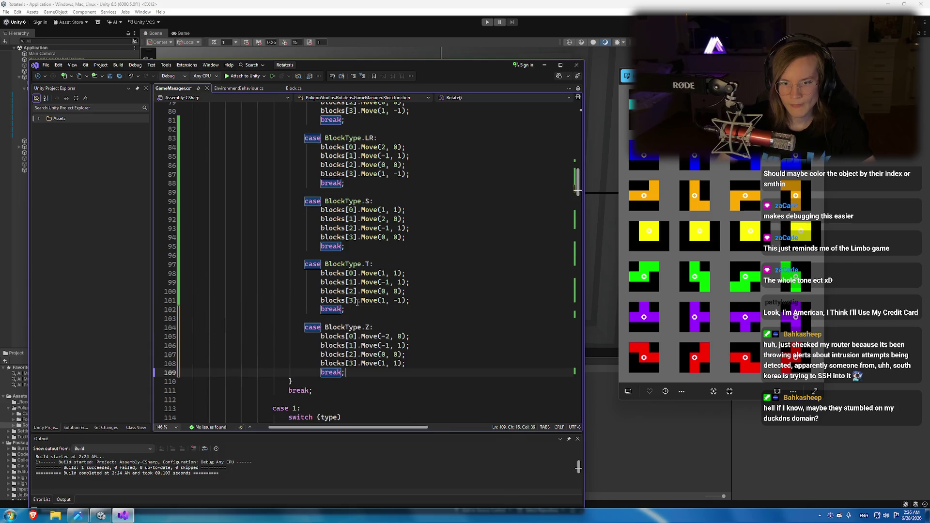
Set the first two rotation-0 Z offsets to (0, 2) and (1, 1).
scroll(411, 271, "down", 3)
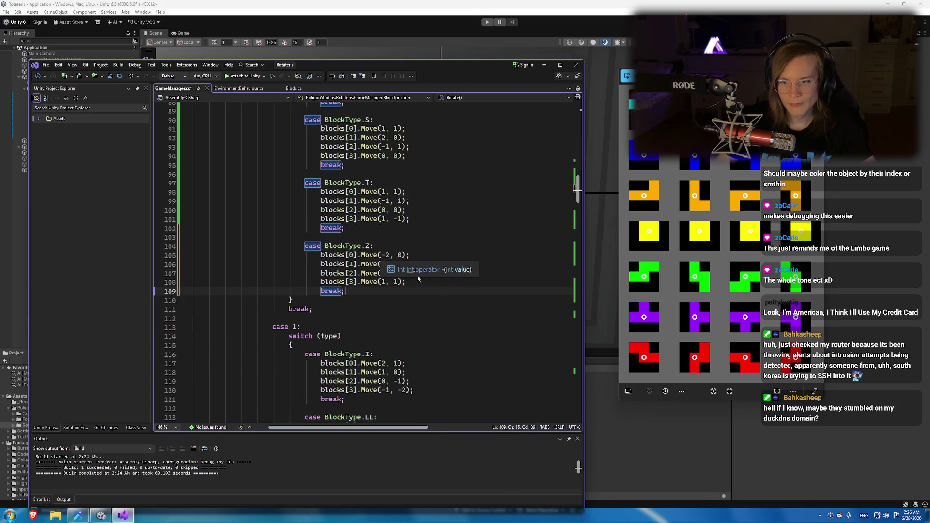
left_click(386, 255)
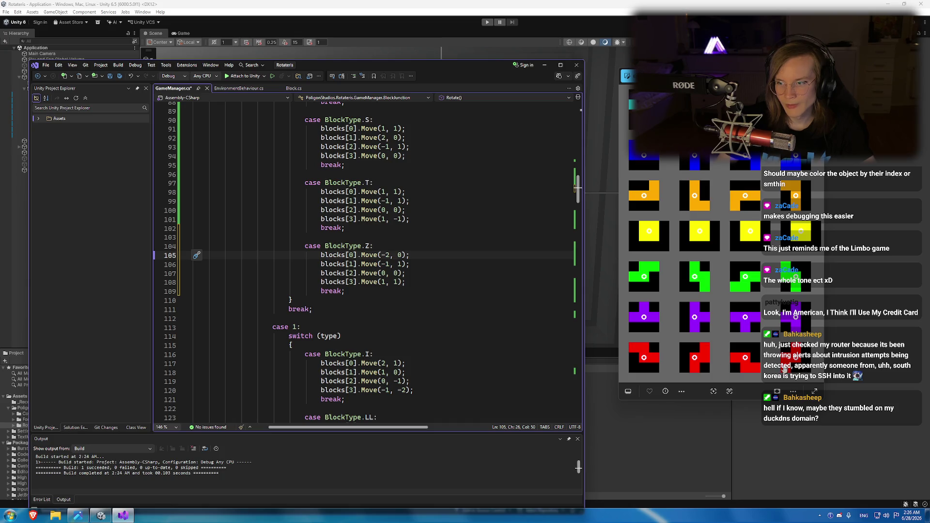
key("BackSpace")
key("BackSpace")
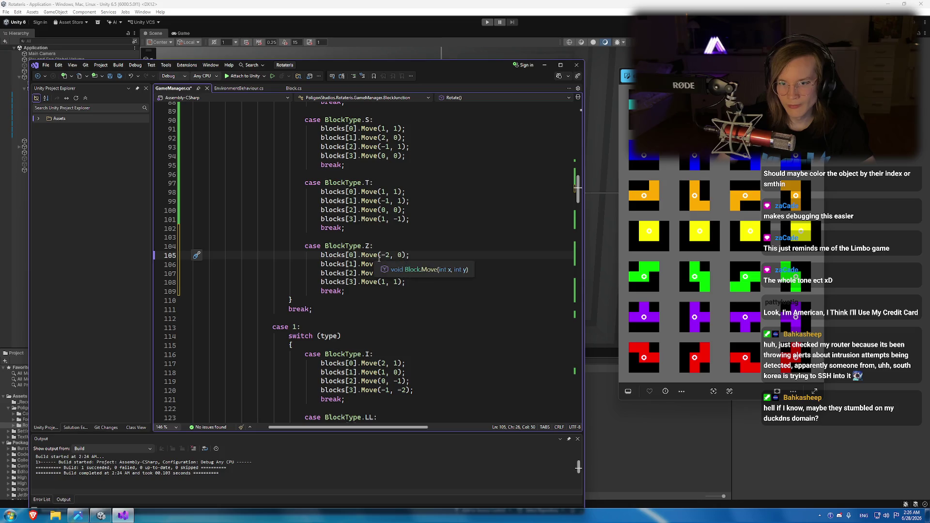
type("0")
key("Right")
key("Delete")
type("2")
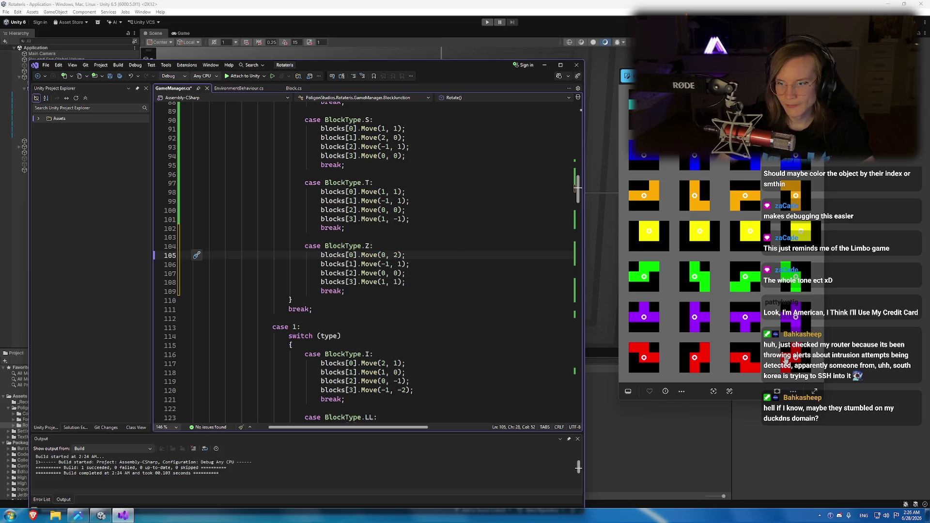
key("Down")
key("Left")
key("Left")
key("Left")
key("BackSpace")
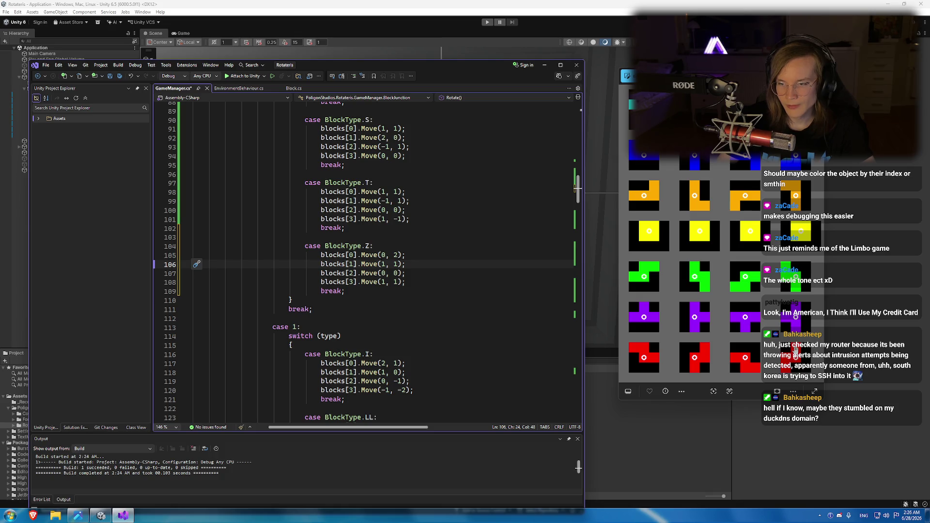
Make the last rotation-0 offset (1, -1), save, and playtest in Unity.
left_click(386, 282)
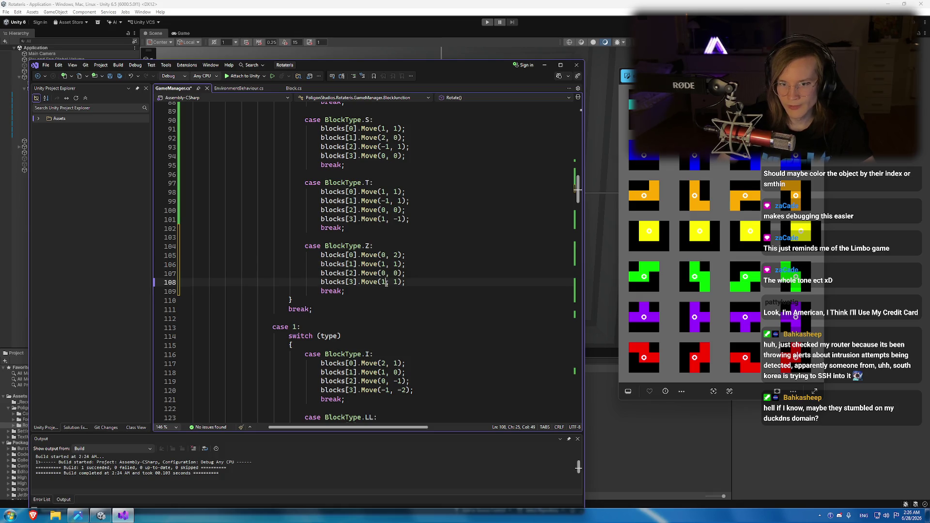
left_click(393, 283)
type("-")
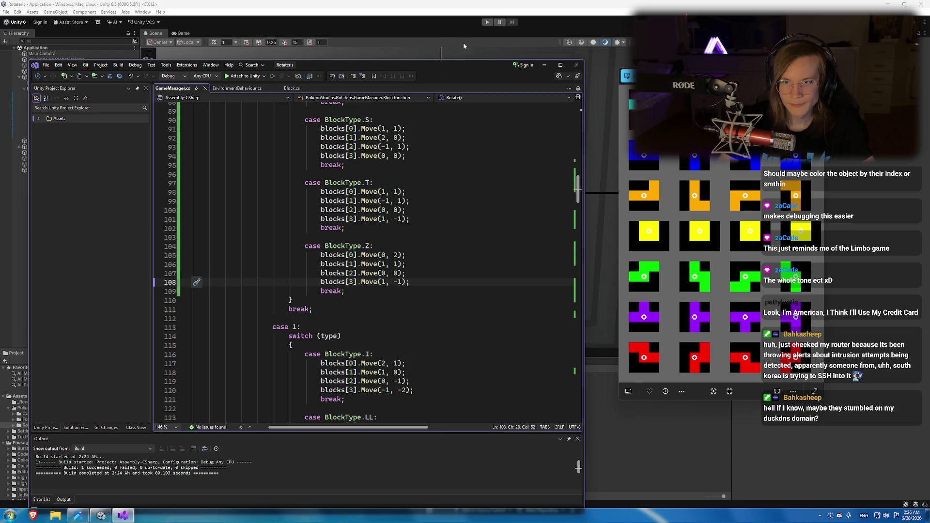
key("ctrl+s")
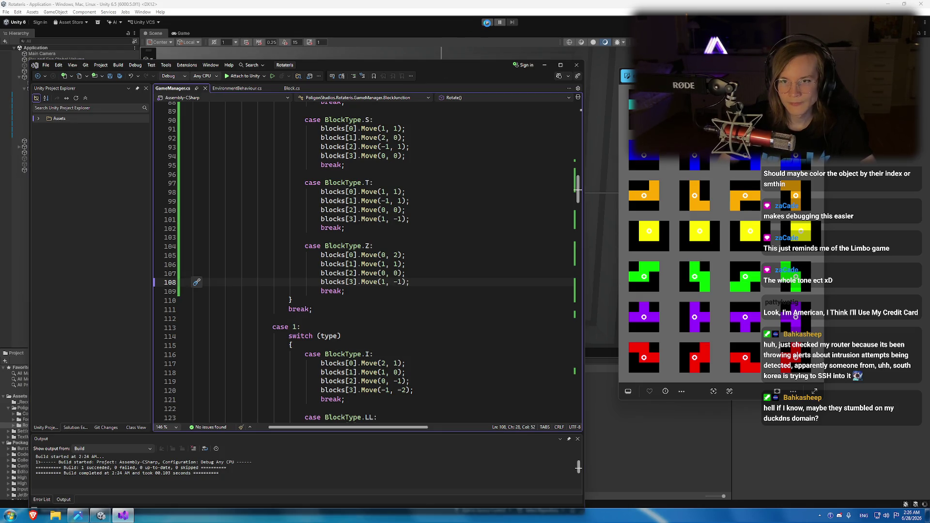
left_click(487, 23)
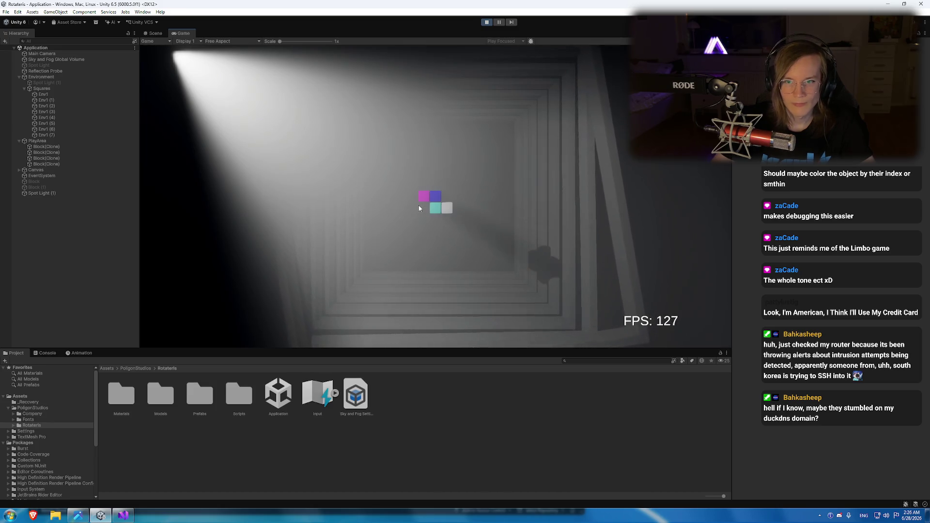
left_click(486, 23)
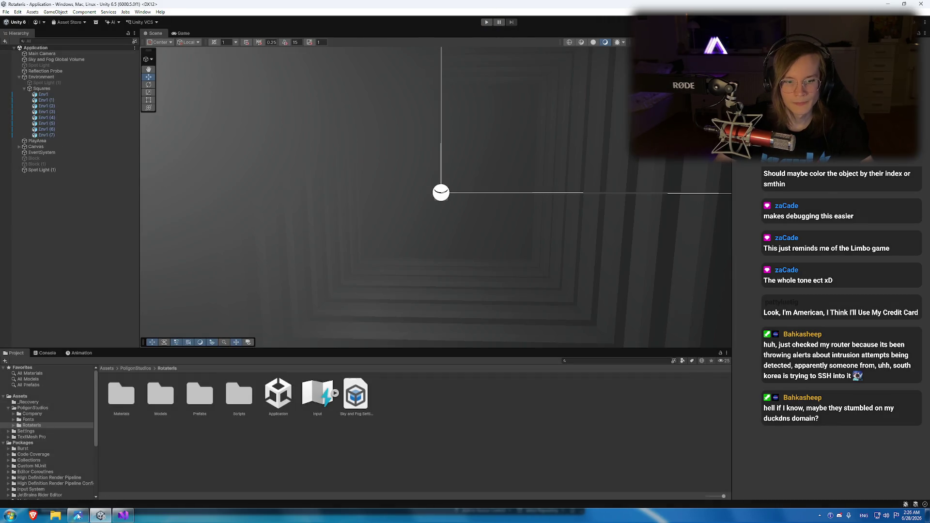
Move Spot Light (1) to the root of the Unity scene hierarchy.
left_click(77, 515)
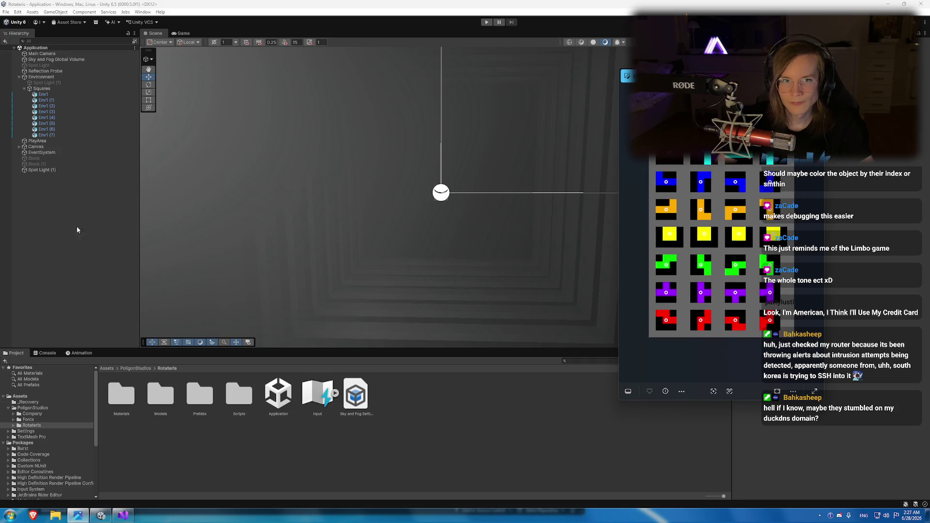
left_click(232, 15)
left_click(121, 516)
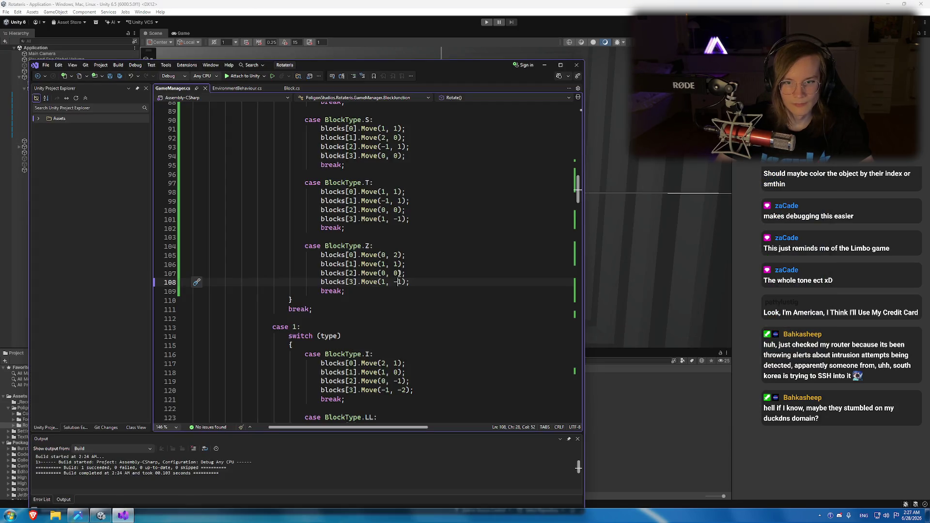
key("alt+Tab")
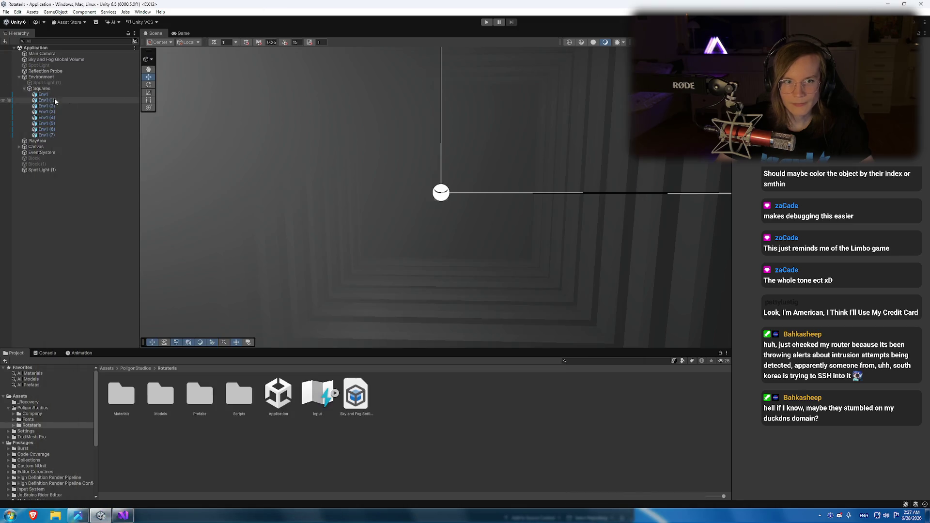
left_click(55, 83)
left_click_drag(56, 83, 46, 170)
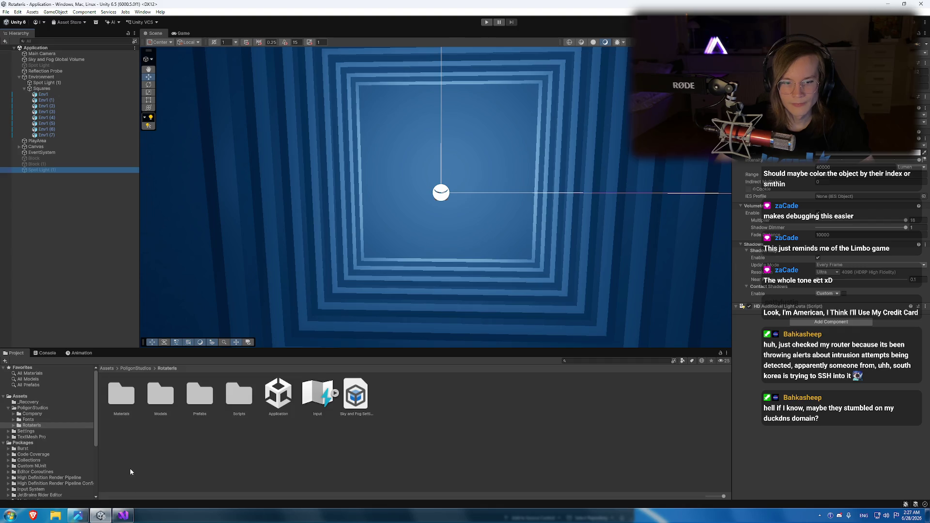
Search GameManager.cs for 'color' to find the mesh colour lines.
key("alt+Tab")
scroll(415, 254, "down", 5)
key("ctrl+f")
type("co")
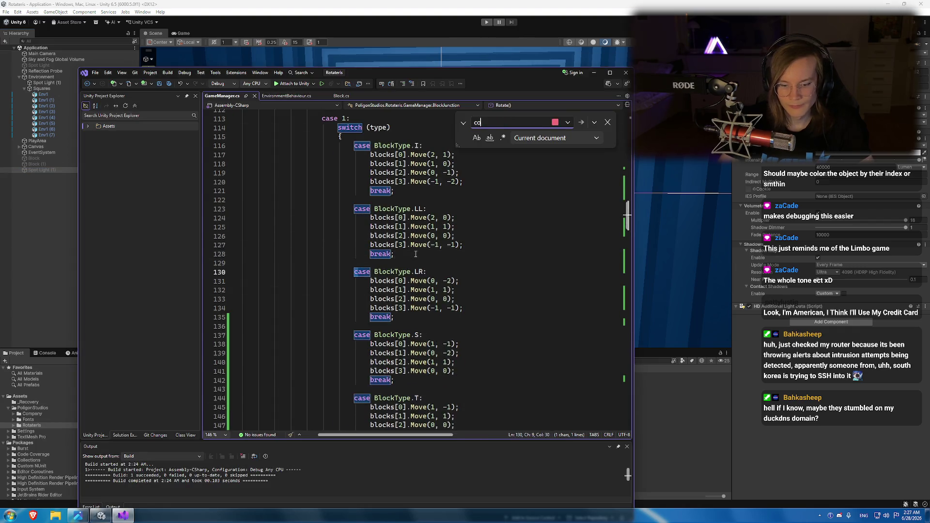
type("lor")
key("Escape")
Comment out lines 266–267 that fetch the MeshRenderer and set its colour.
left_click_drag(511, 278, 177, 278)
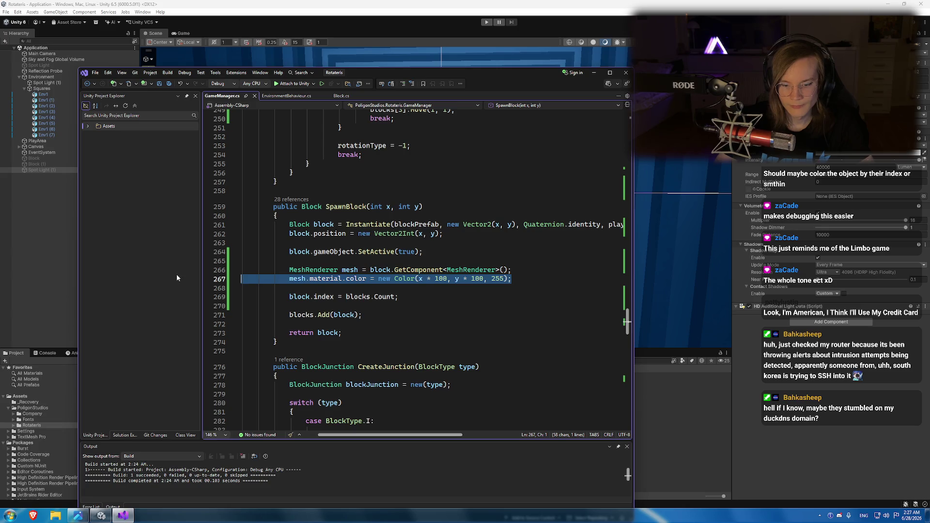
key("Up")
key("shift+Down")
key("shift+End")
key("ctrl+k")
key("ctrl+c")
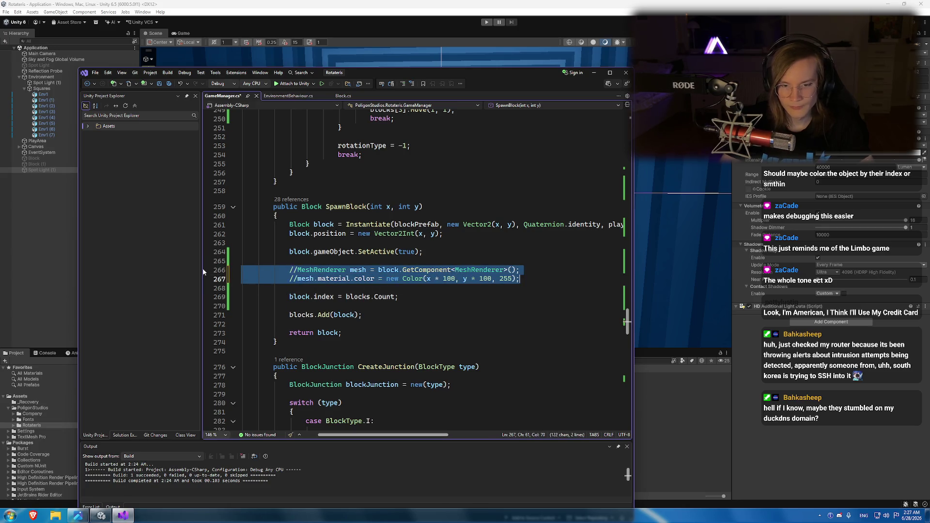
left_click(358, 251)
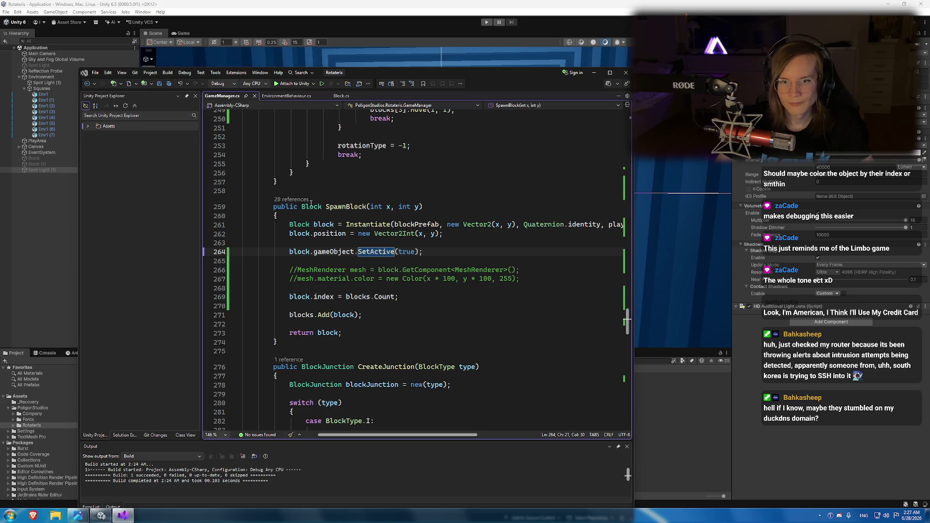
key("alt+Tab")
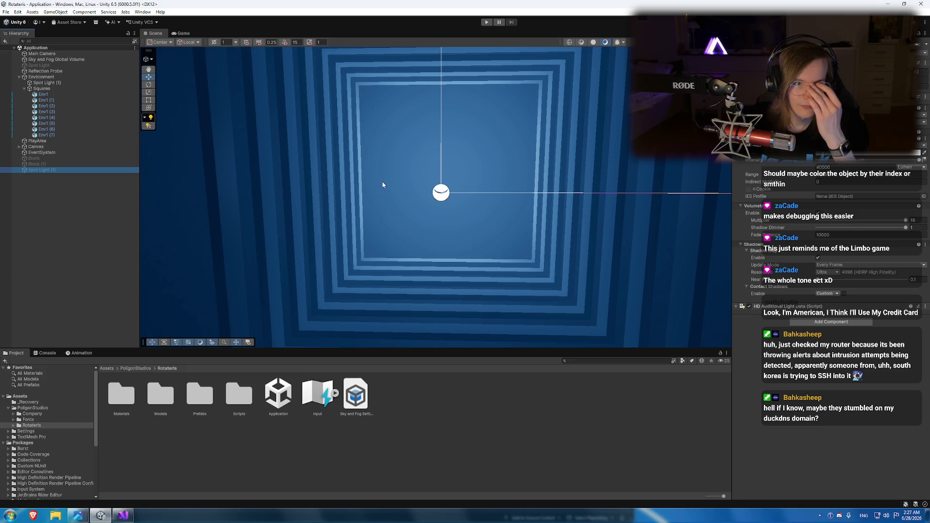
Maximize Visual Studio and scroll through the GameManager.cs rotation code.
left_click(124, 506)
scroll(404, 304, "up", 12)
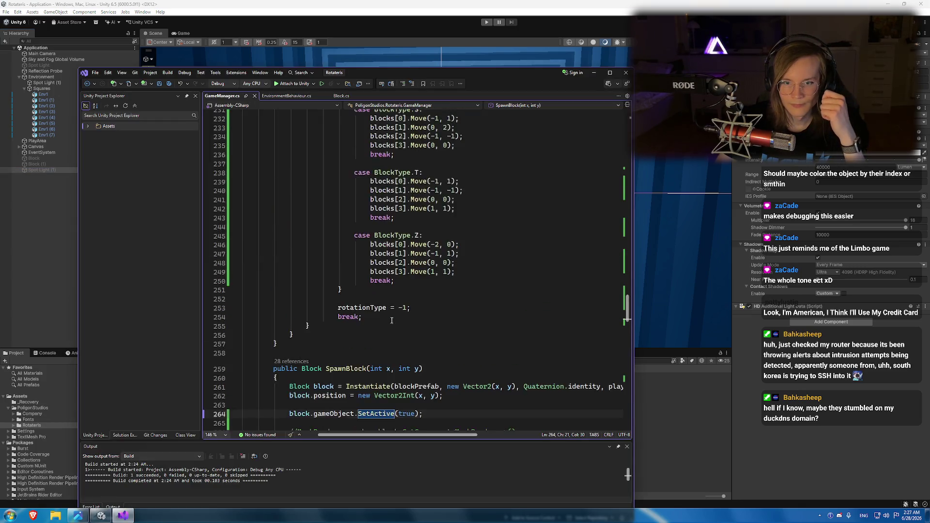
scroll(404, 304, "up", 20)
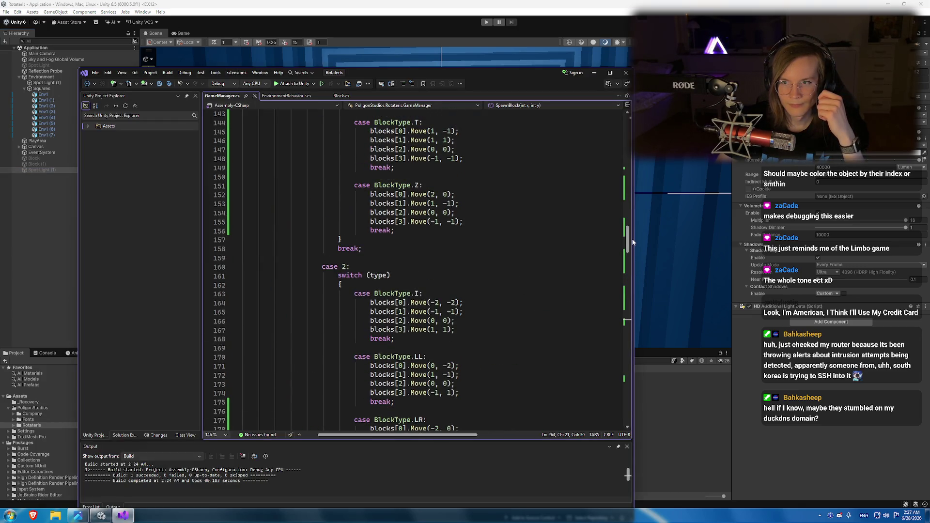
mouse_move(627, 242)
left_mouse_down()
mouse_move(625, 385)
mouse_move(611, 162)
left_mouse_up()
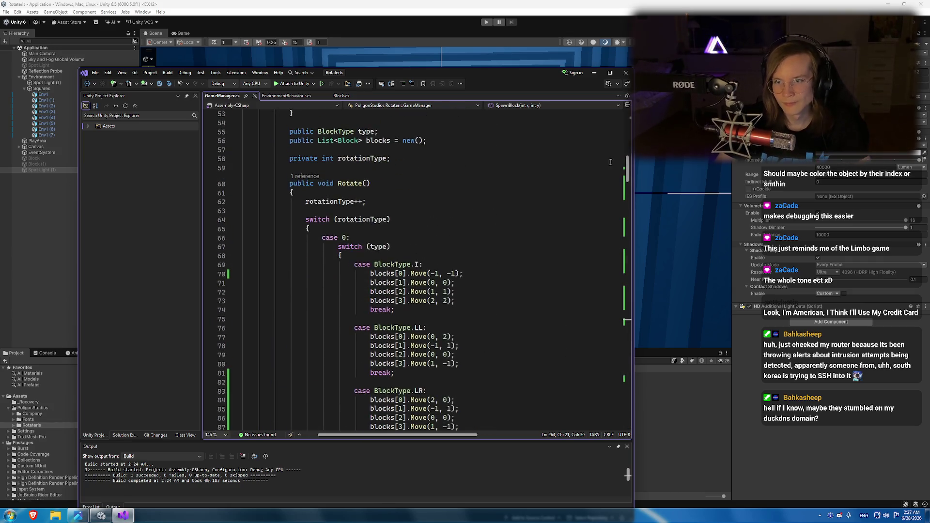
left_click(610, 72)
scroll(314, 308, "down", 5)
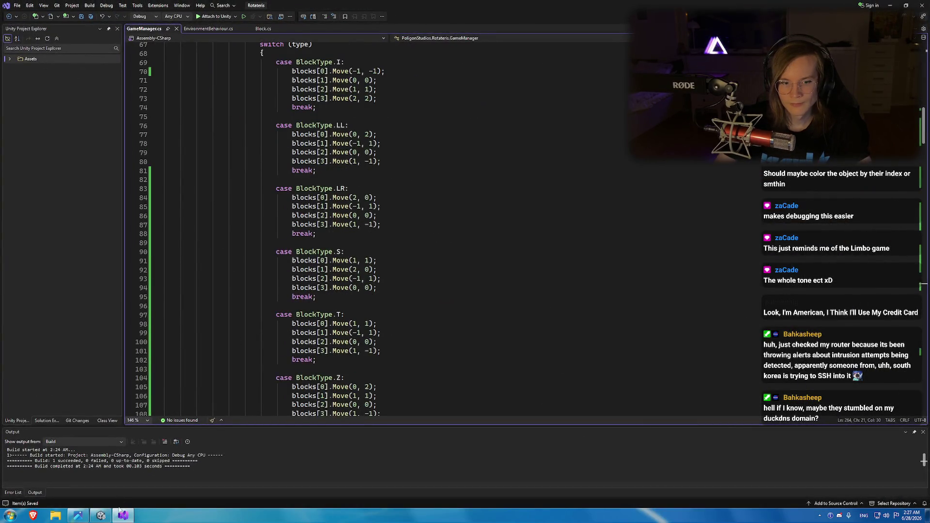
Check the coloured block sprites image, then select Block (1) in the Unity hierarchy.
left_click(79, 514)
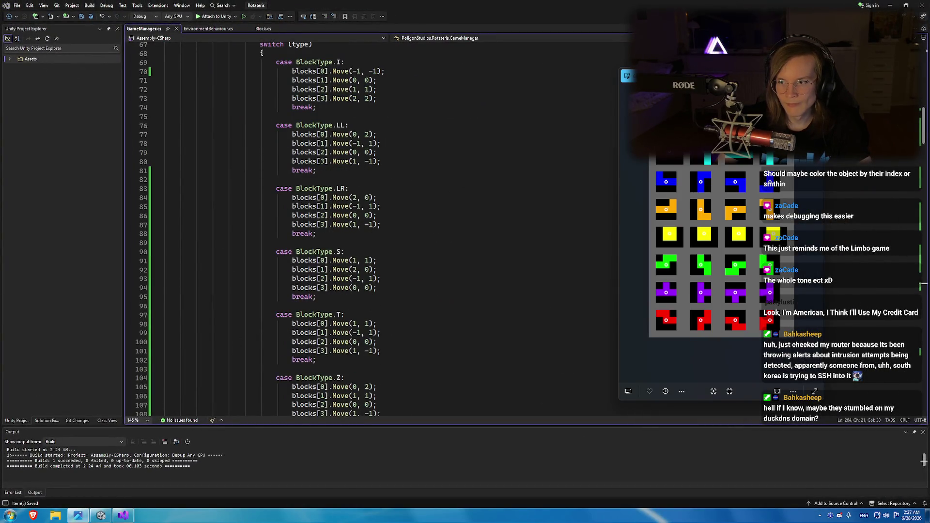
left_click(358, 250)
scroll(358, 250, "up", 6)
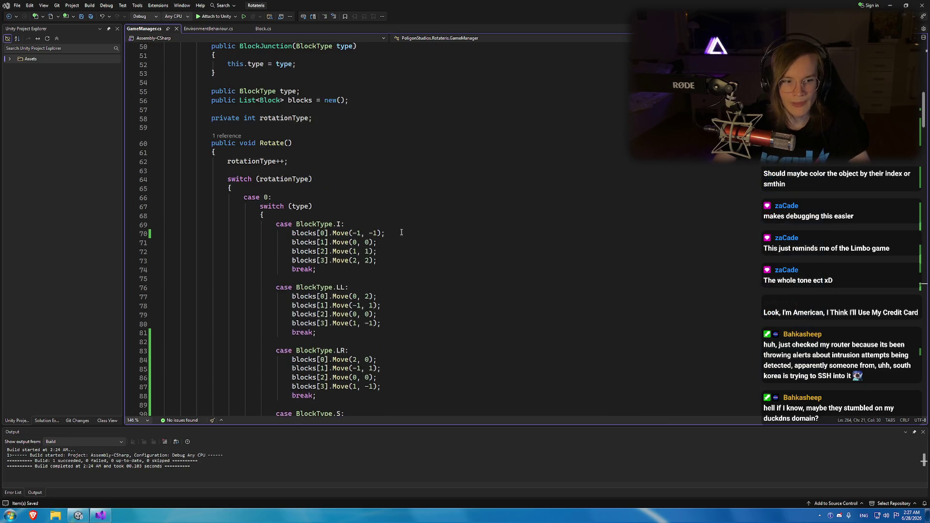
scroll(358, 250, "up", 6)
scroll(357, 250, "up", 6)
scroll(375, 266, "down", 6)
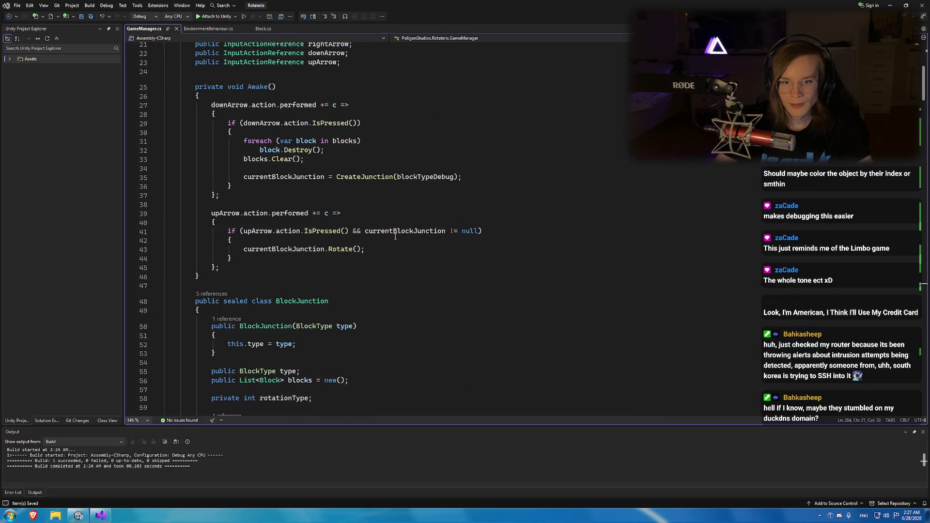
left_click(78, 514)
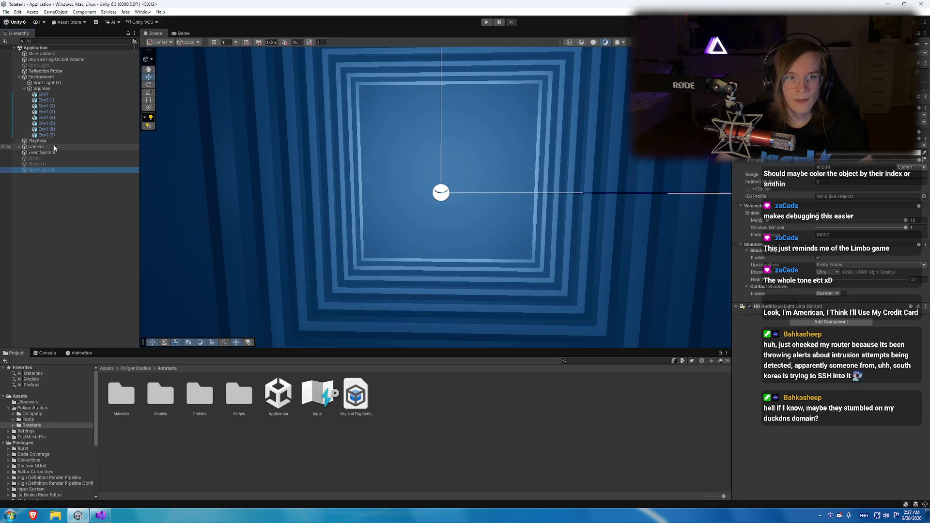
left_click(53, 163)
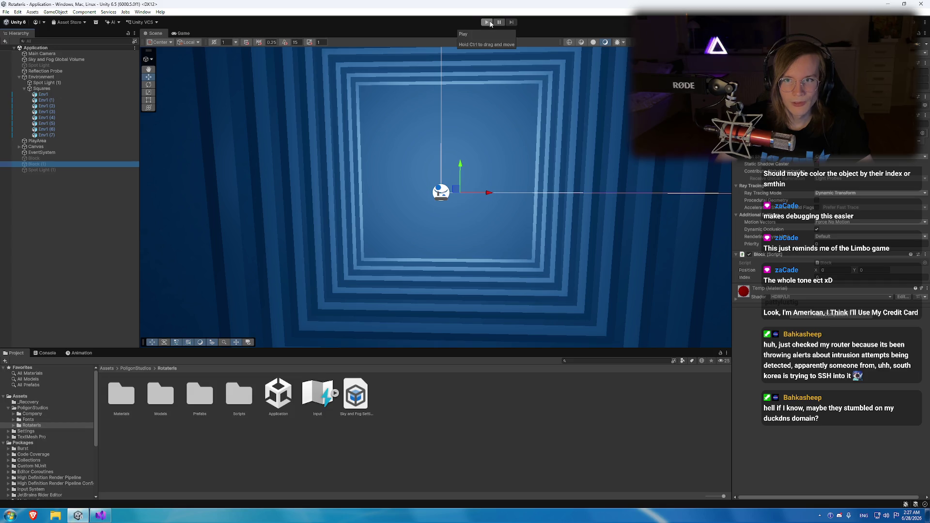
Scroll to line 68 in GameManager's Rotate, then switch to the Block.cs script.
left_click(106, 515)
scroll(393, 205, "down", 6)
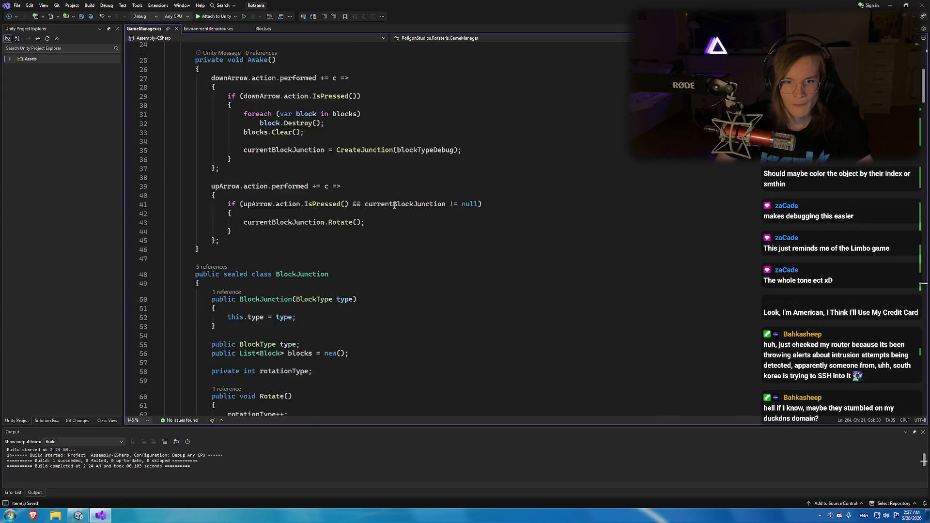
scroll(393, 205, "down", 7)
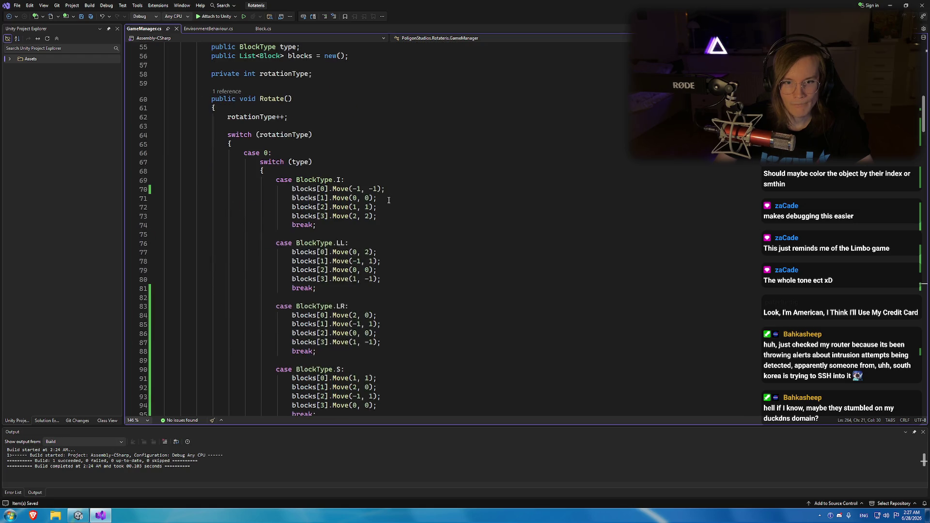
left_click(388, 170)
left_click(264, 28)
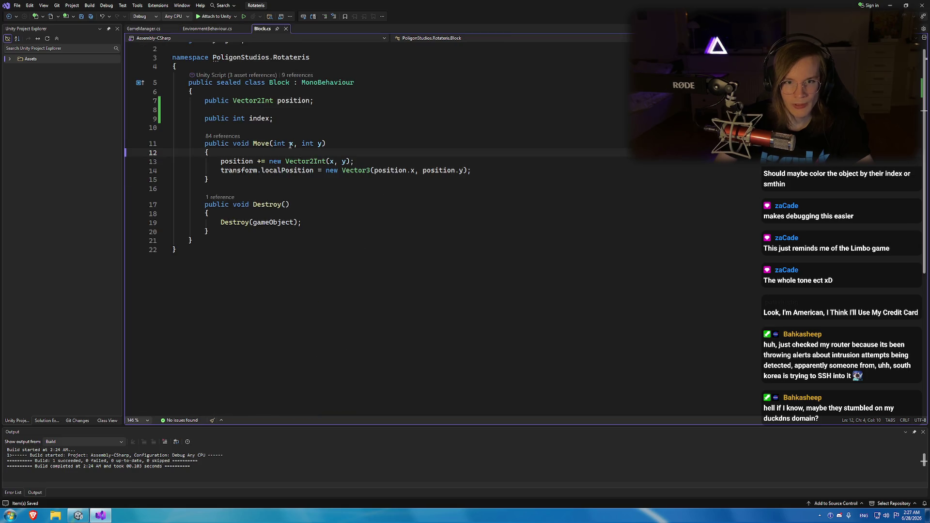
Insert a blank line after the Move method in Block.cs.
key("End")
scroll(284, 130, "up", 1)
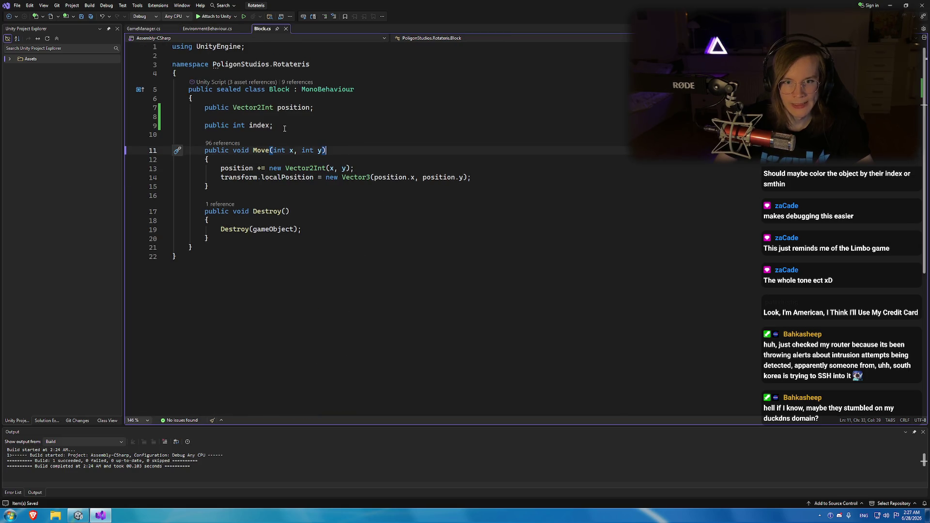
left_click(330, 129)
left_click(253, 194)
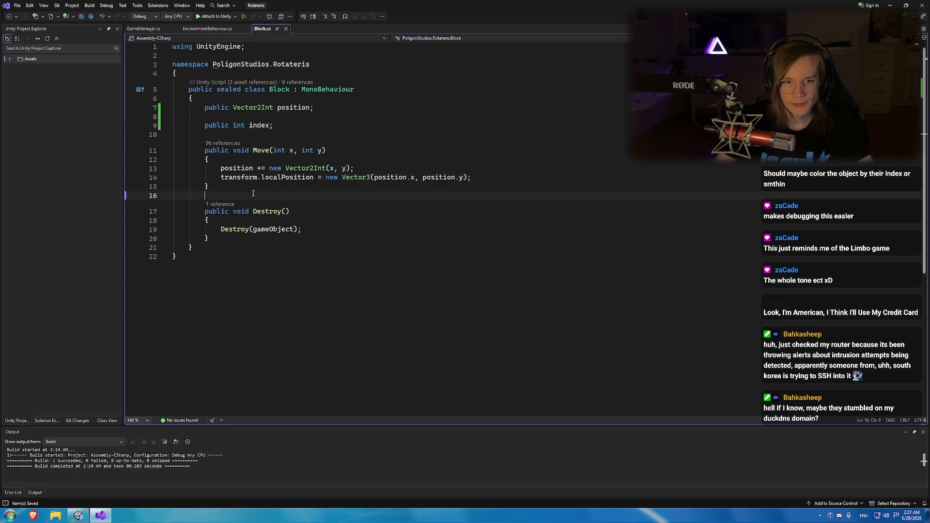
key("Return")
key("Return")
key("Up")
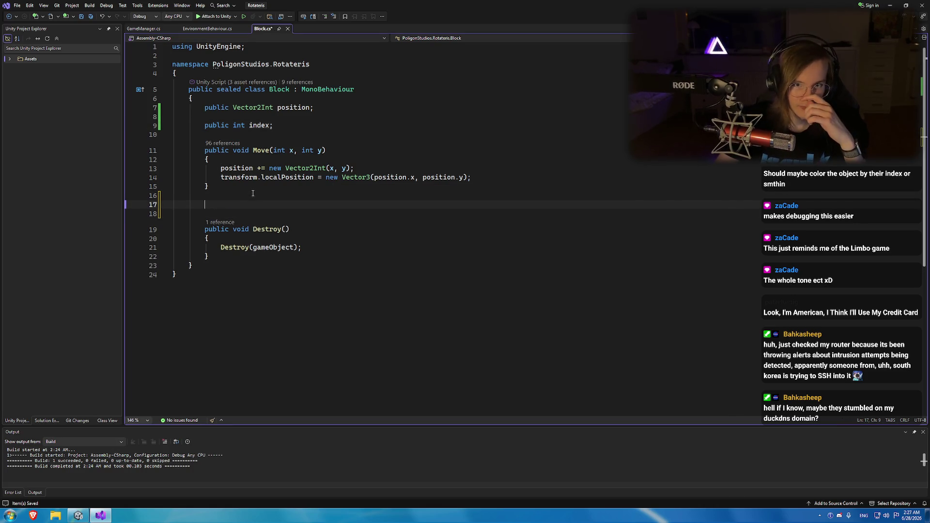
Add a public bool CheckForColision(int newX, int newY) method that returns false.
type("public bool Check")
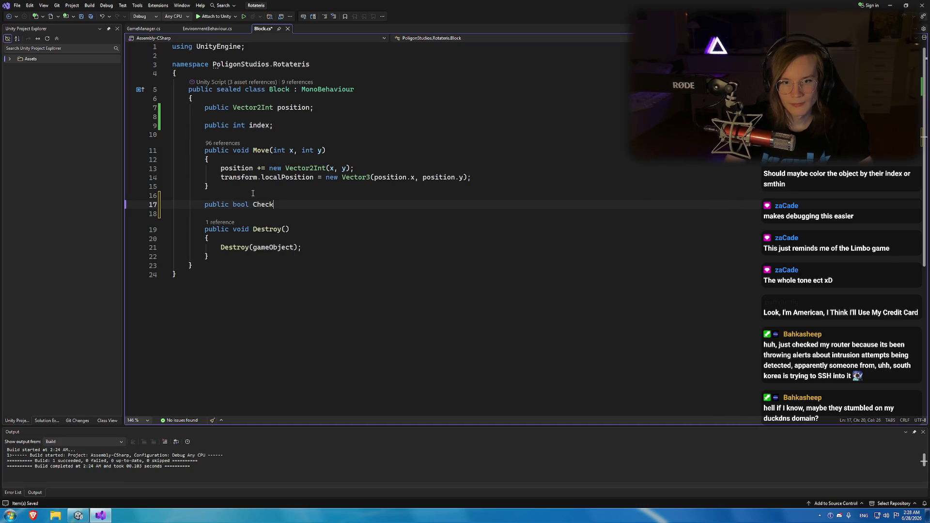
type("ForColision()")
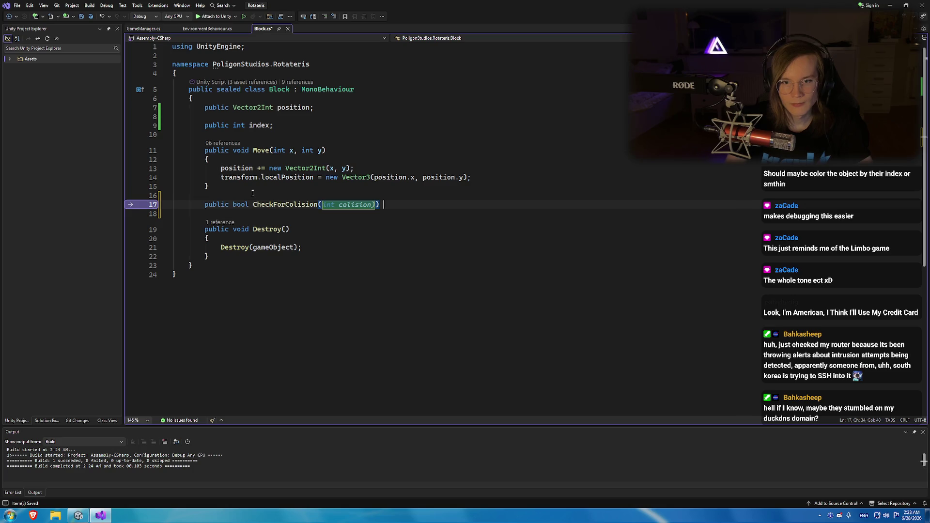
key("Return")
type("{")
key("Return")
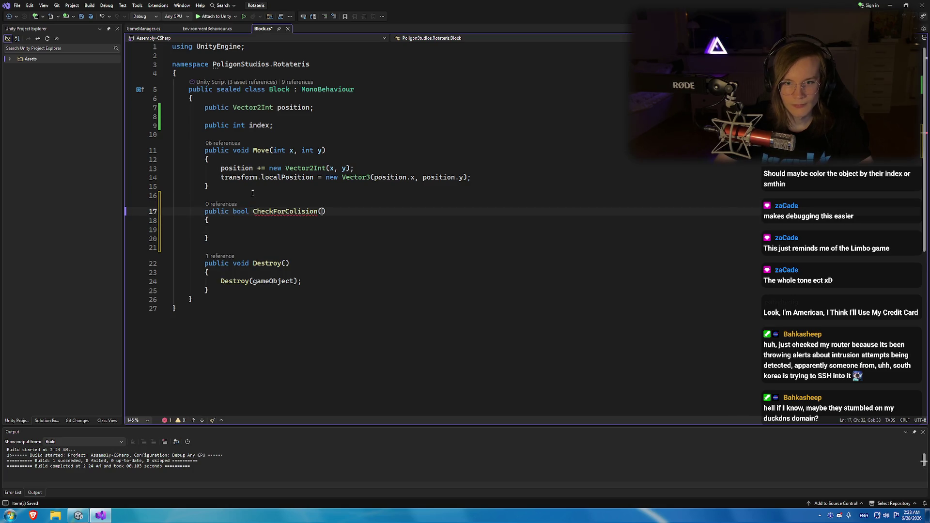
type("int newX, ")
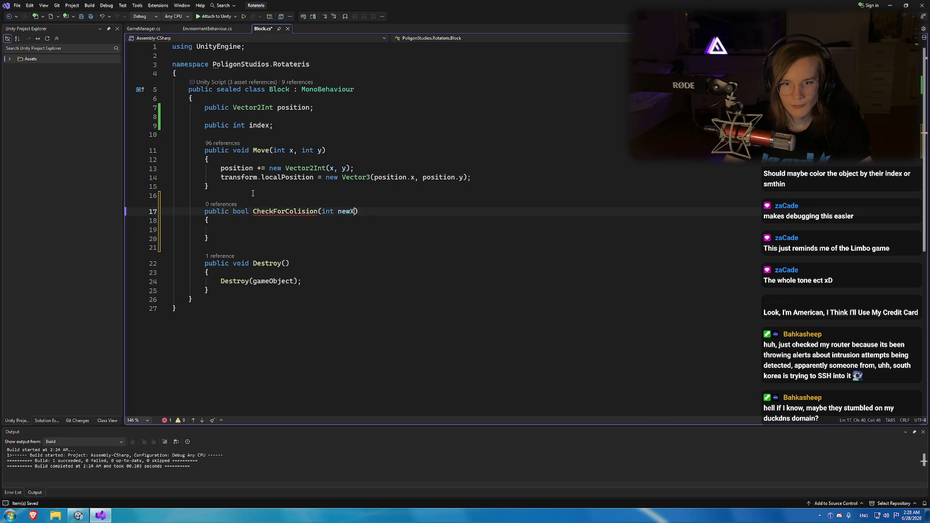
type("int new")
key("Down")
key("Down")
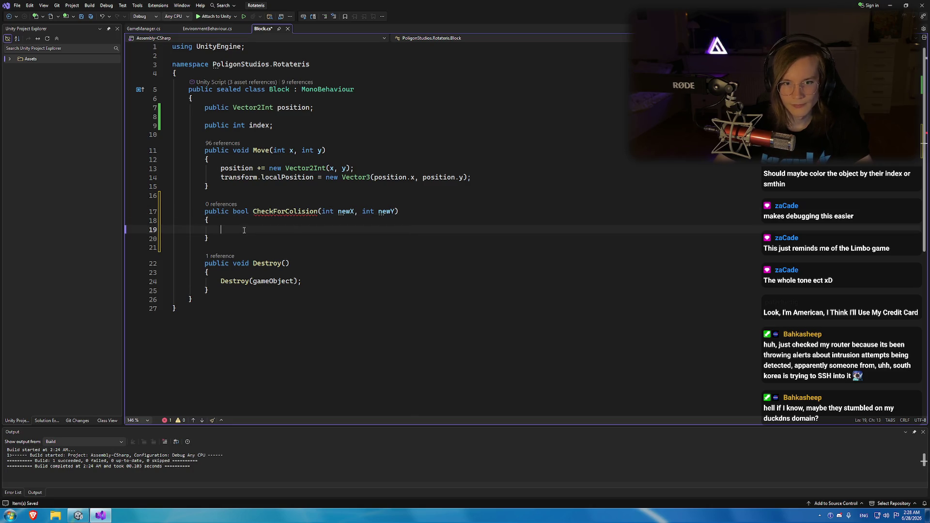
type("return false;")
key("Home")
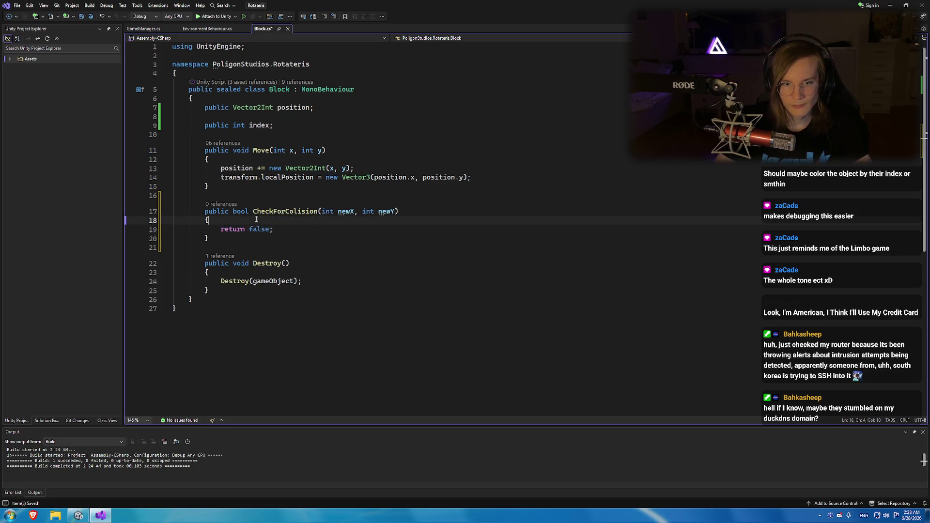
key("Return")
key("Return")
key("Up")
key("Up")
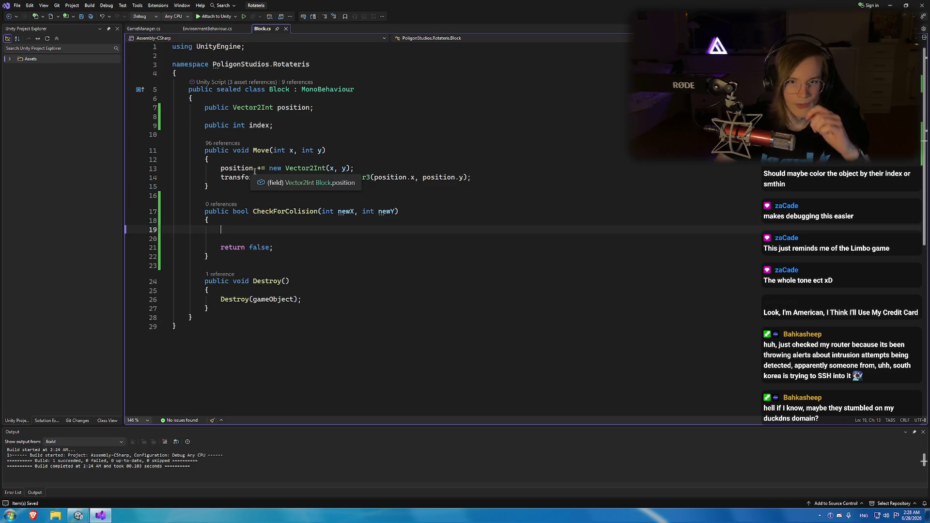
Insert a blank line at the start of the Move method body.
left_click(273, 212)
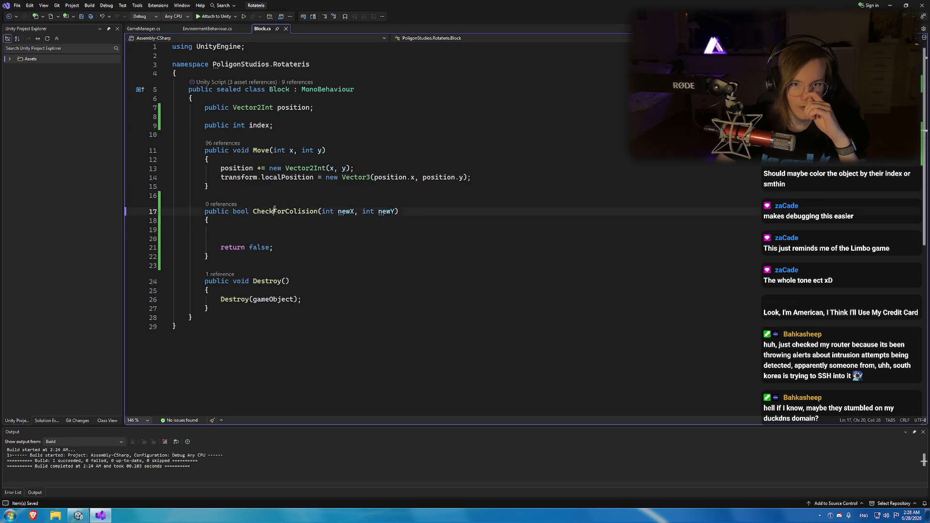
left_click(349, 163)
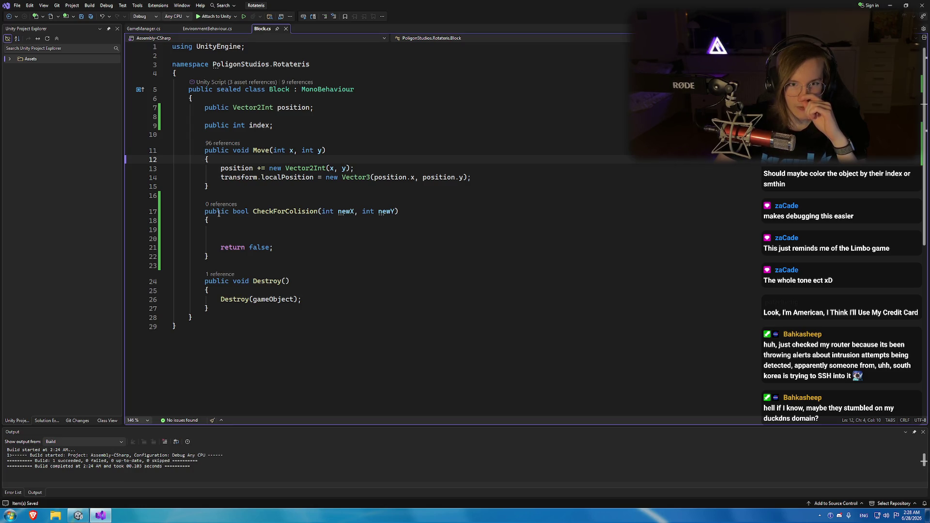
left_click(237, 168)
left_click(245, 160)
key("Return")
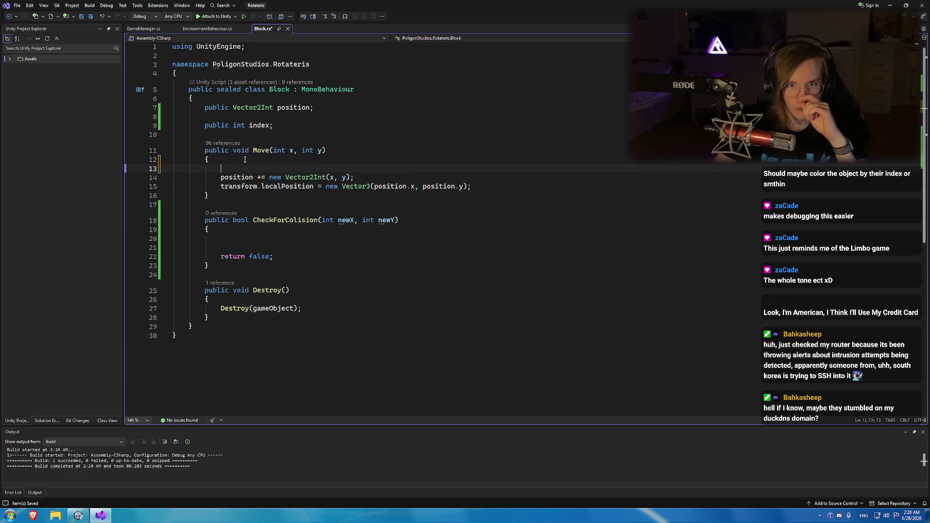
Declare Vector2Int previousPosition = position at the top of Move.
key("Return")
type("vec")
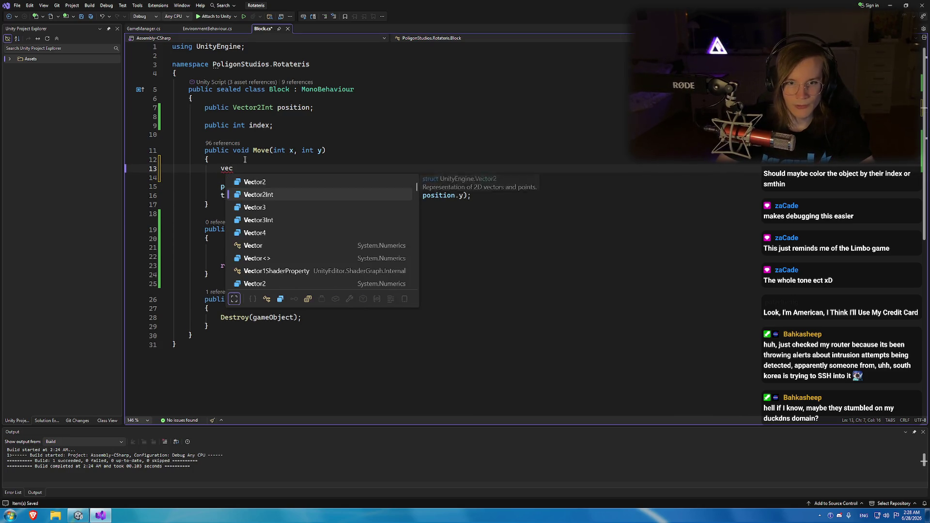
key("Tab")
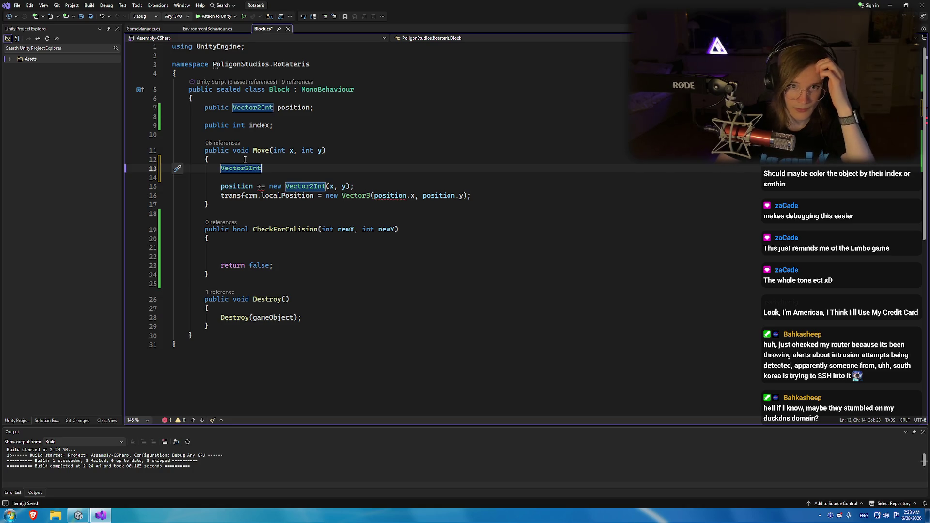
type(" previousP")
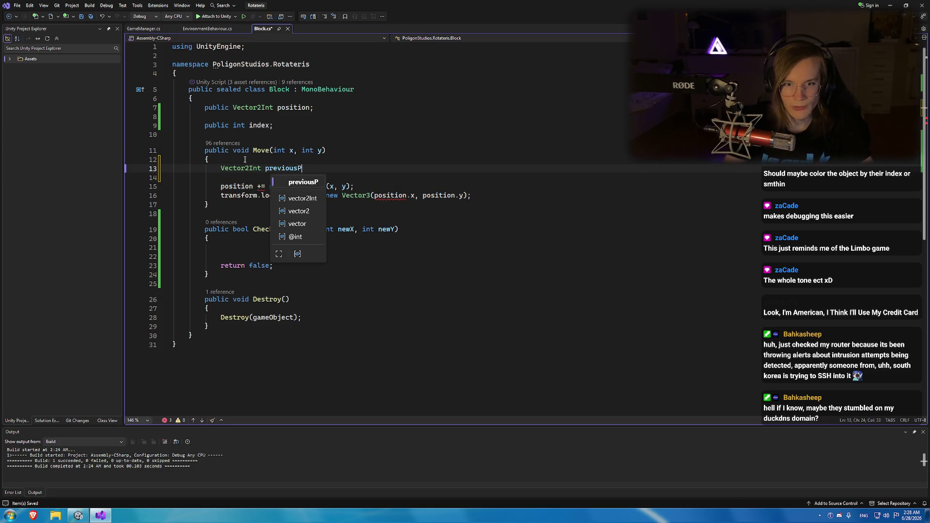
type("osition =")
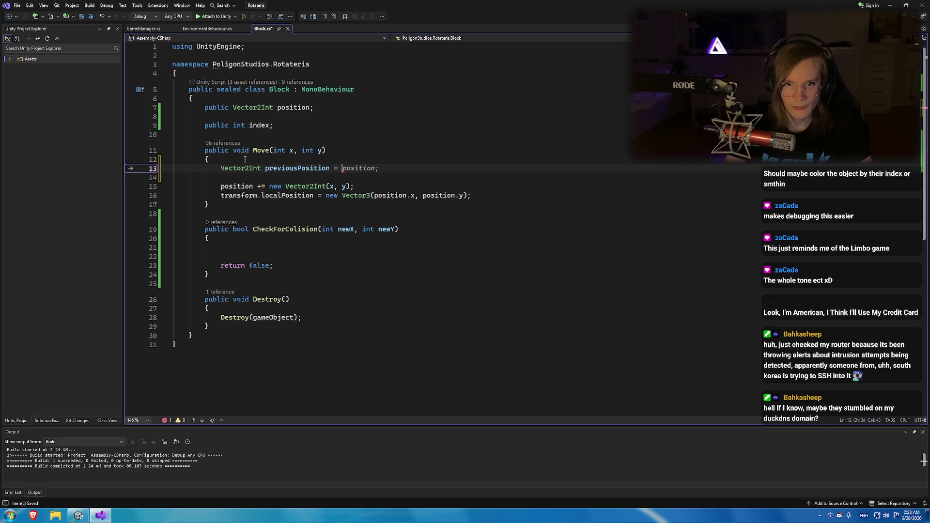
key("Tab")
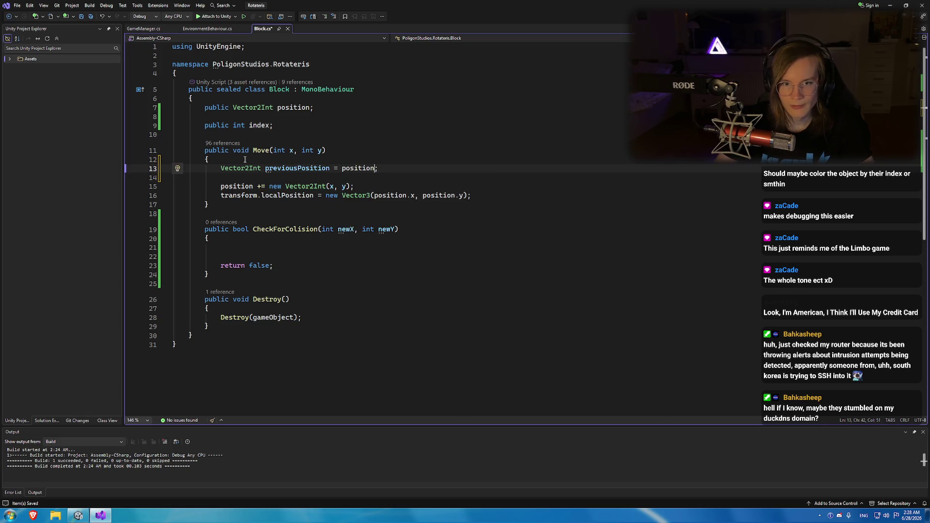
Change Move's return type from void to bool and end it with return true;.
left_click(492, 199)
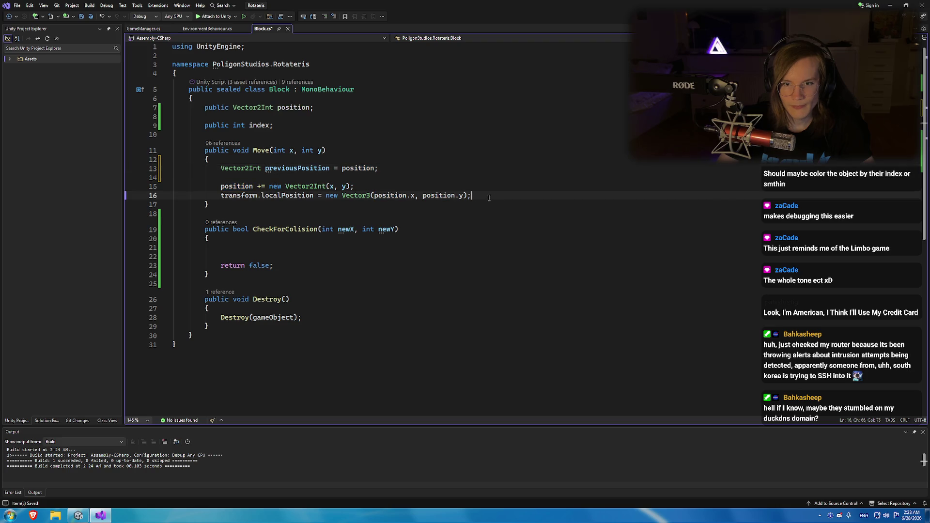
key("Return")
key("Return")
key("Up")
key("Up")
key("Up")
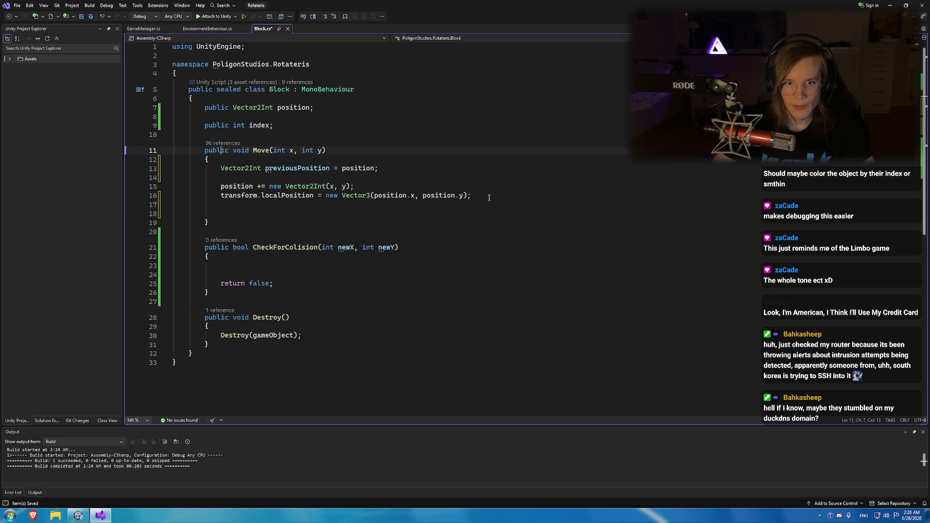
key("ctrl+shift+Right")
key("shift+Left")
type("bool")
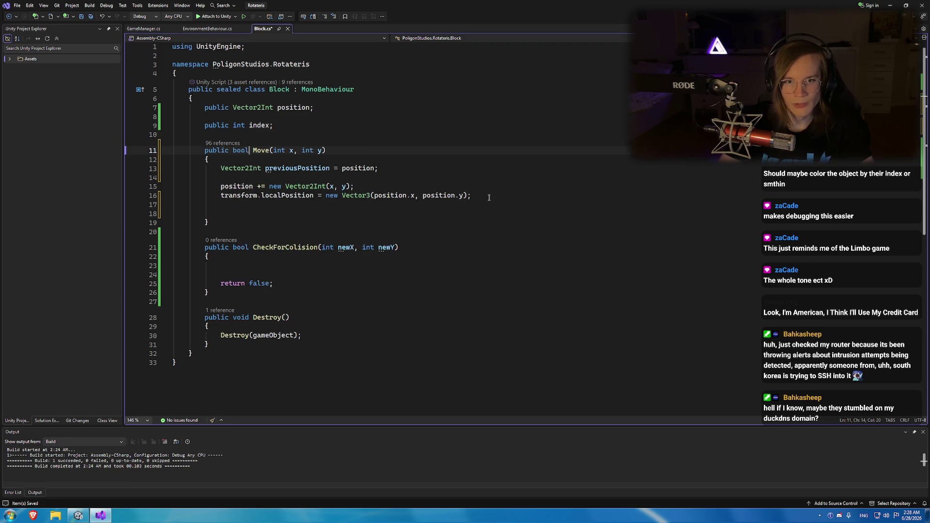
key("Down")
key("Down")
key("Down")
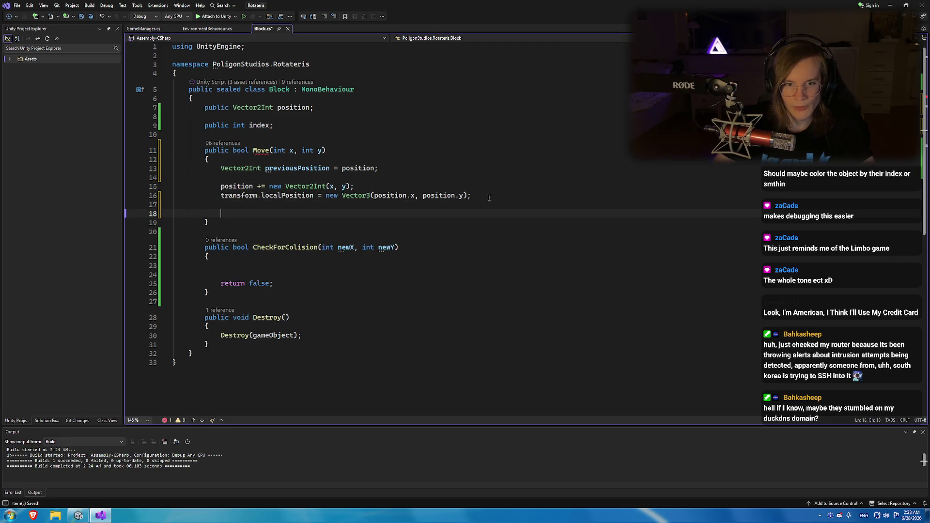
type("return")
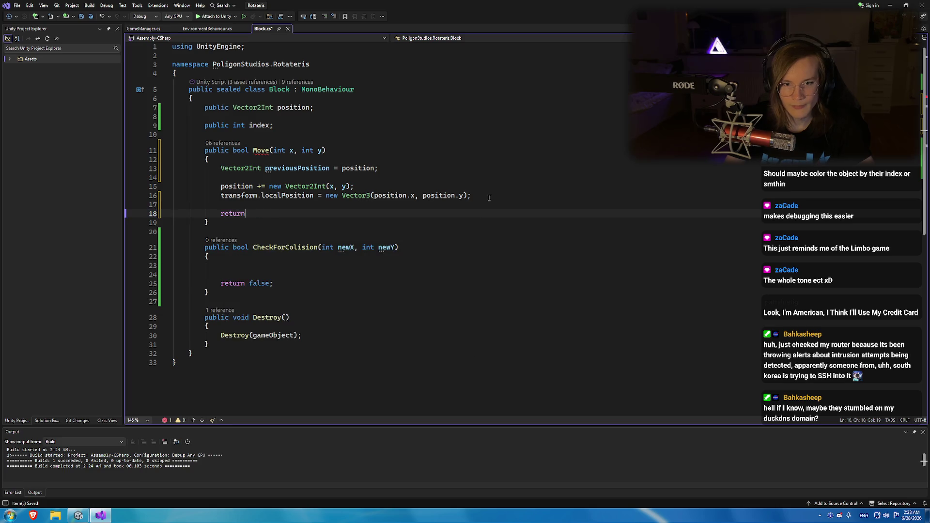
type(" true;")
Add a foreach loop over GameManager.blocks above the return true statement.
key("ctrl+Return")
key("ctrl+Return")
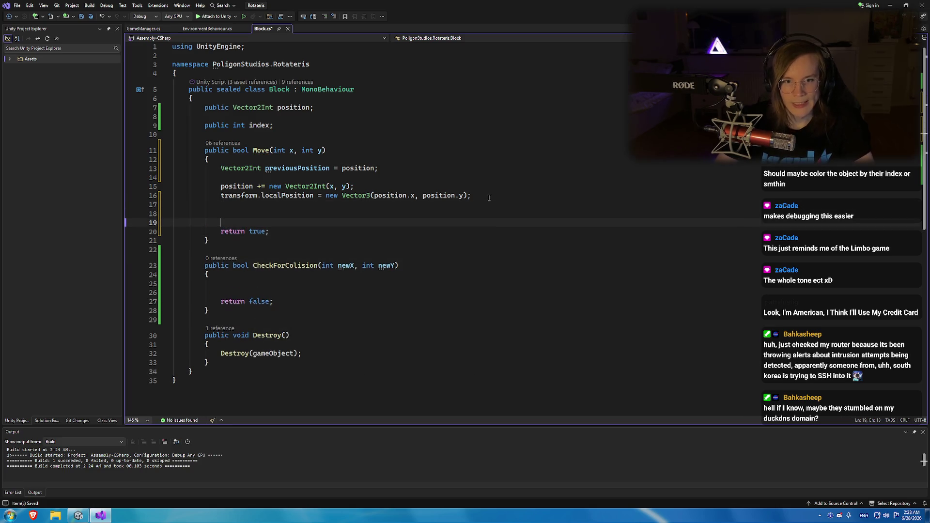
type("foreach (int i = 0;")
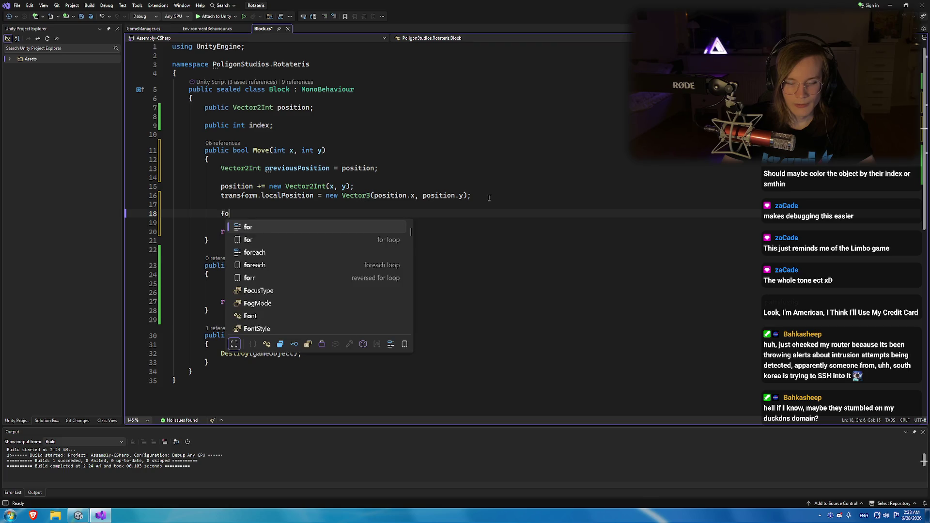
key("ctrl+BackSpace")
key("ctrl+BackSpace")
key("ctrl+BackSpace")
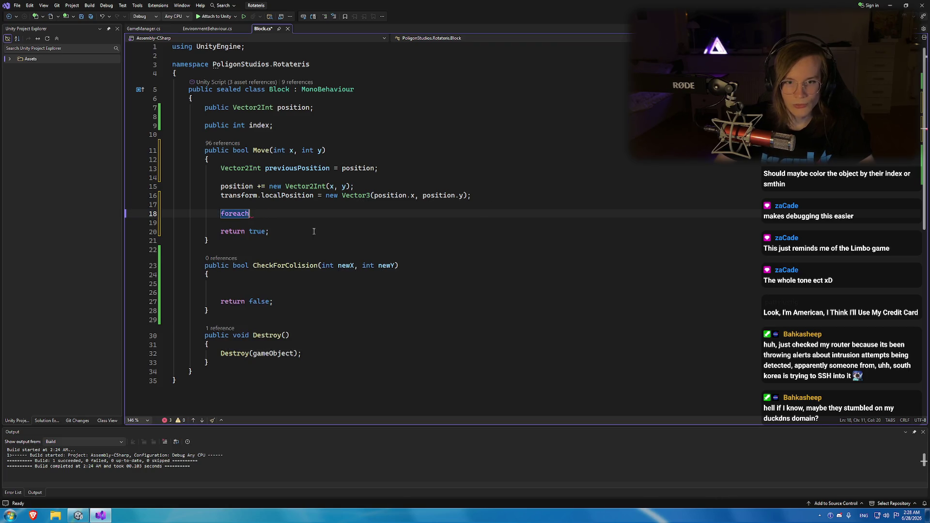
key("BackSpace")
key("BackSpace")
key("BackSpace")
key("Escape")
key("Tab")
key("Tab")
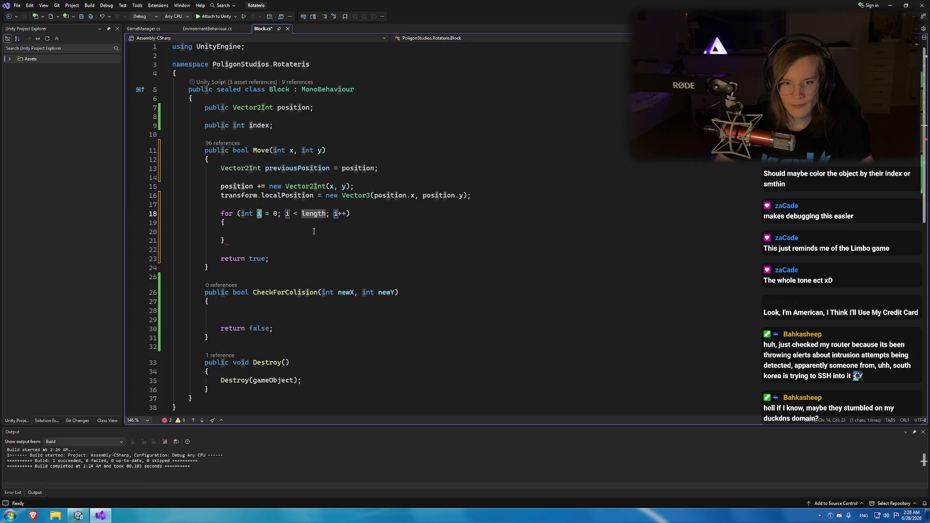
key("ctrl+z")
key("shift+Home")
key("BackSpace")
type("foreac")
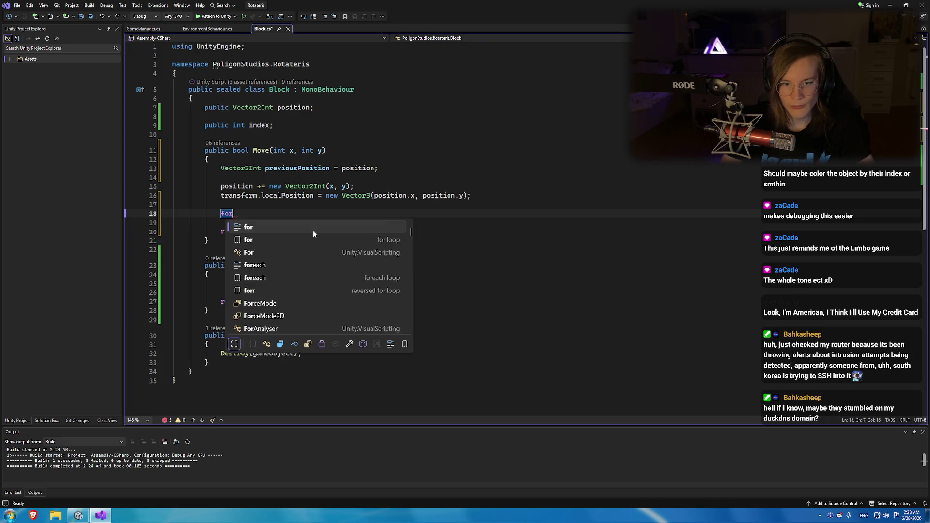
key("Tab")
key("Tab")
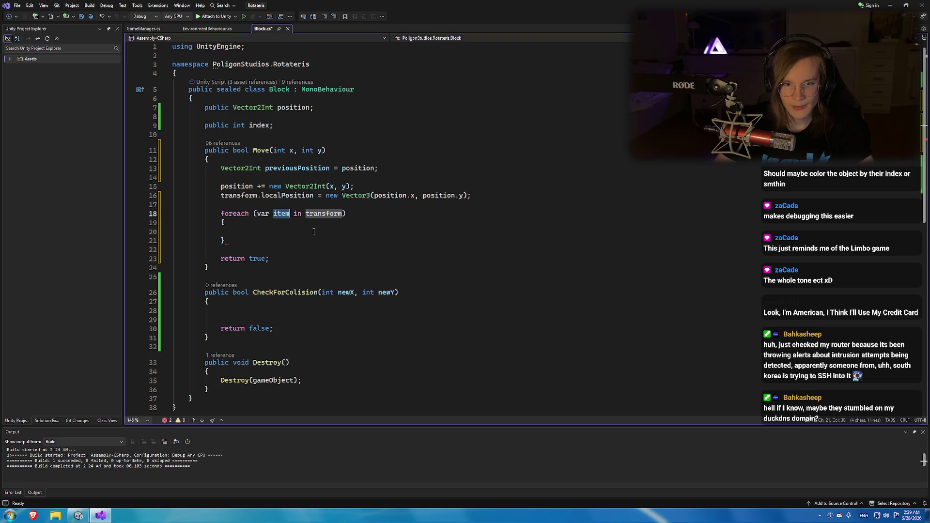
key("Tab")
type("GameManager.")
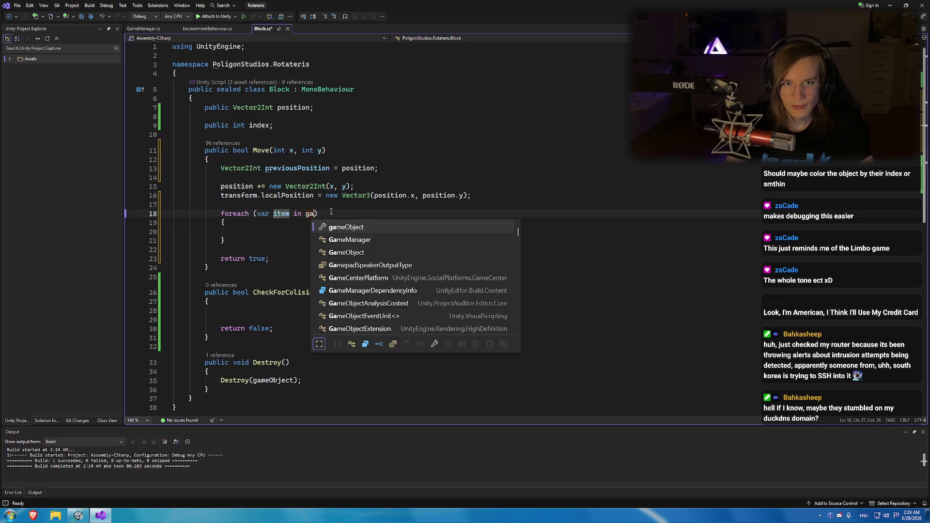
type("block")
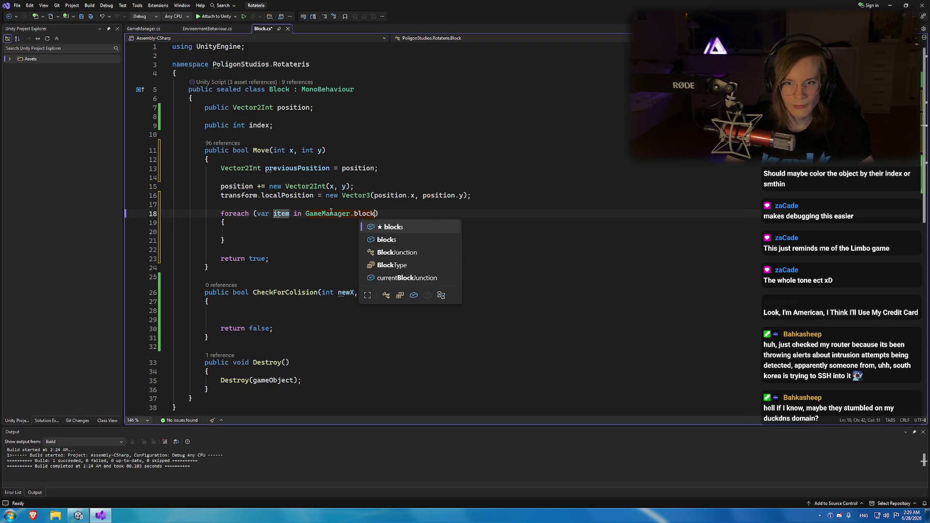
key("Tab")
key("ctrl+Left")
key("ctrl+Left")
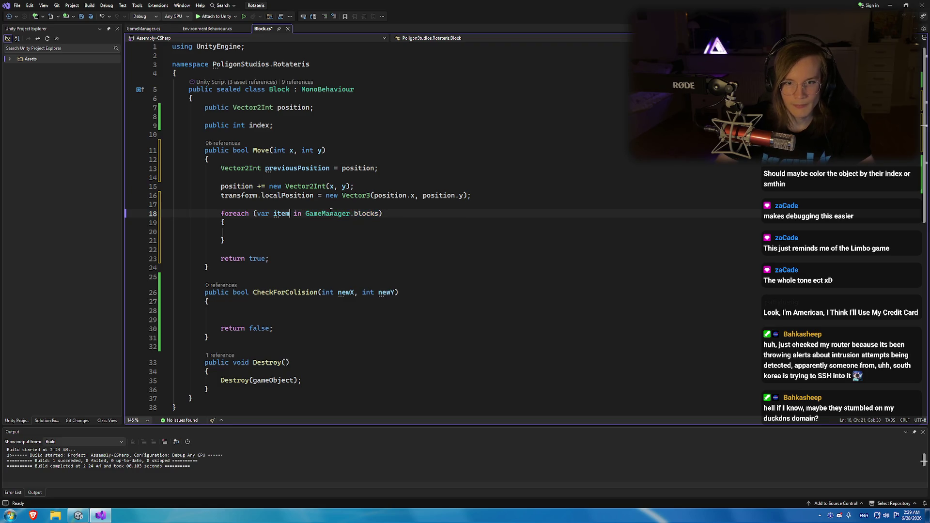
type("block")
key("Return")
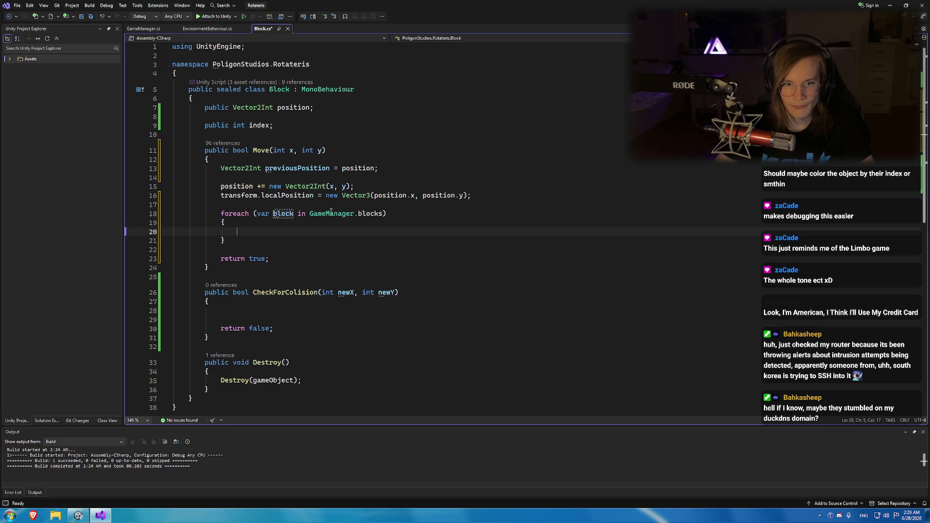
type("if")
Inside the loop, return false when block.position == position.
key("Tab")
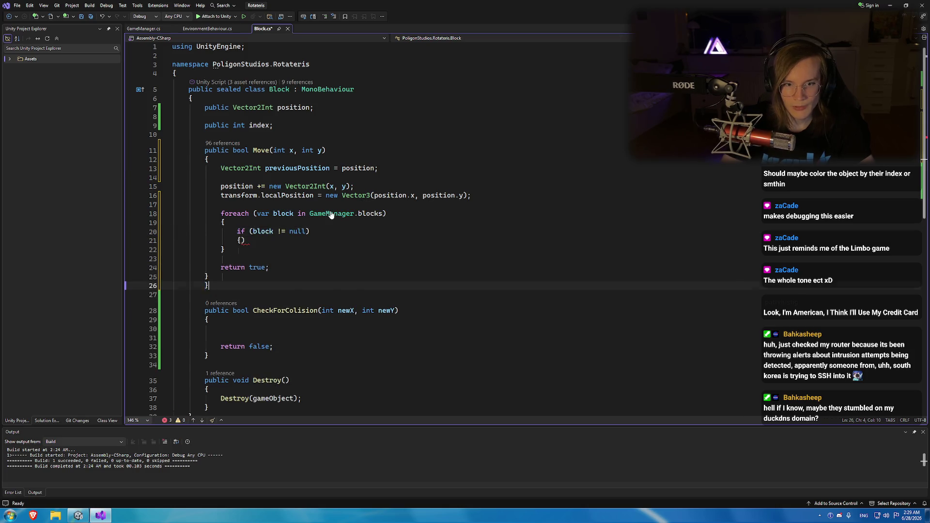
key("ctrl+z")
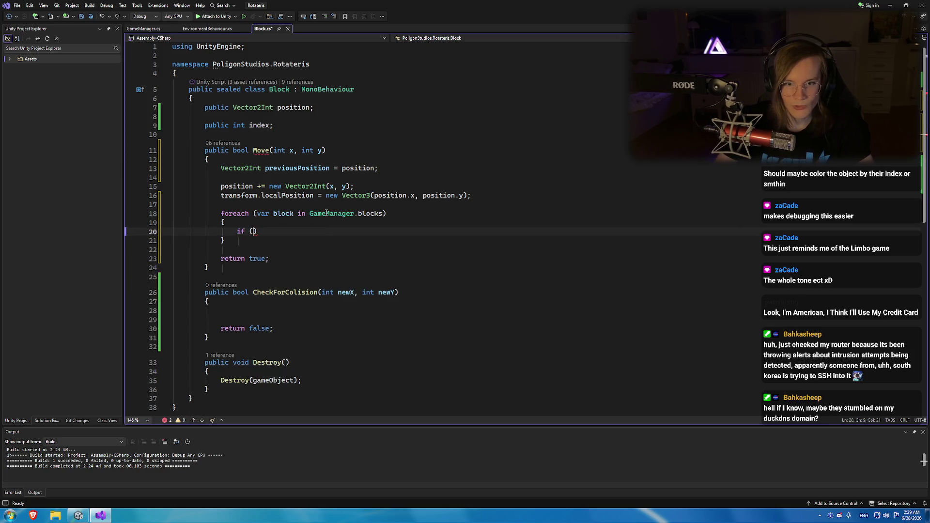
type("block.position = positi")
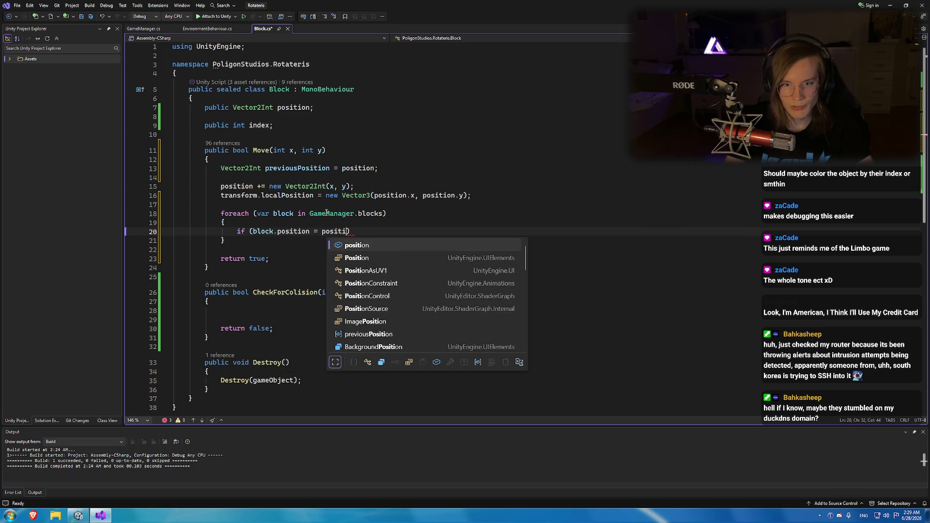
key("Tab")
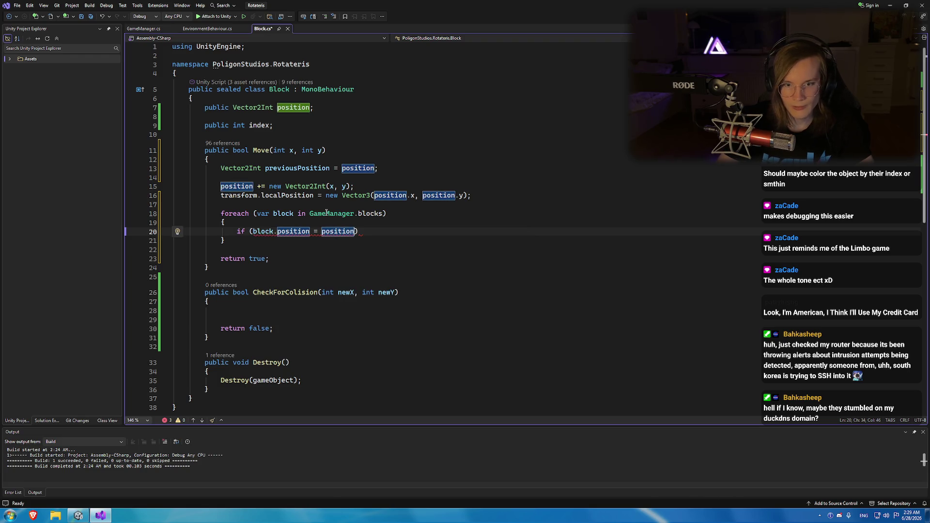
type("=")
key("End")
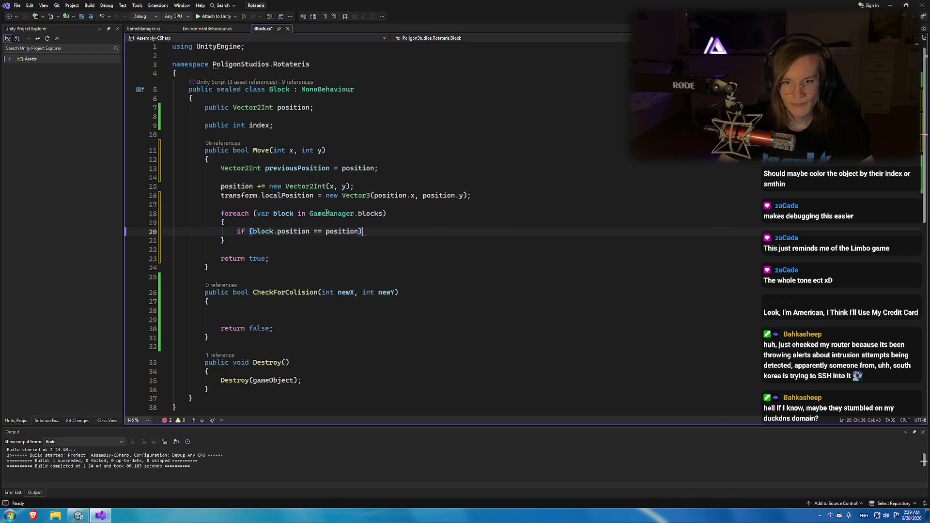
key("Return")
type("ret")
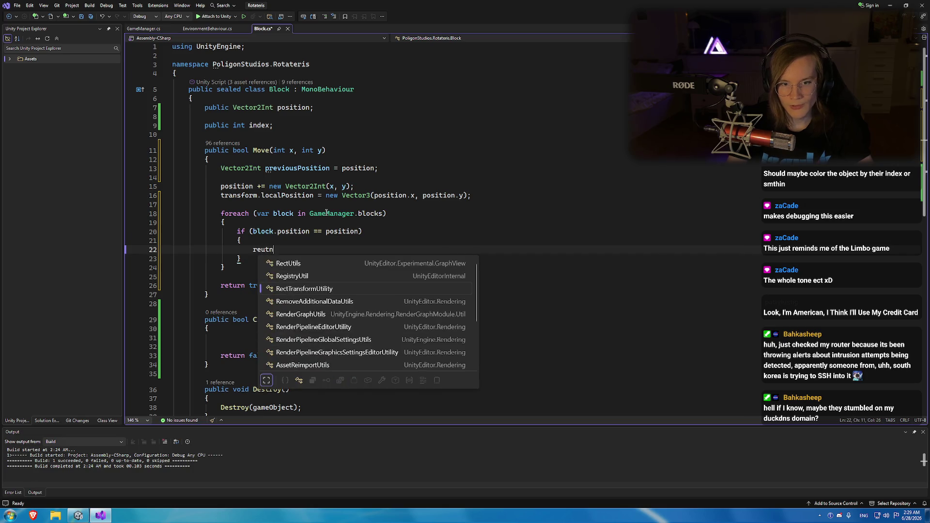
key("BackSpace")
key("BackSpace")
key("BackSpace")
type("return false;")
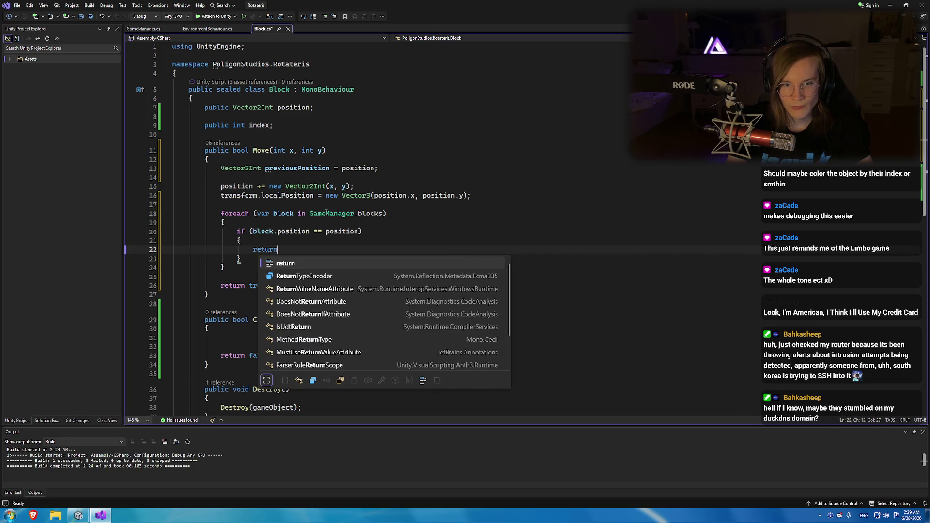
key("shift+Home")
type("reu")
key("BackSpace")
type("turn false;")
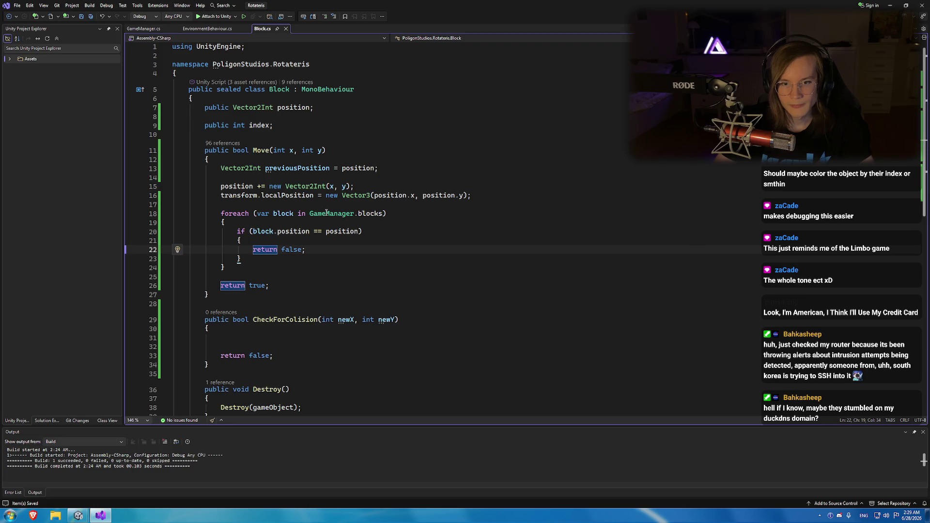
key("Up")
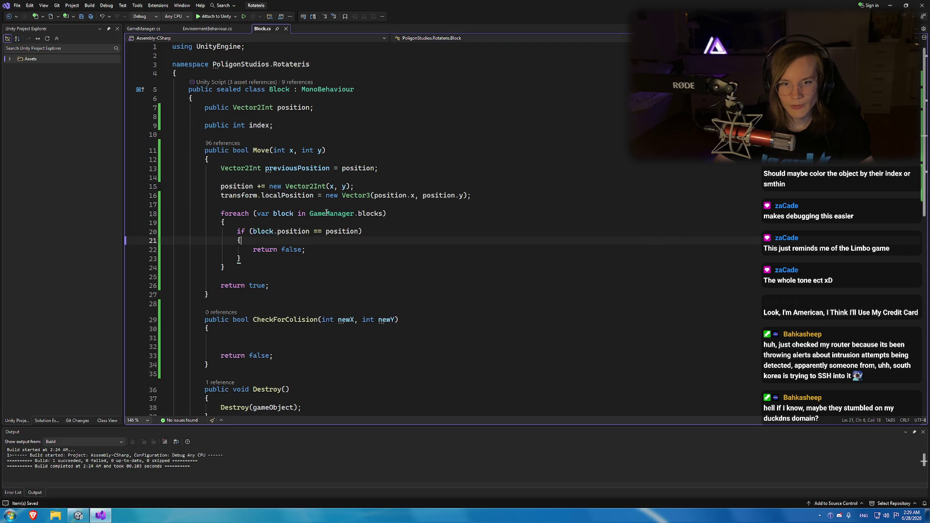
Set position = previousPosition inside the collision branch.
key("Return")
key("Return")
key("Up")
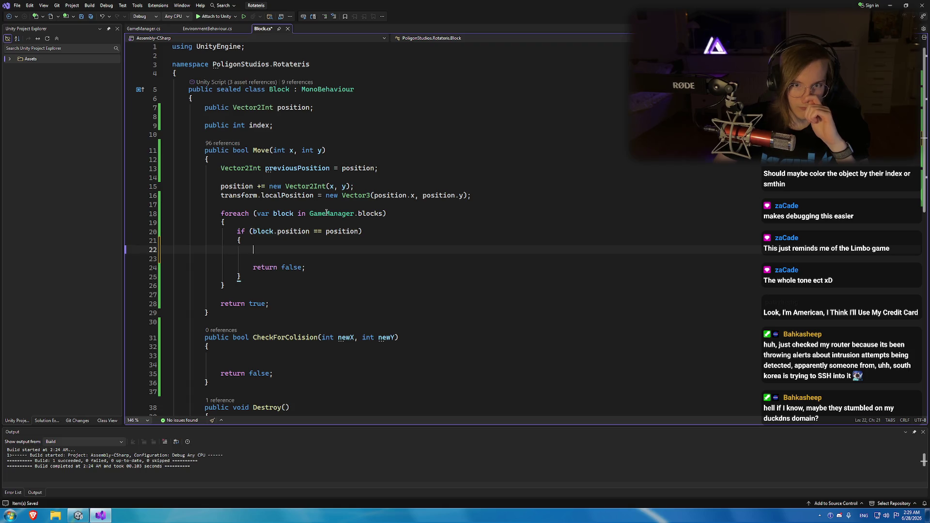
type("pos")
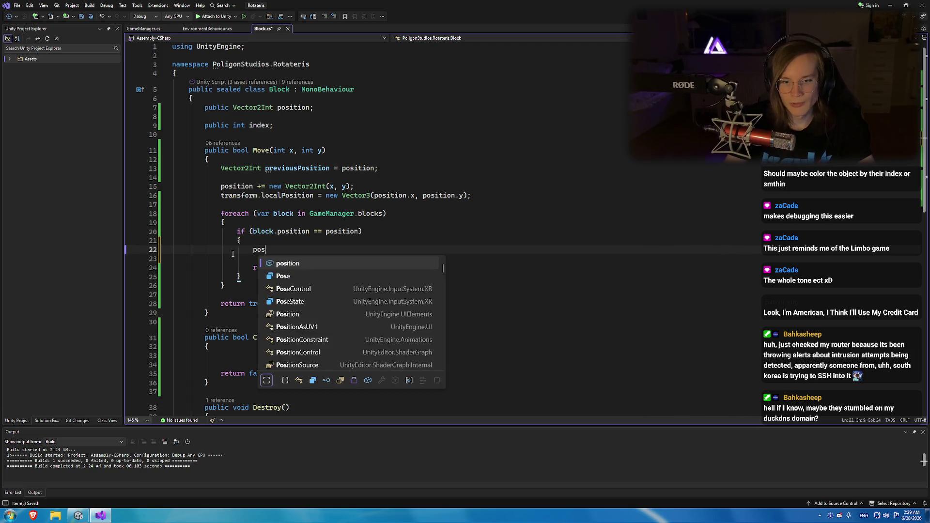
type("ition =pre")
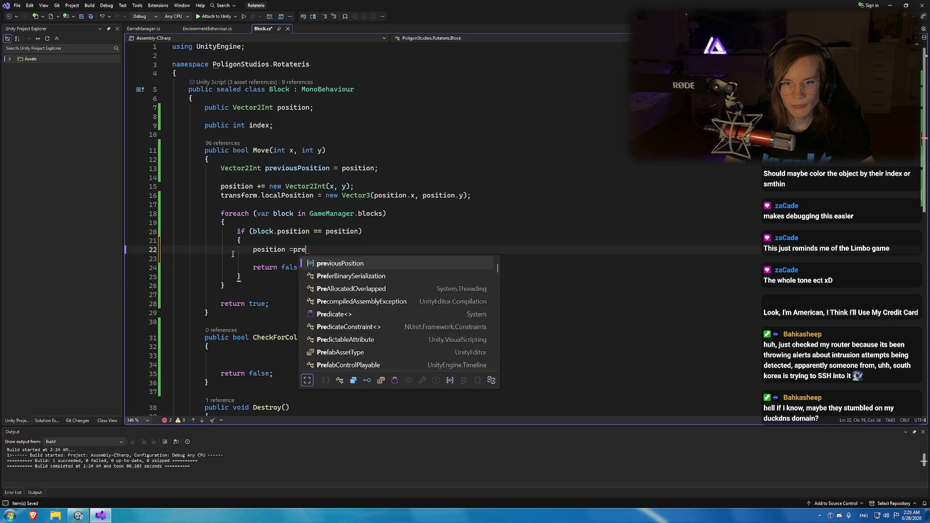
key("Tab")
type(";")
Copy the transform.localPosition update into the collision branch and save Block.cs.
left_click_drag(220, 195, 472, 196)
key("ctrl+c")
left_click(354, 259)
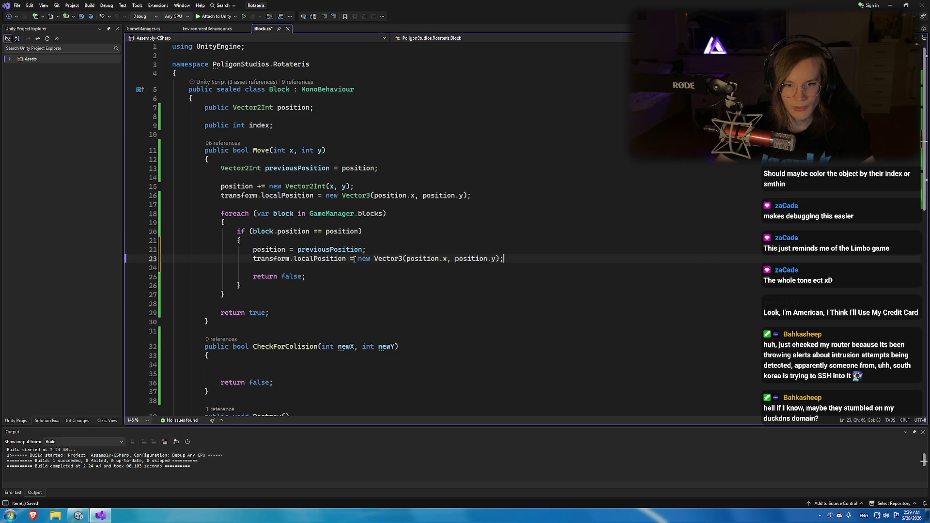
key("ctrl+v")
double_click(329, 249)
left_click(426, 251)
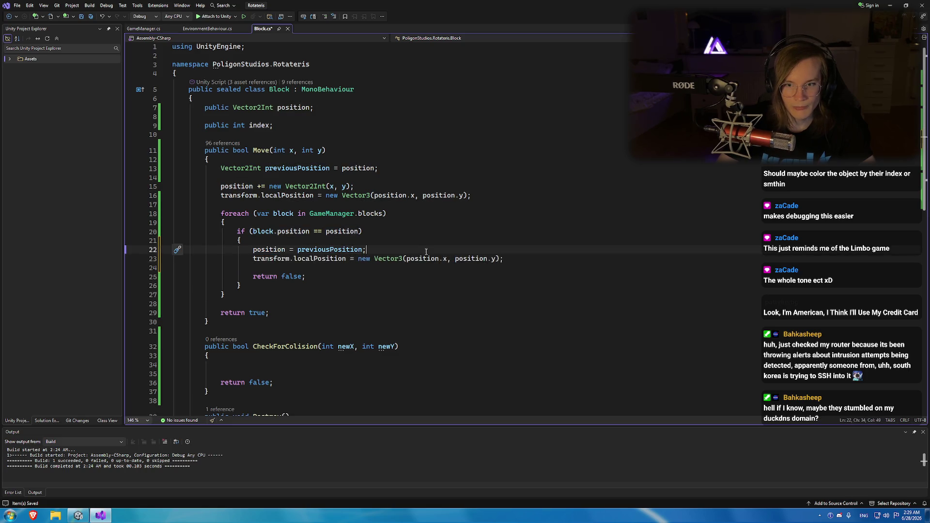
key("ctrl+s")
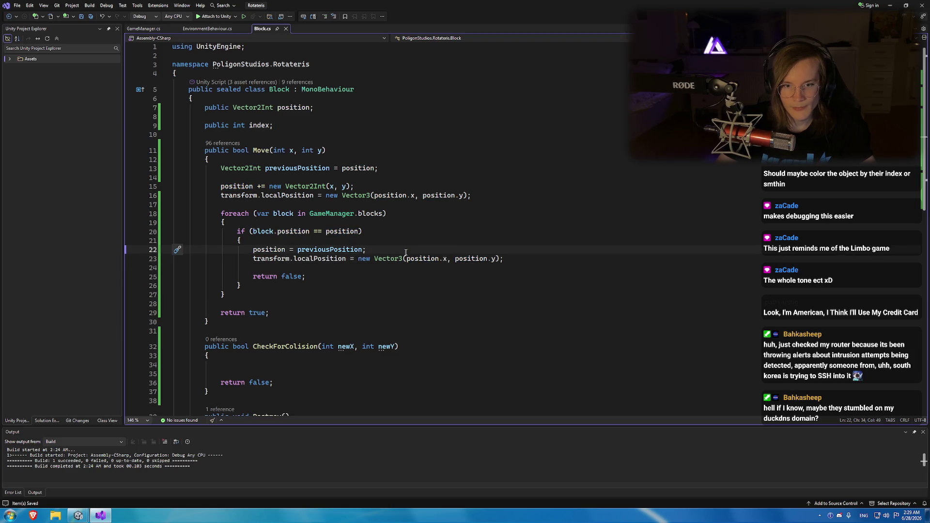
left_click(247, 156)
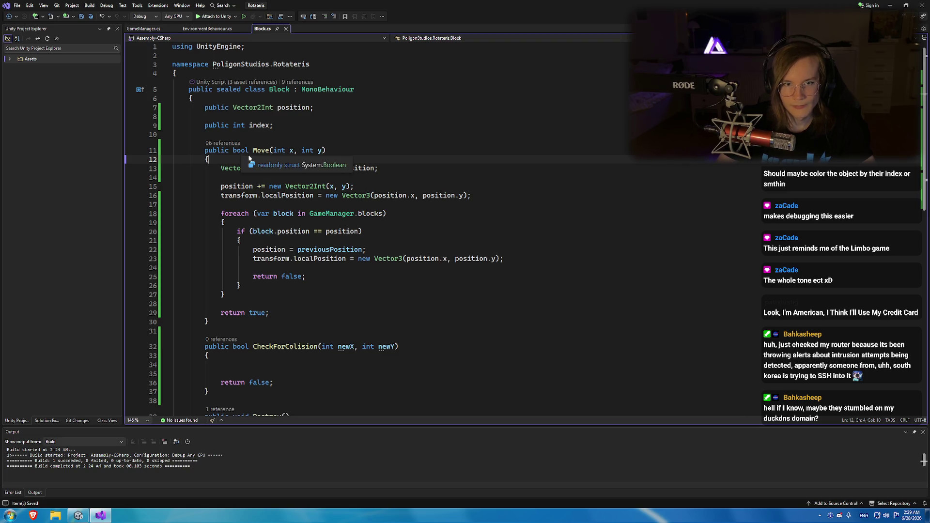
left_click(145, 28)
Add an empty private void Update() method after Awake in GameManager.cs and save.
left_click(206, 29)
left_click(146, 28)
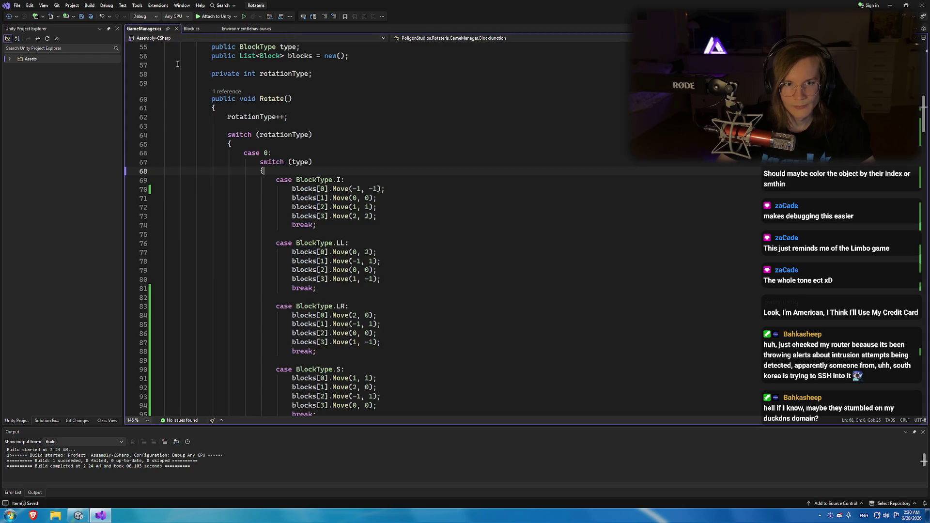
scroll(178, 64, "down", 4)
left_click(373, 204)
scroll(367, 219, "down", 15)
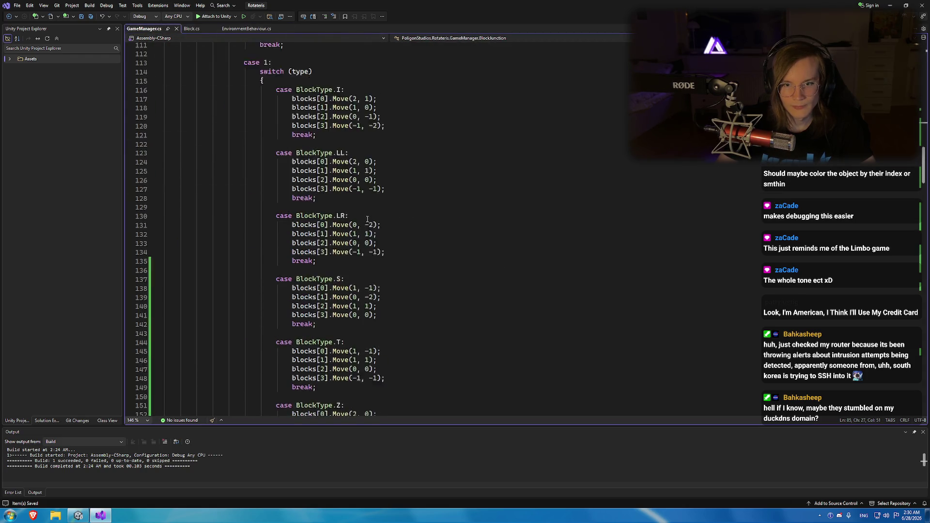
scroll(368, 220, "up", 20)
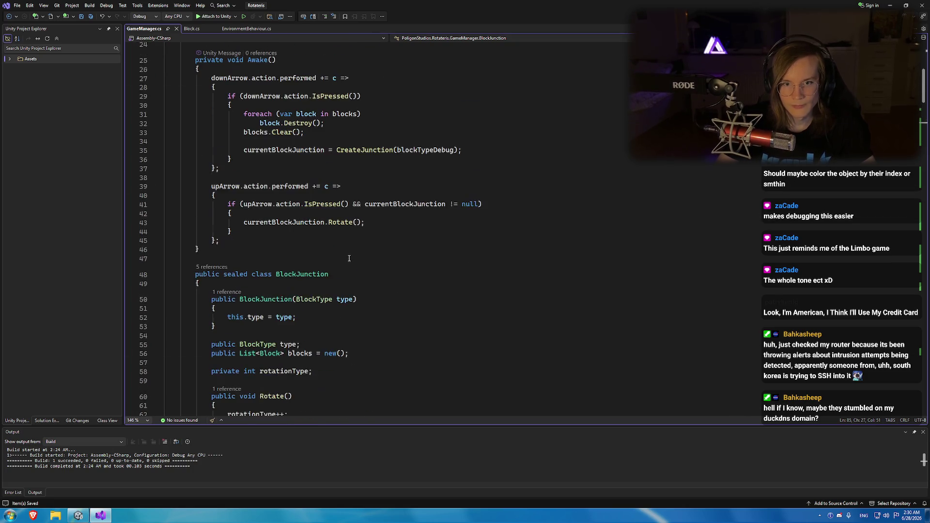
scroll(349, 258, "up", 8)
scroll(264, 253, "down", 9)
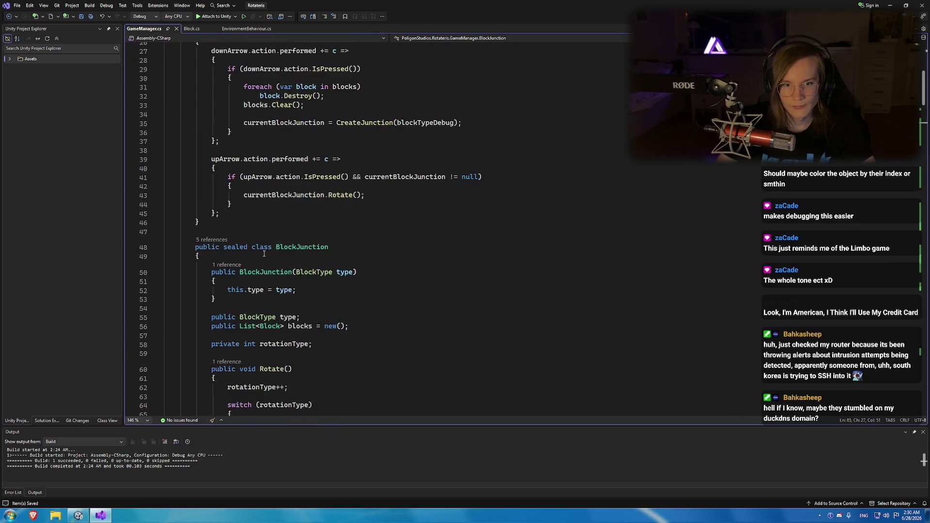
left_click(251, 220)
key("Return")
type("private void Update()")
key("Return")
type("{")
key("Return")
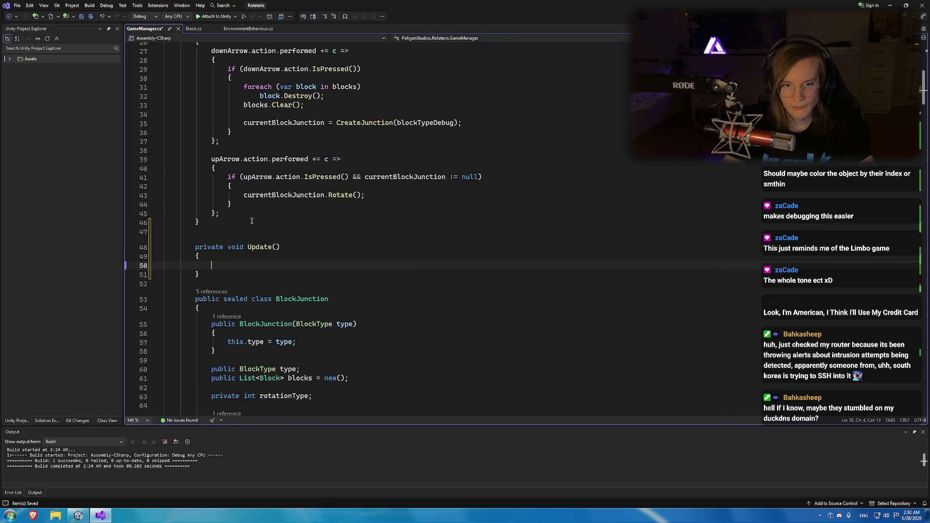
key("ctrl+s")
Declare public float fields dropInterval = 1.0f and dropCounter = 0.0f above Update.
key("Up")
key("Up")
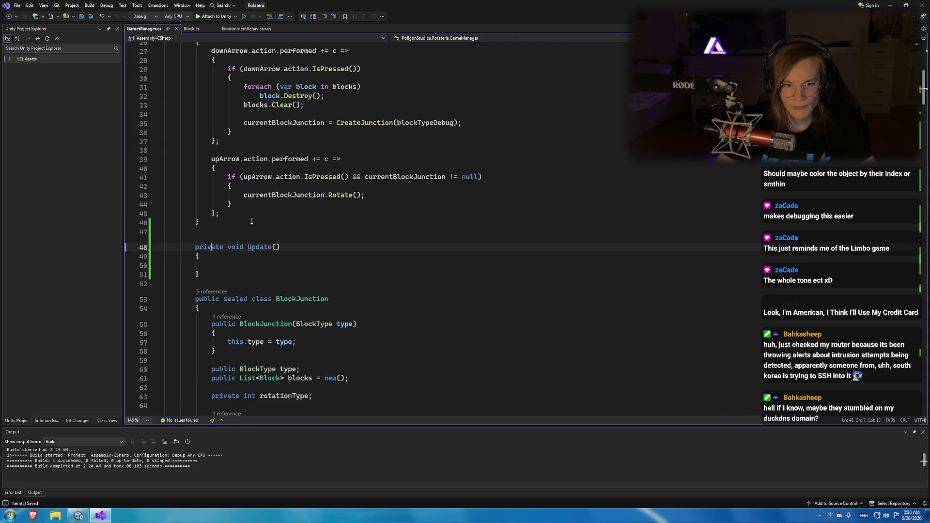
key("Up")
key("Return")
key("Return")
key("Up")
type("publ")
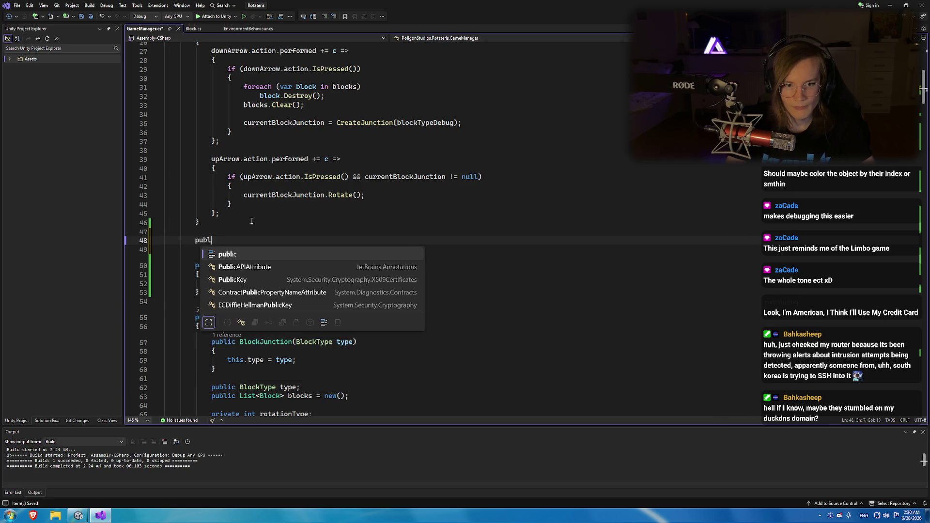
type("ic float")
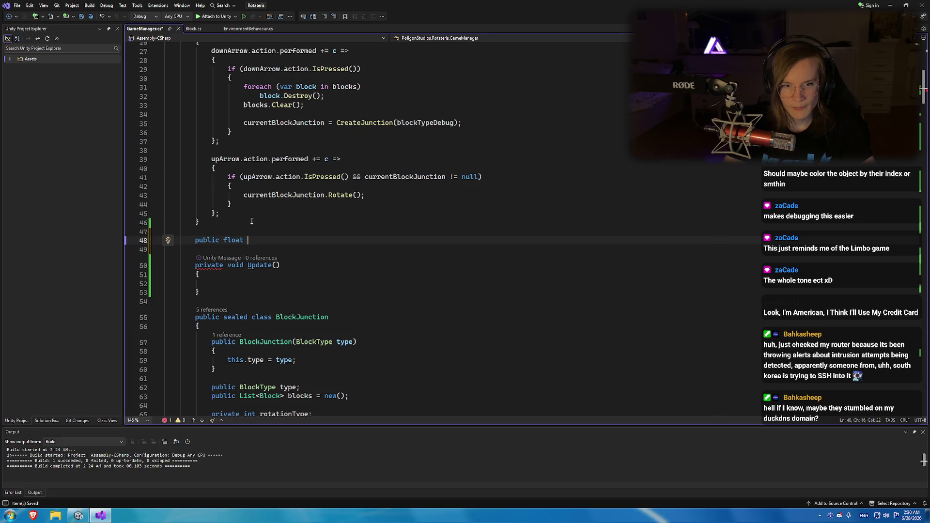
key("BackSpace")
key("BackSpace")
key("ctrl+BackSpace")
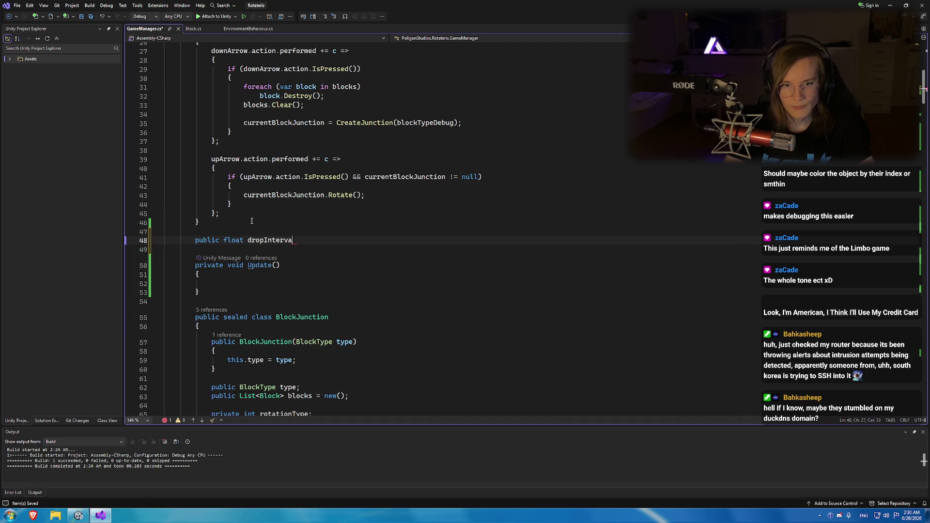
type("l;")
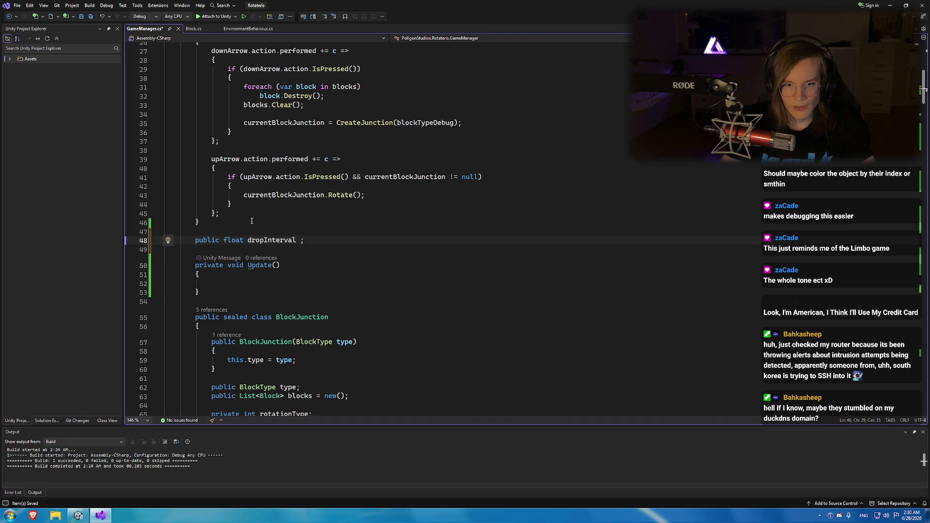
type(" = ")
type(".0f")
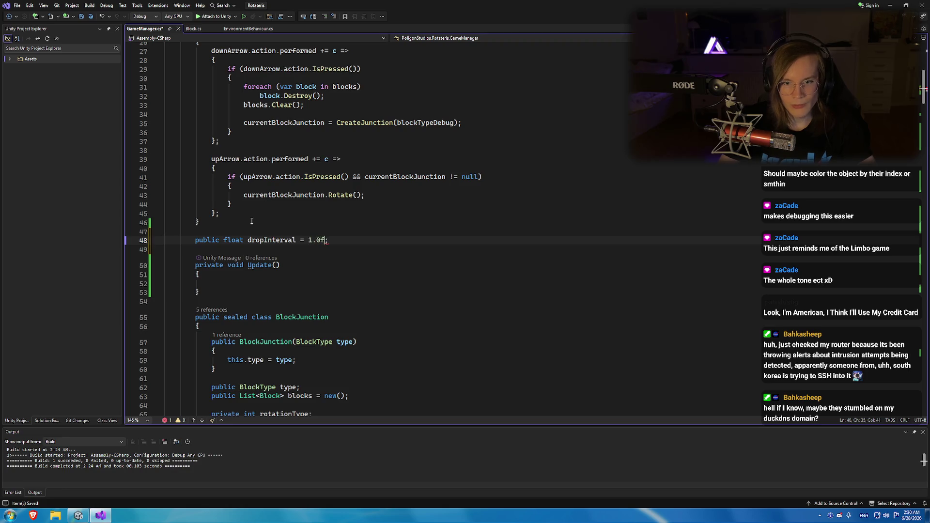
key("ctrl+Left")
key("ctrl+Left")
key("ctrl+Left")
key("ctrl+w")
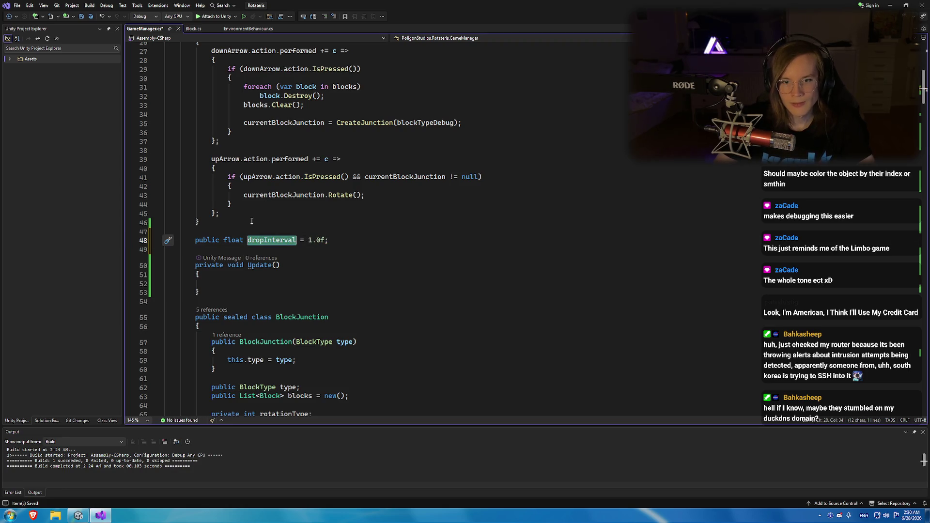
key("Down")
key("Down")
key("Down")
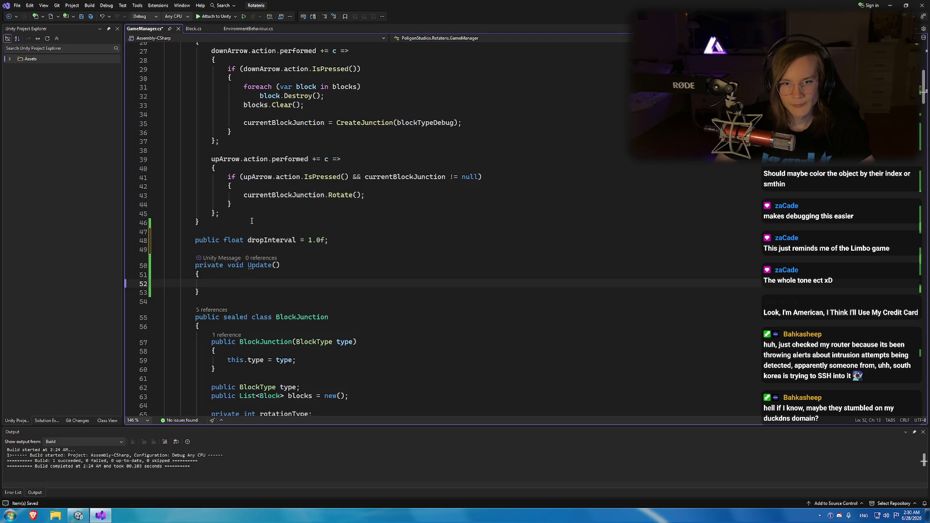
key("Up")
key("Up")
key("Up")
key("End")
key("Return")
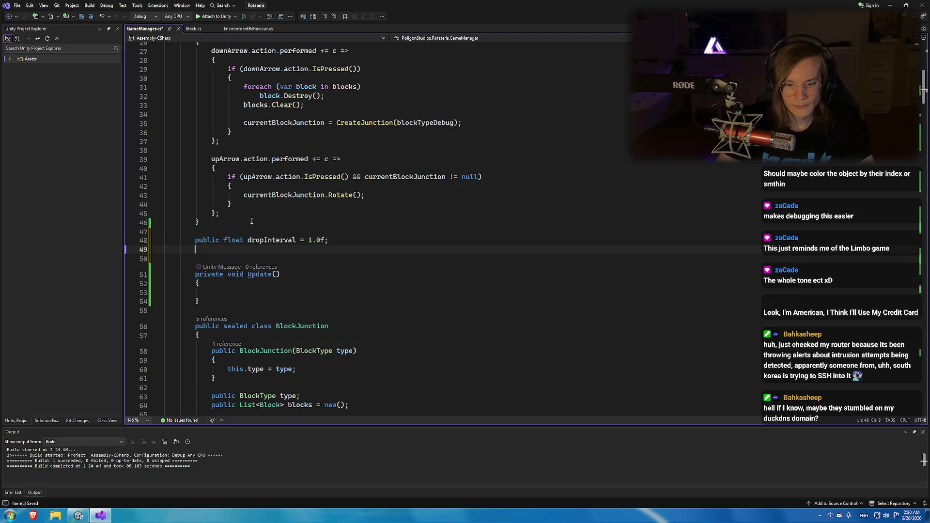
type("public float drop")
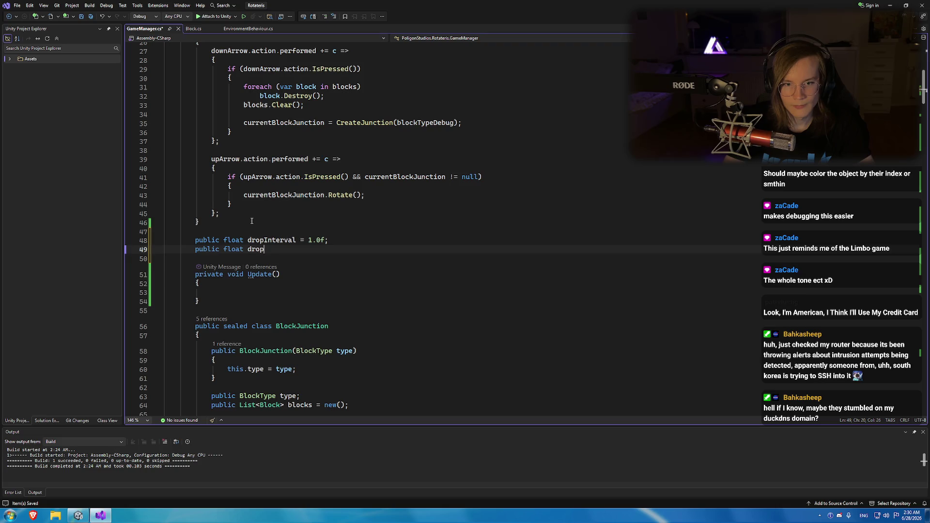
type("Counter = 0.0f;")
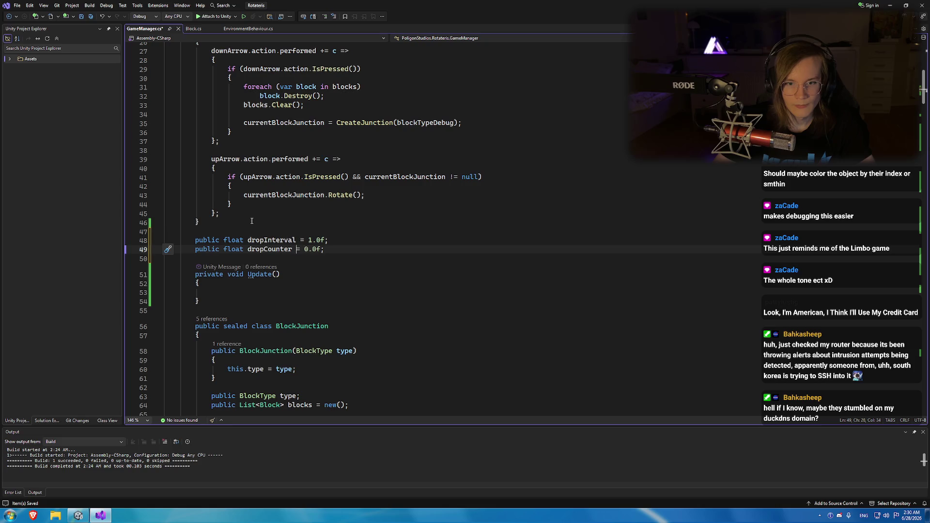
In Update, add Time.deltaTime to dropCounter and start an if check comparing dropCounter with dropInterval.
key("Down")
key("Down")
key("Down")
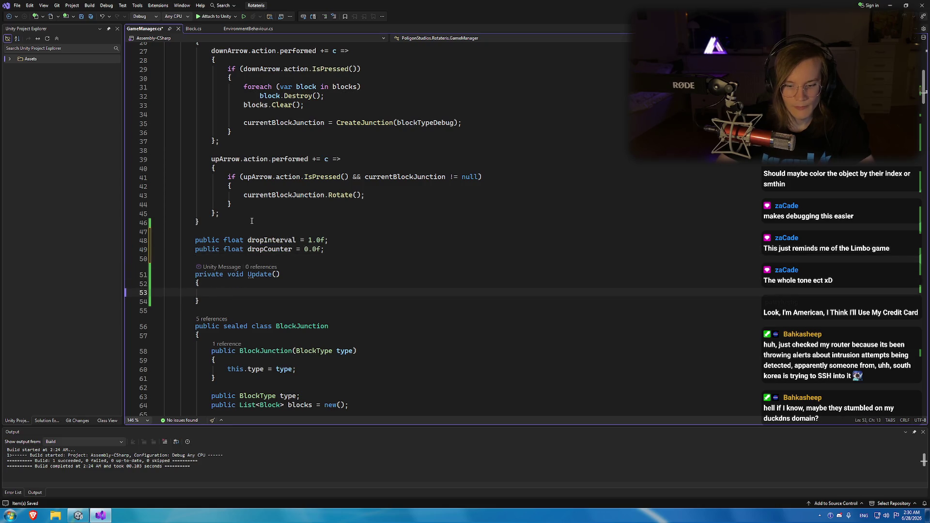
type("dropCounter +")
key("Tab")
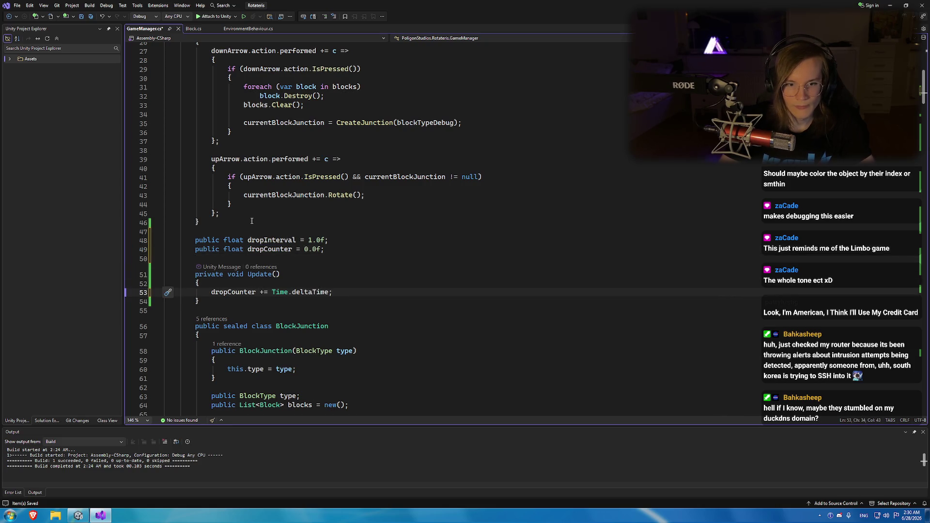
key("Return")
type("if (")
key("Tab")
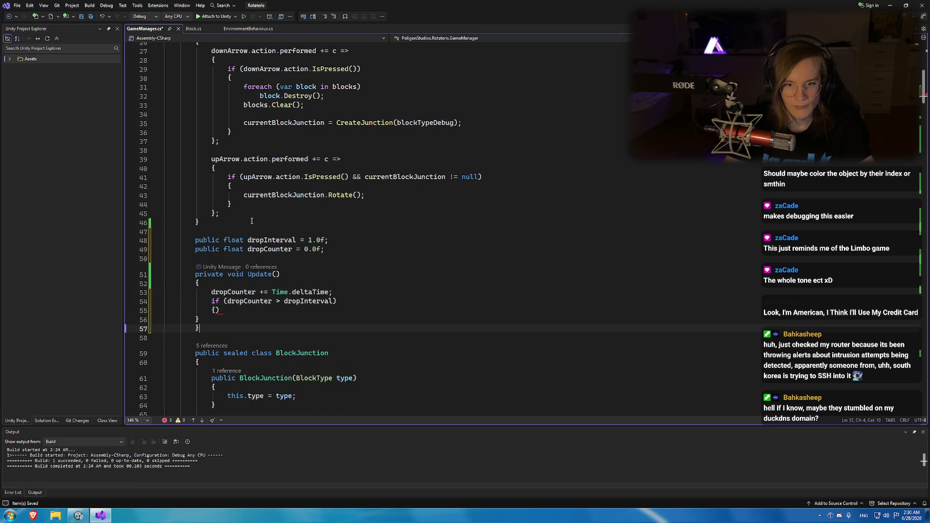
key("ctrl+z")
key("ctrl+z")
key("ctrl+z")
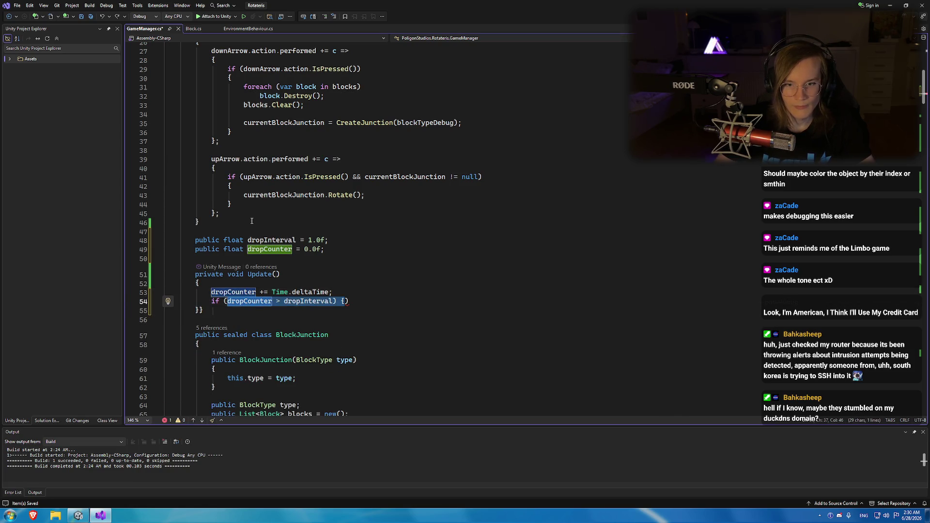
type("dropC")
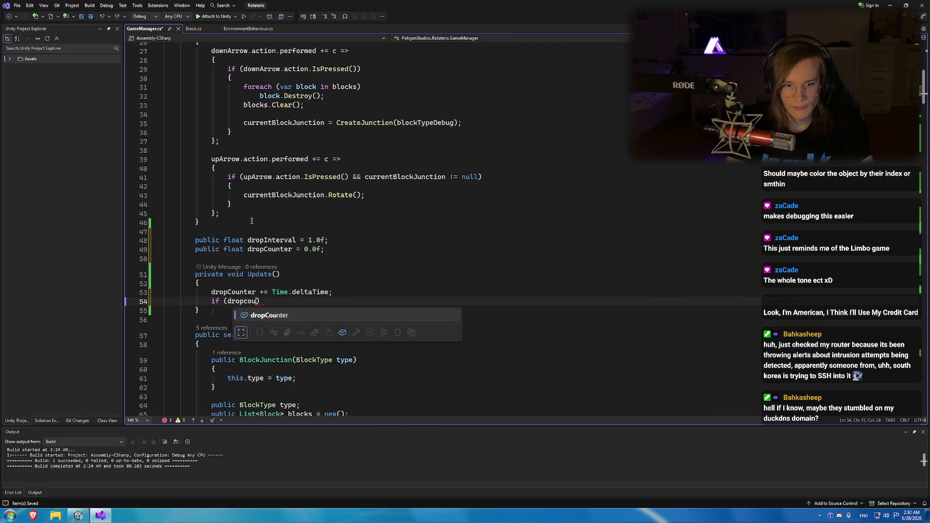
key("Tab")
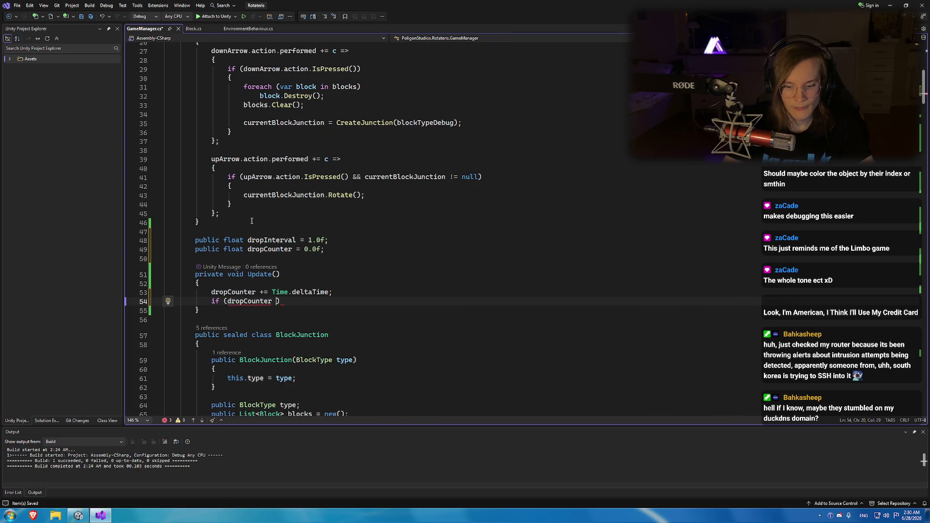
type("=> dropInterval")
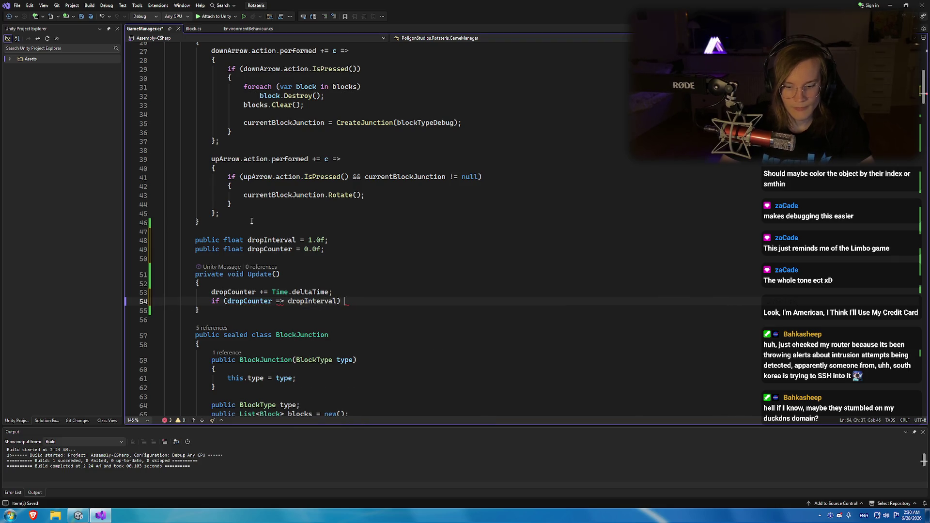
type(" {")
Make the check dropCounter >= dropInterval, reset dropCounter to 0.0f inside it, and save.
key("Return")
type("dropCounter")
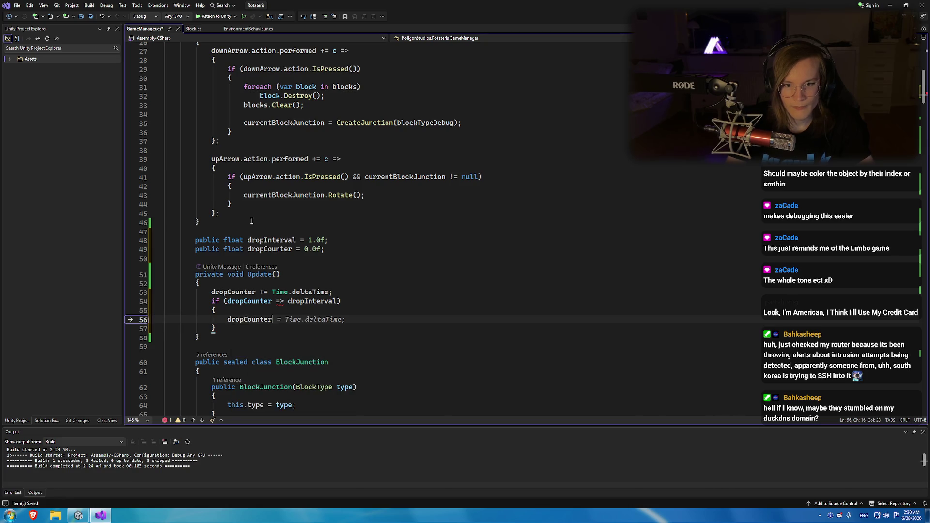
key("Up")
key("Up")
key("BackSpace")
key("Delete")
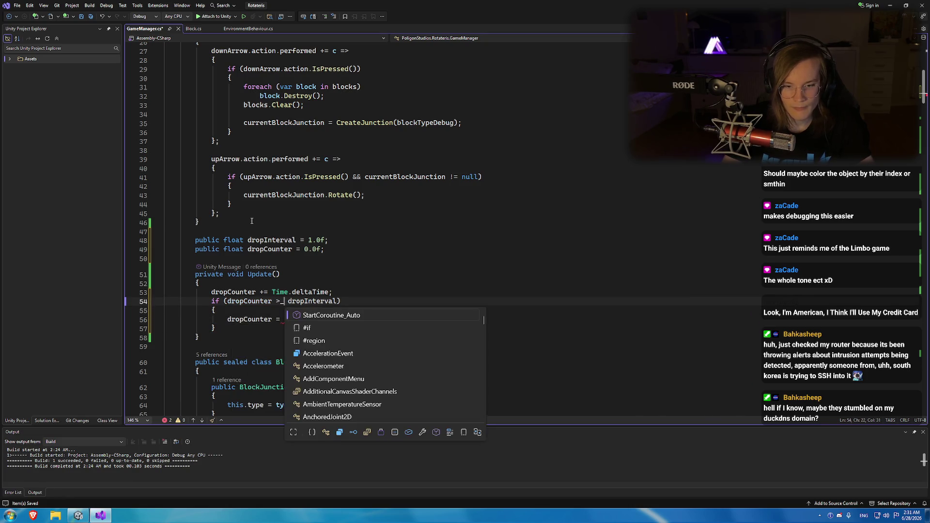
type(">=")
key("Down")
key("Down")
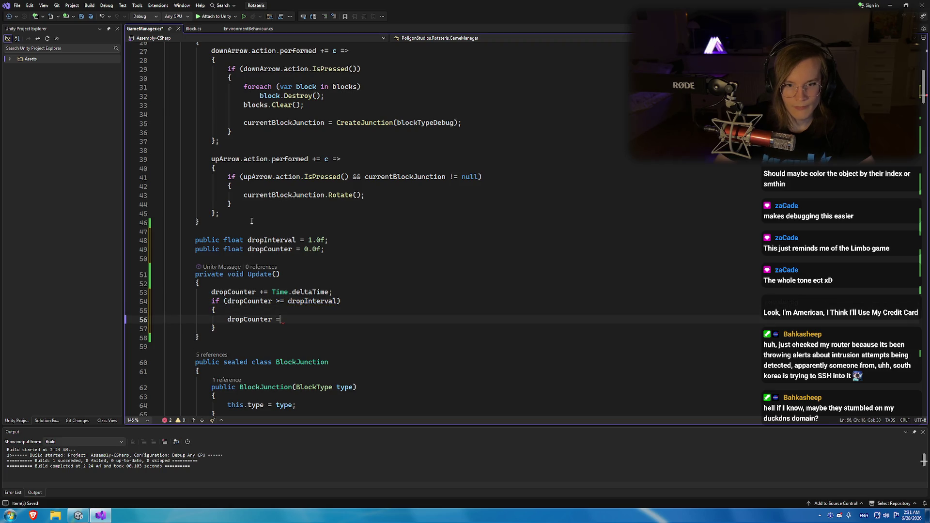
key("Tab")
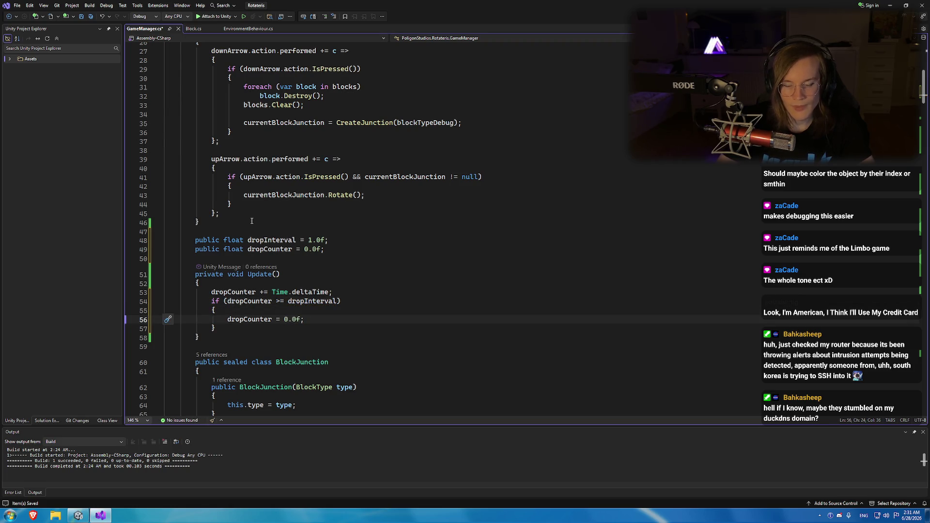
key("Home")
key("Return")
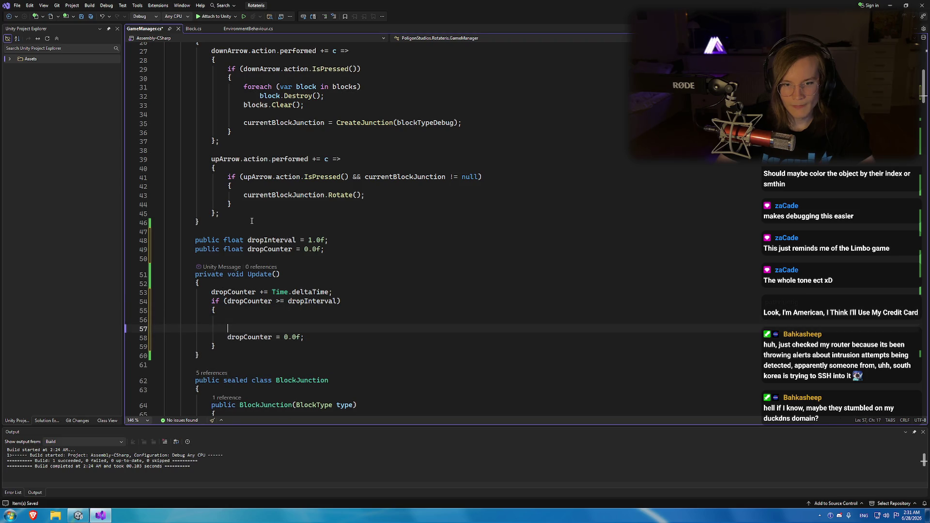
key("BackSpace")
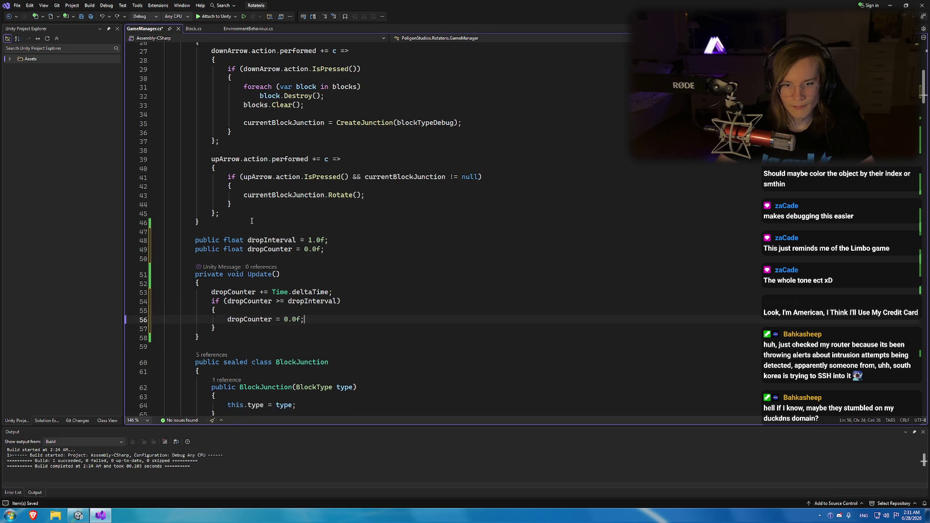
key("Down")
key("Down")
key("ctrl+s")
scroll(248, 227, "up", 8)
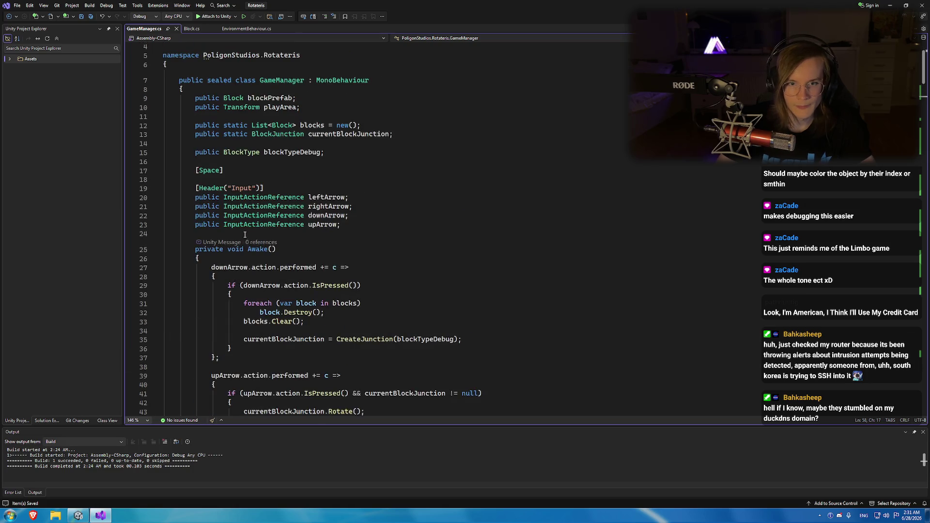
Look up the currentBlockJunction field declaration and copy its name.
left_click(293, 135, "ctrl")
key("ctrl+minus")
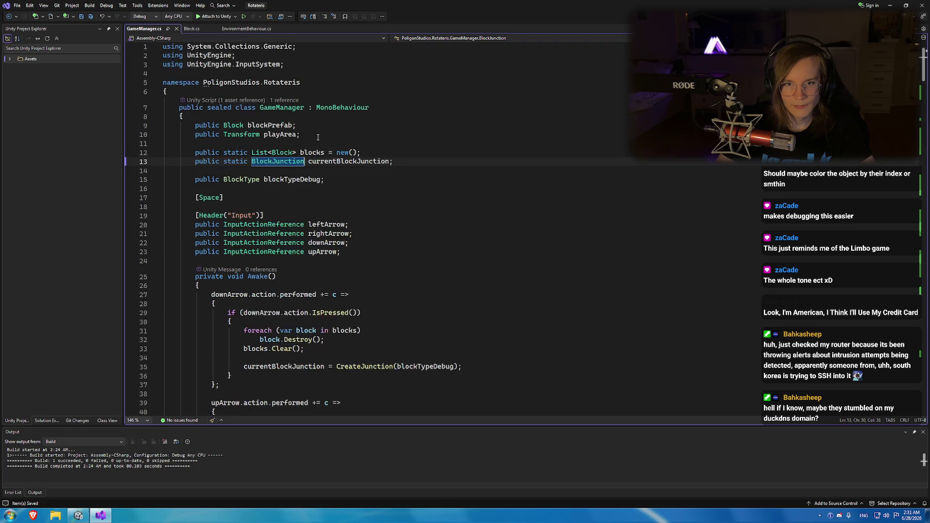
double_click(373, 159)
key("ctrl+c")
scroll(289, 195, "down", 8)
scroll(289, 195, "down", 8)
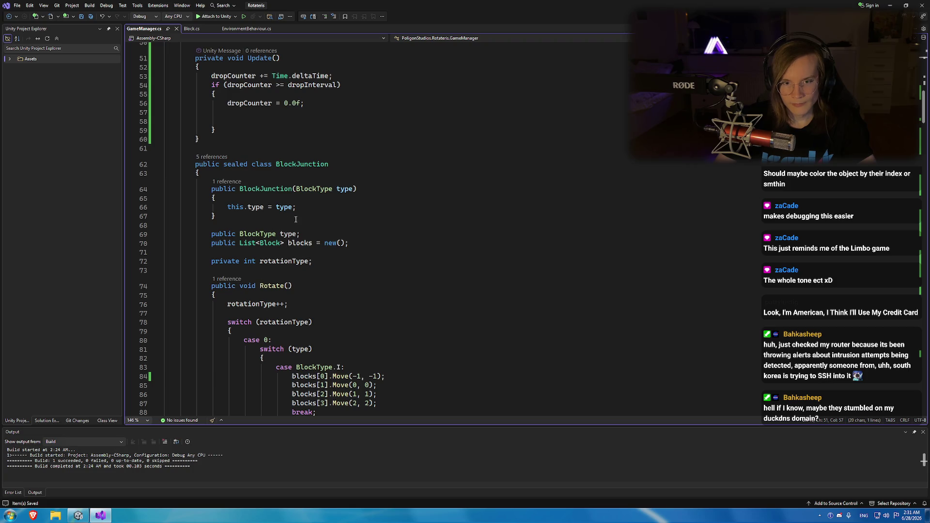
scroll(295, 219, "up", 6)
left_click(272, 283)
key("ctrl+v")
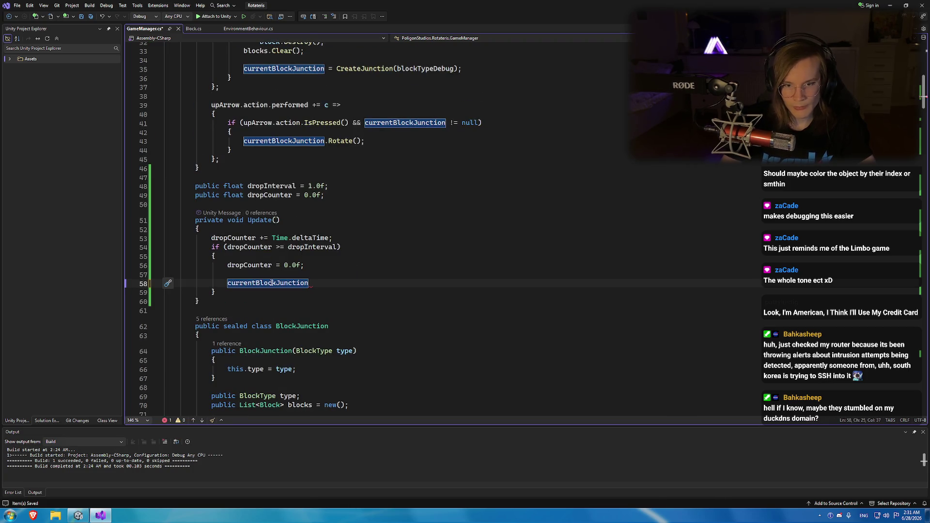
key("ctrl+z")
Add an if (currentBlockJunction == null) check with an early return inside the interval block.
type("i")
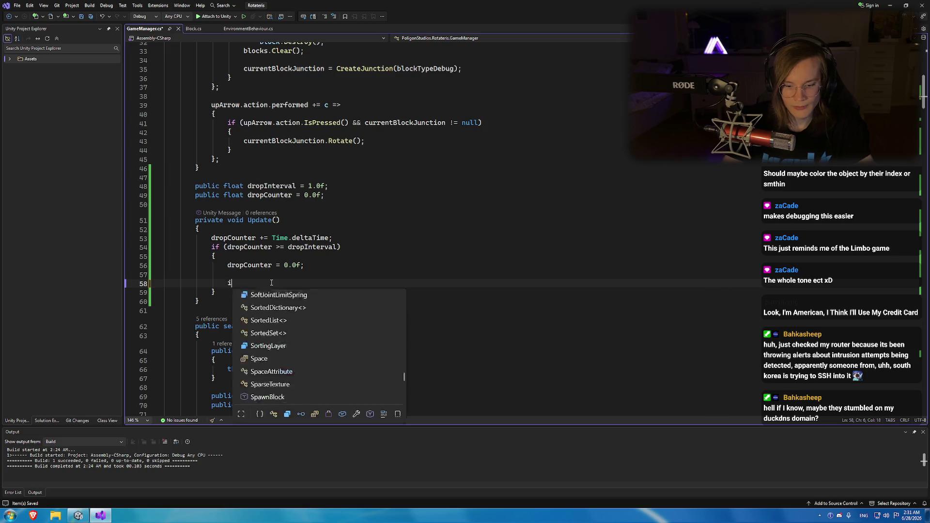
type("f")
key("Tab")
key("Tab")
key("ctrl+v")
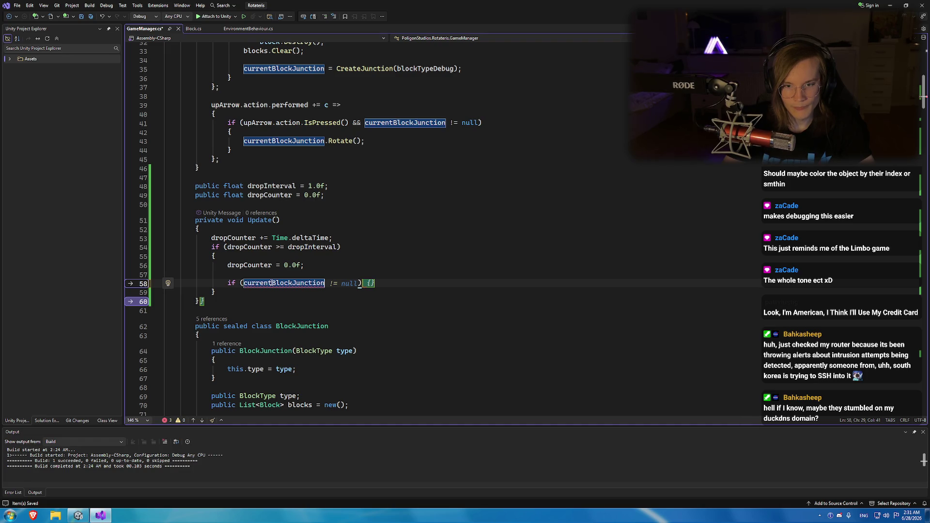
key("Escape")
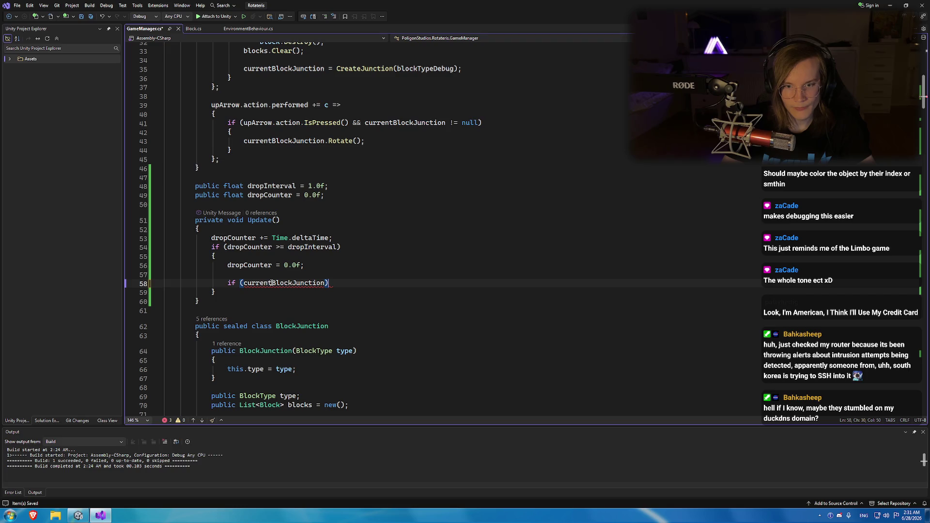
type(" == null")
key("Return")
type("returnp")
key("BackSpace")
type(";")
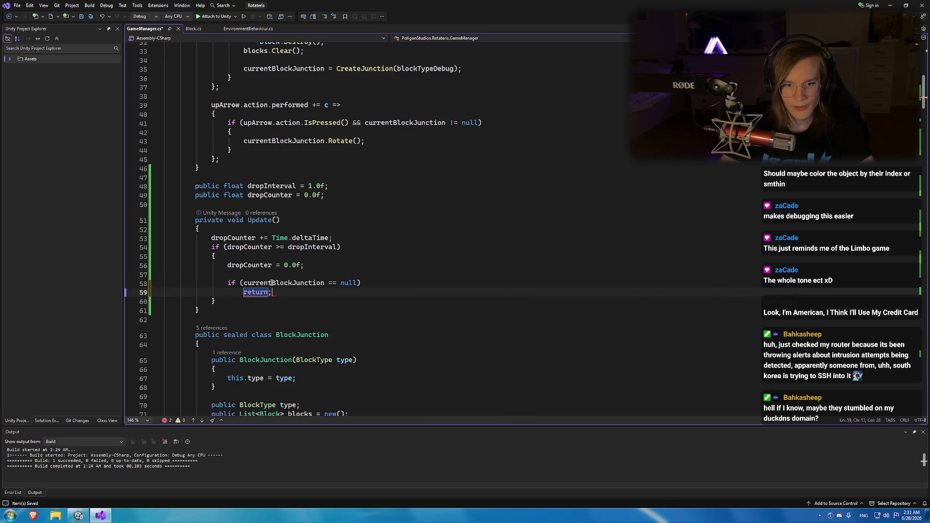
key("Return")
key("Return")
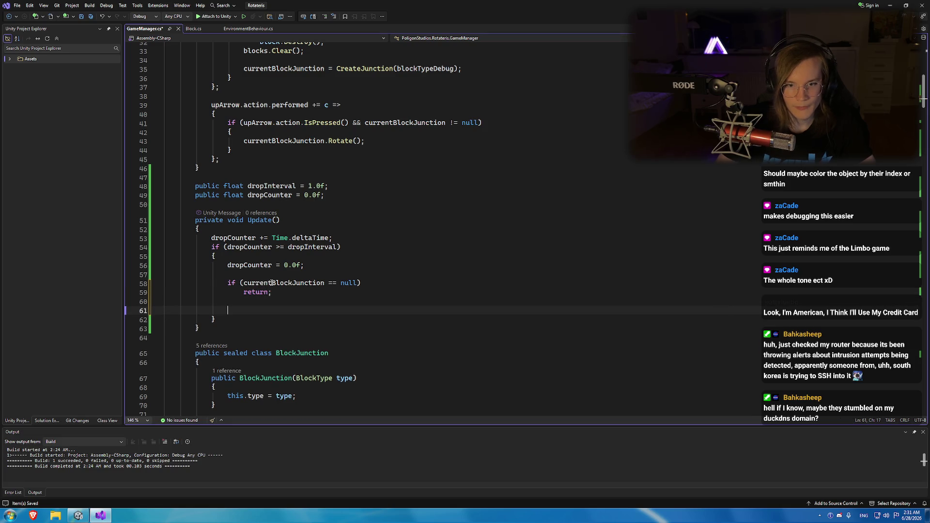
Change the check to currentBlockJunction != null with an empty braced body, dropping the return.
left_click(331, 283)
key("BackSpace")
key("Down")
key("shift+Home")
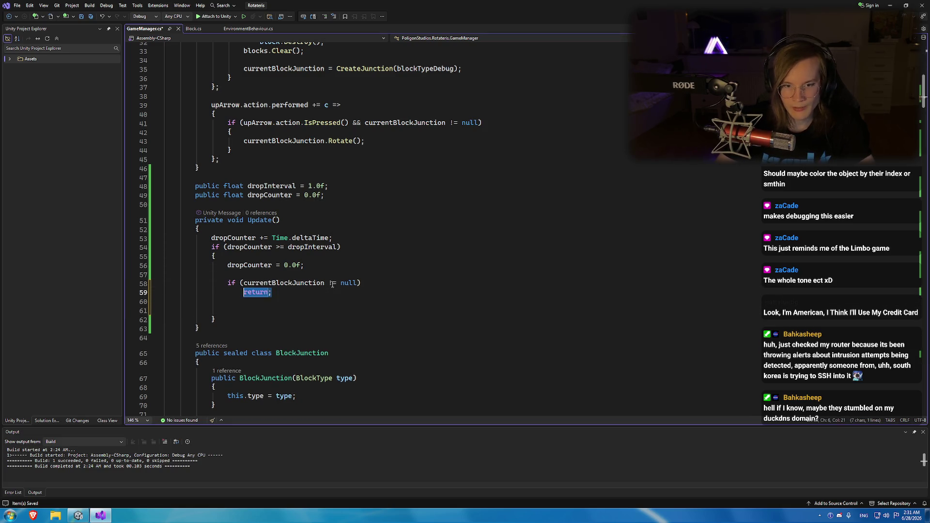
type("{")
key("Return")
key("Down")
key("End")
key("Return")
key("Return")
key("BackSpace")
key("BackSpace")
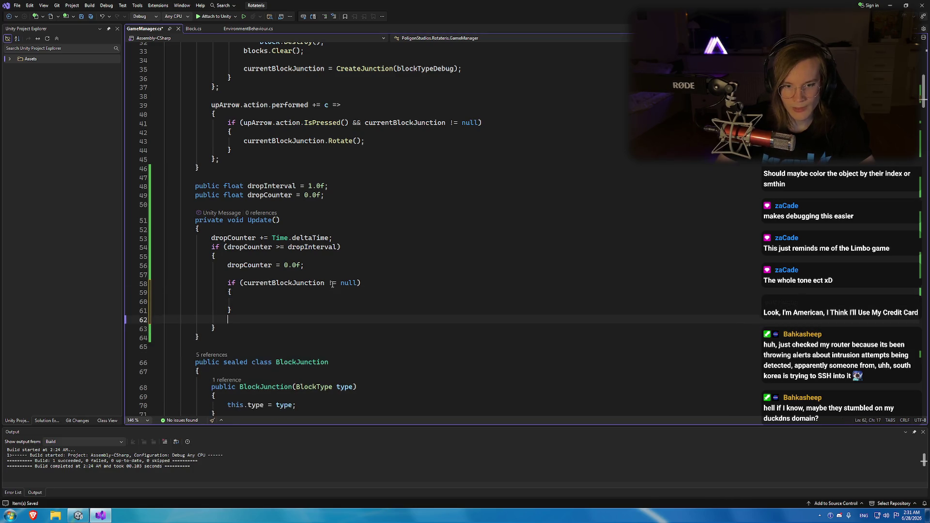
Insert a foreach loop snippet inside the null-check block.
left_click(288, 302)
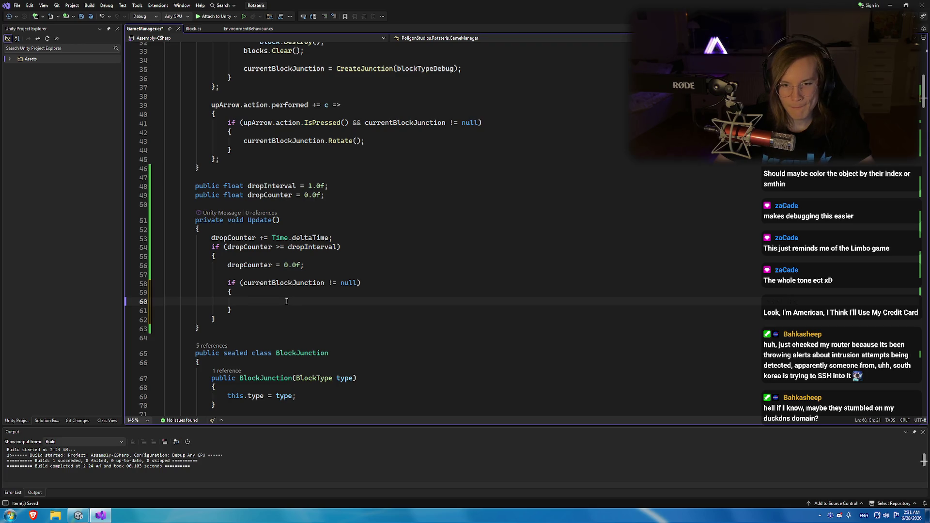
type("currentBlockJunction.")
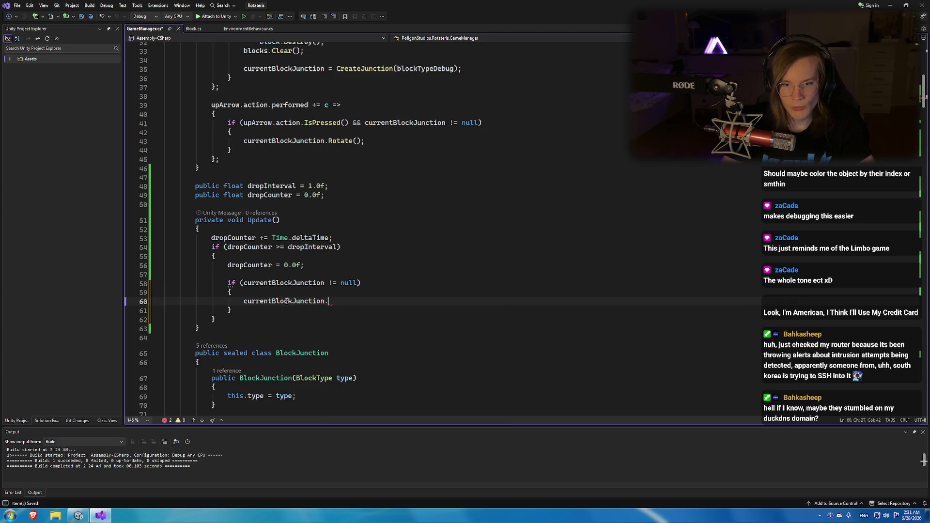
type("blo")
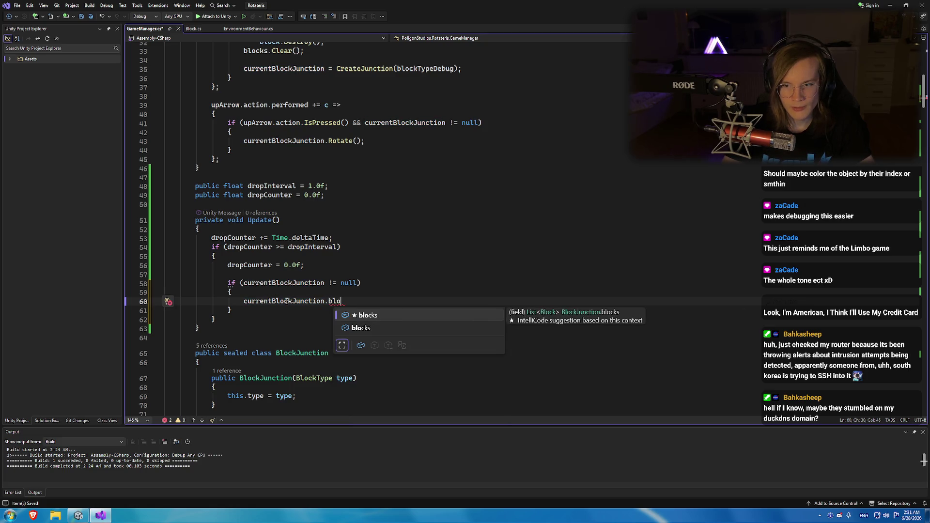
key("Escape")
key("shift+Home")
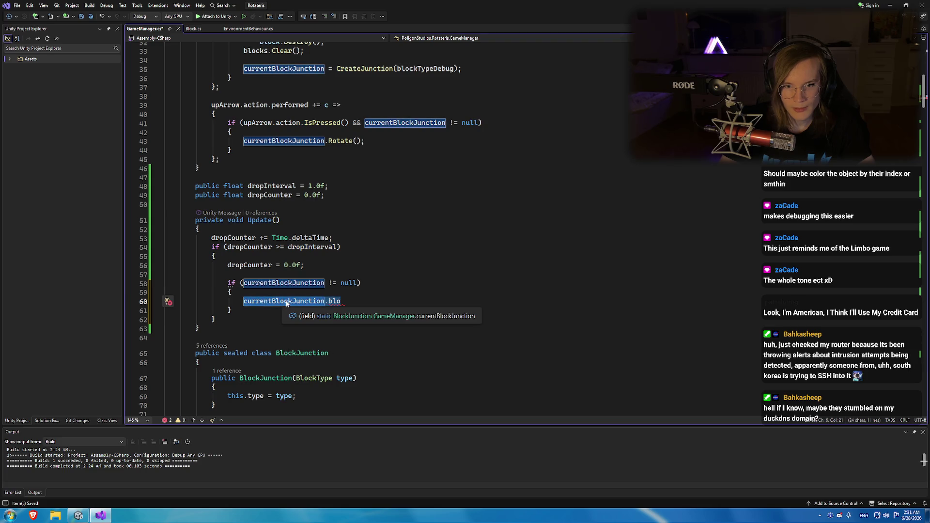
type("forea")
key("Tab")
key("Tab")
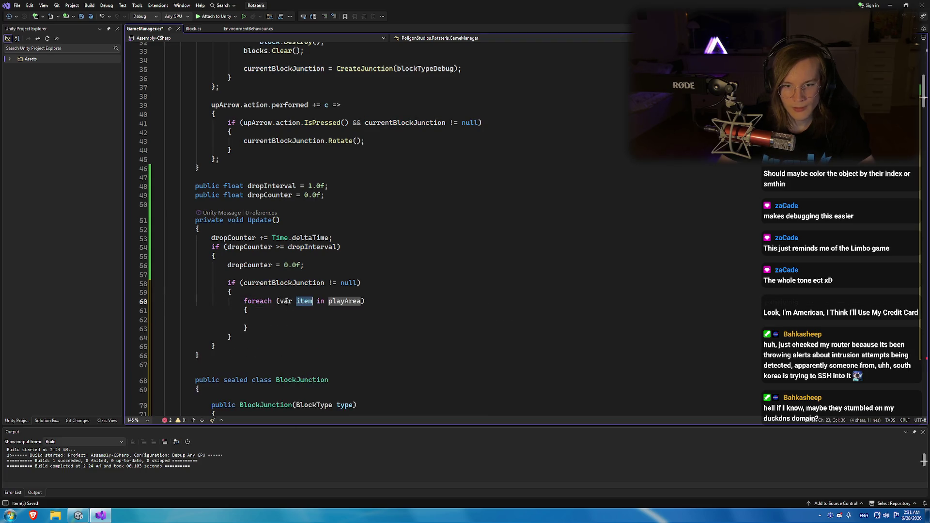
Loop over currentBlockJunction.blocks as block, calling block.Move(0, -1) in the body.
type("bloc")
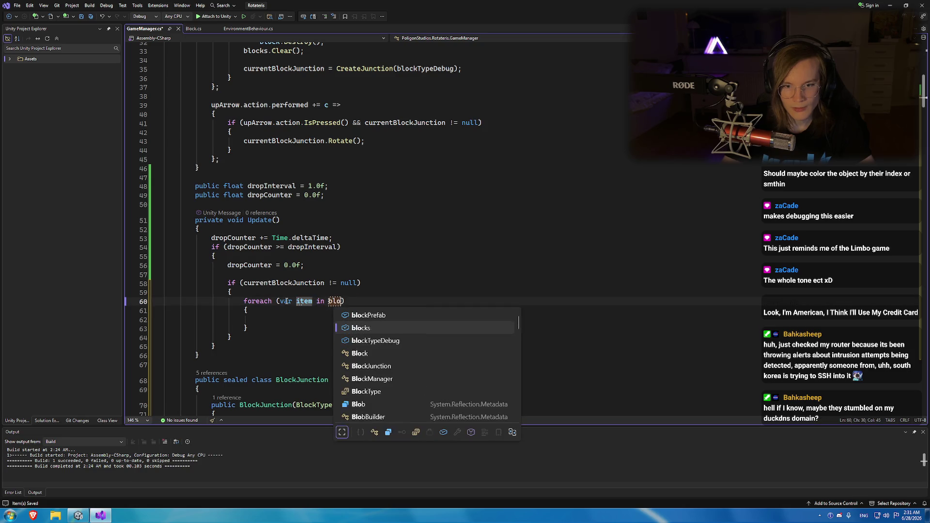
key("BackSpace")
key("BackSpace")
key("BackSpace")
type("cu")
key("Tab")
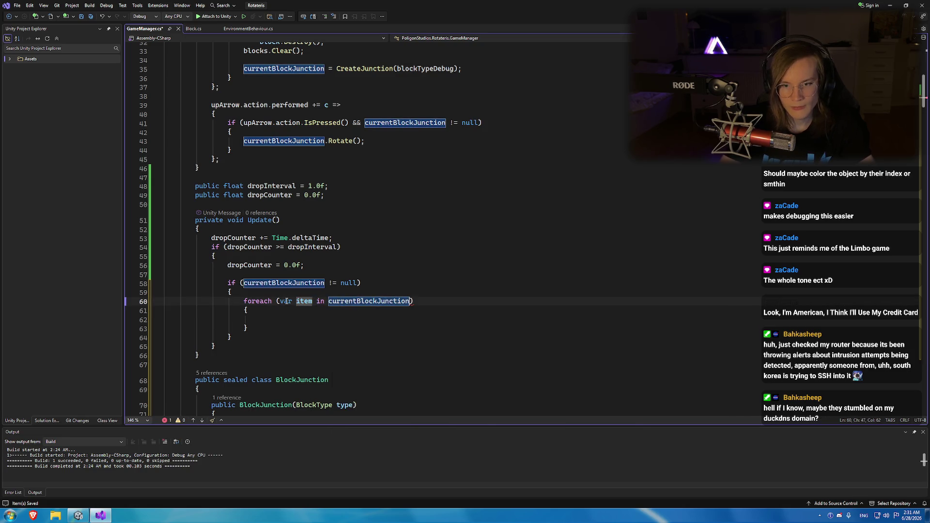
type(".bl")
key("Tab")
key("Tab")
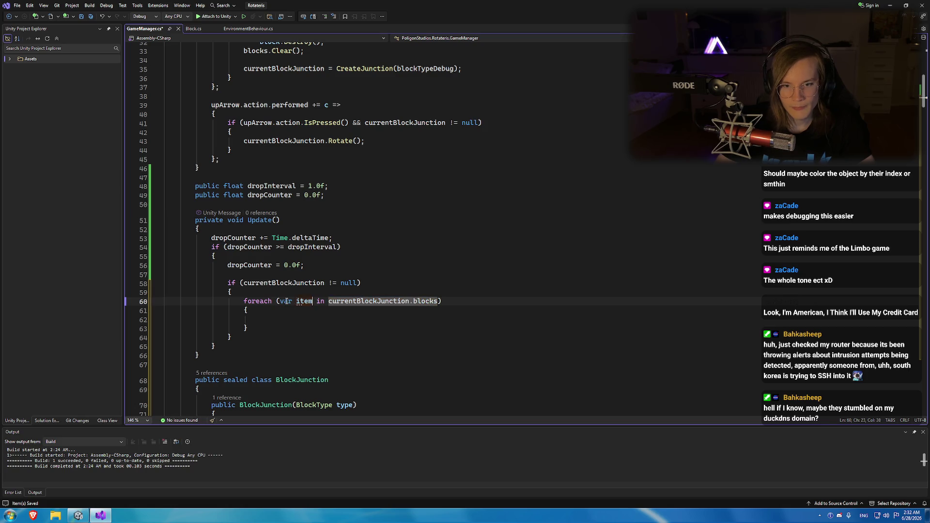
type("block")
key("Return")
key("Return")
type("block.Move(")
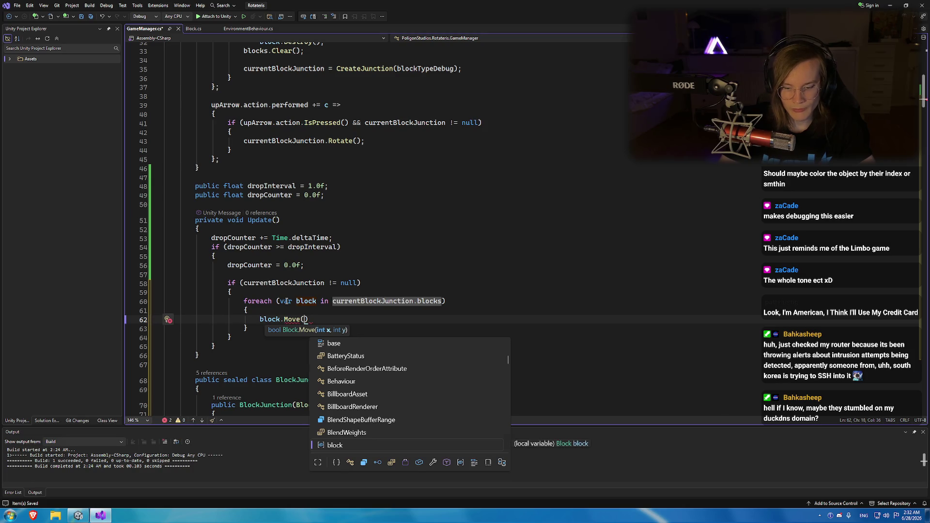
type("0, ")
type("-1);")
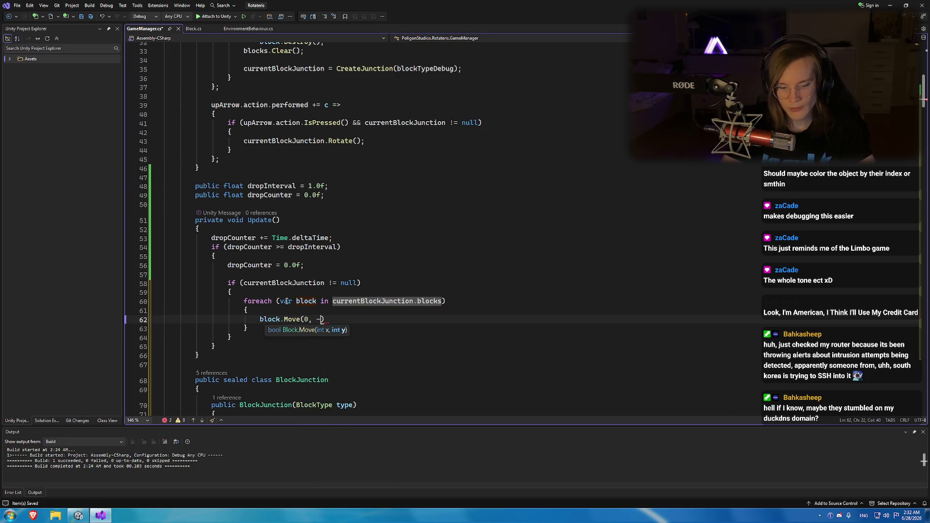
Store the Move call in bool result and add if (result) logging Debug.LogError("PLACE").
key("Left")
key("Left")
key("Left")
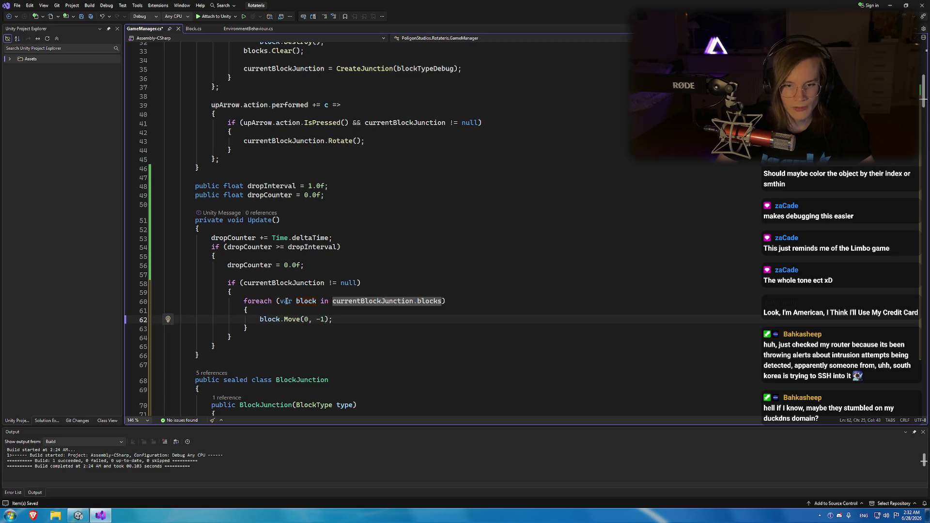
key("Home")
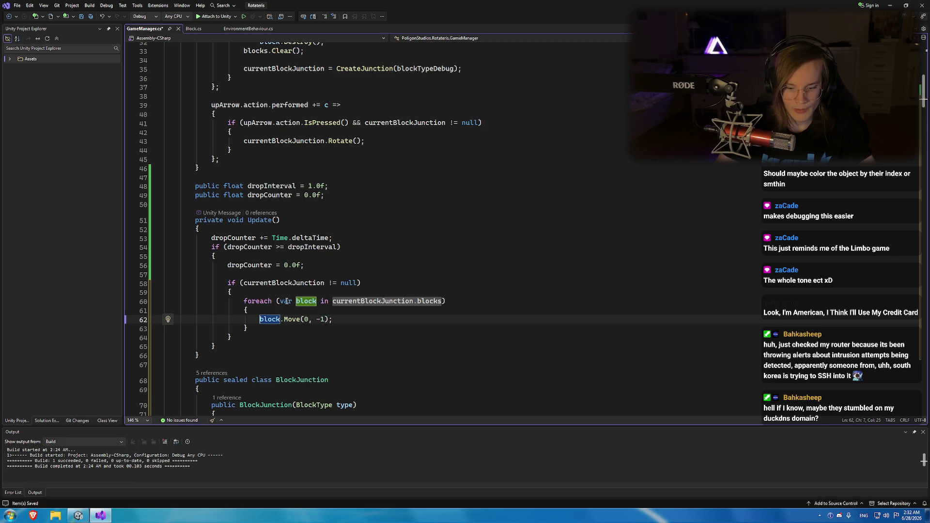
type("bool result =")
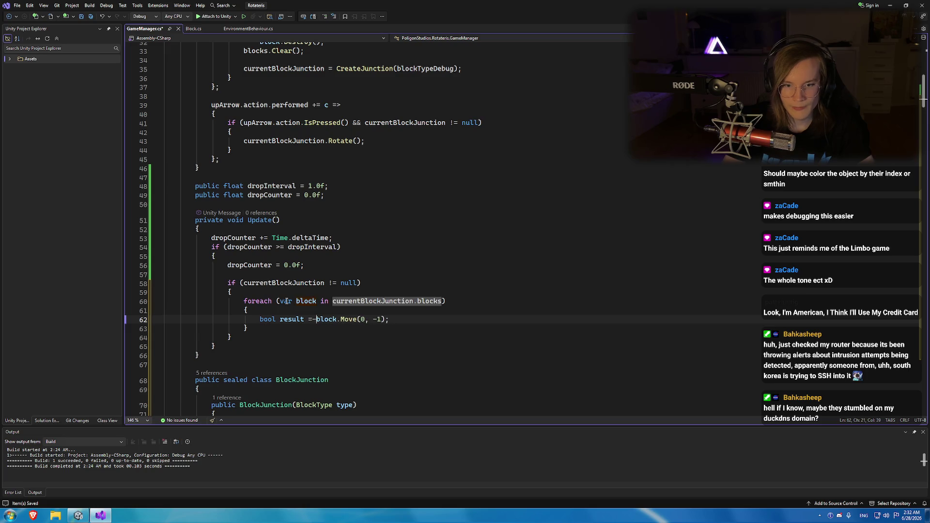
key("ctrl+Right")
key("ctrl+Right")
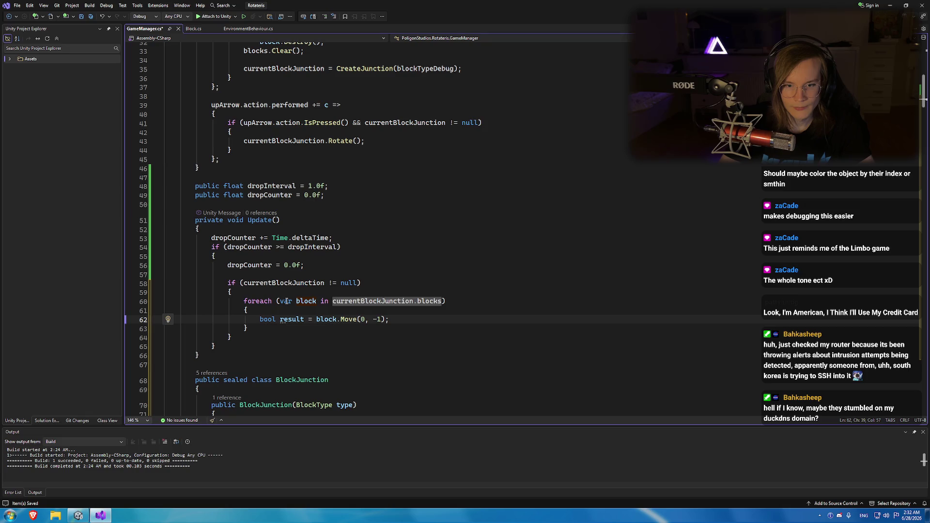
key("Return")
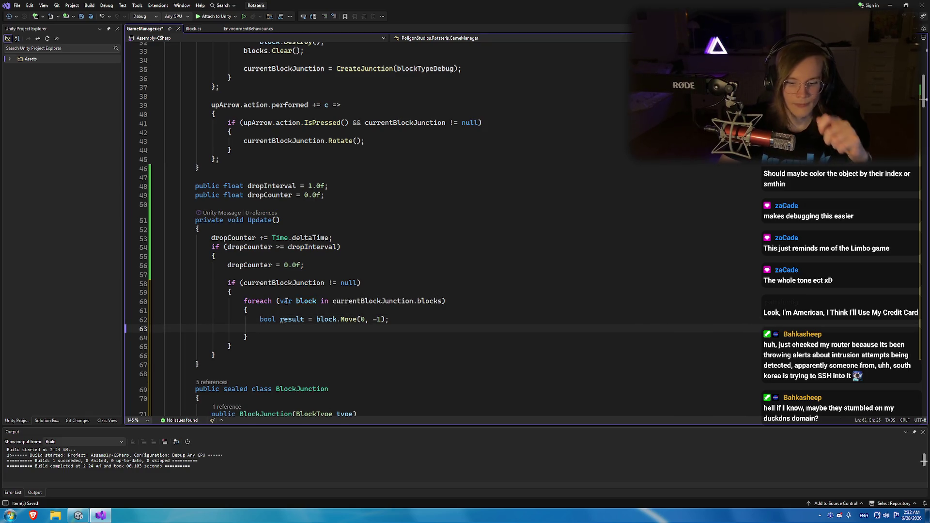
key("Return")
type("if (result.")
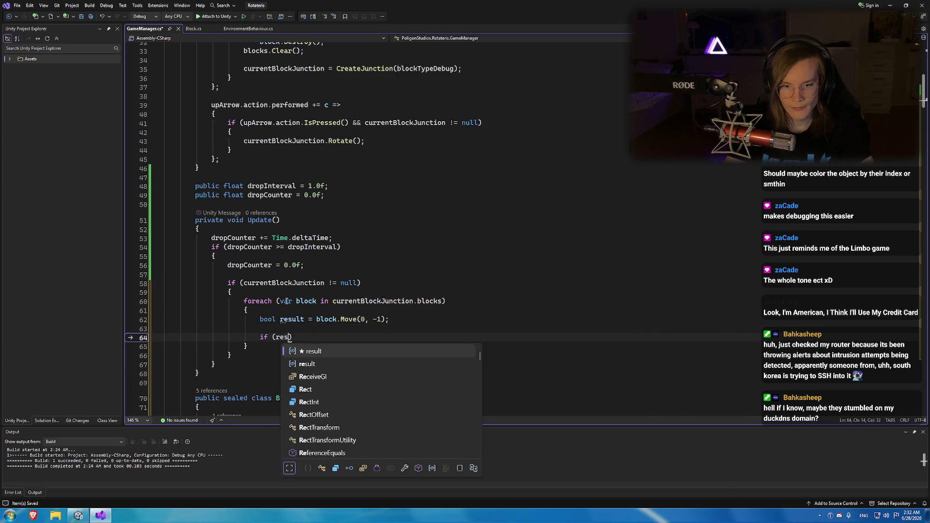
key("BackSpace")
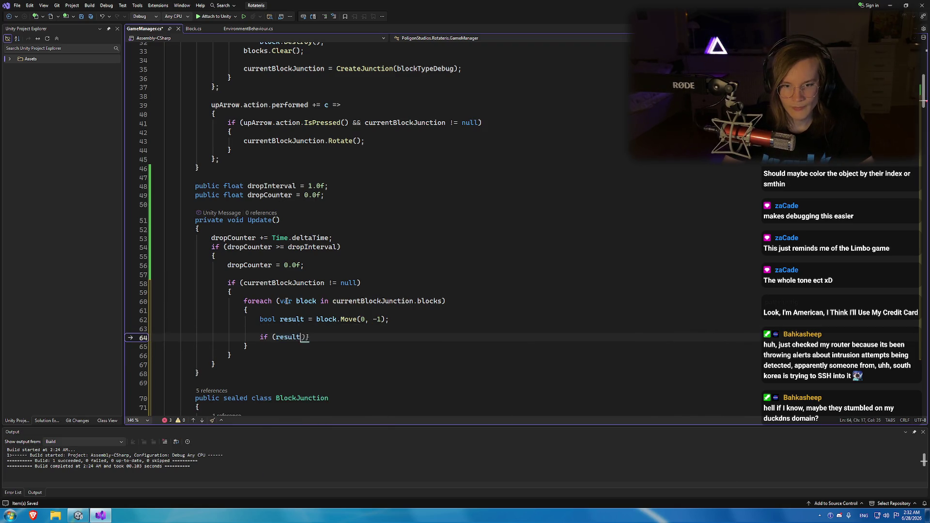
key("End")
key("Return")
type("{")
key("Return")
type("debug.loge(\"P")
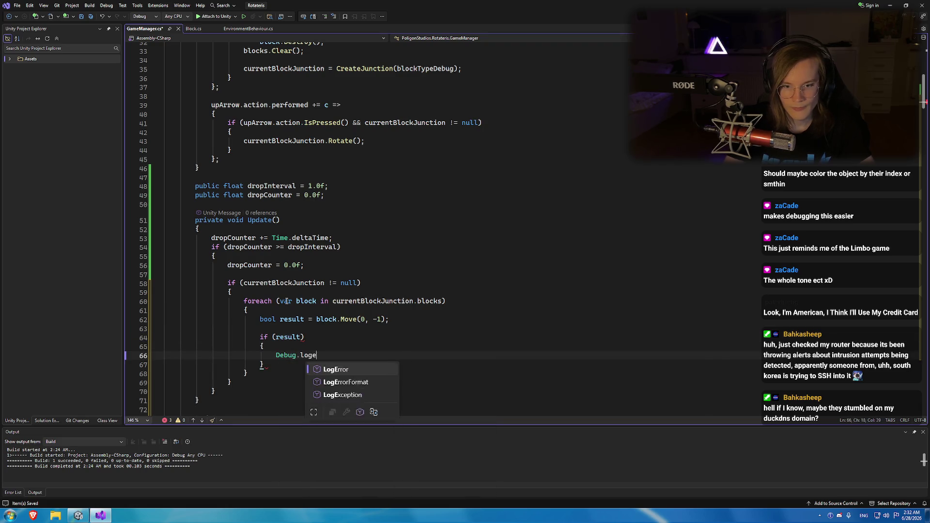
type(");")
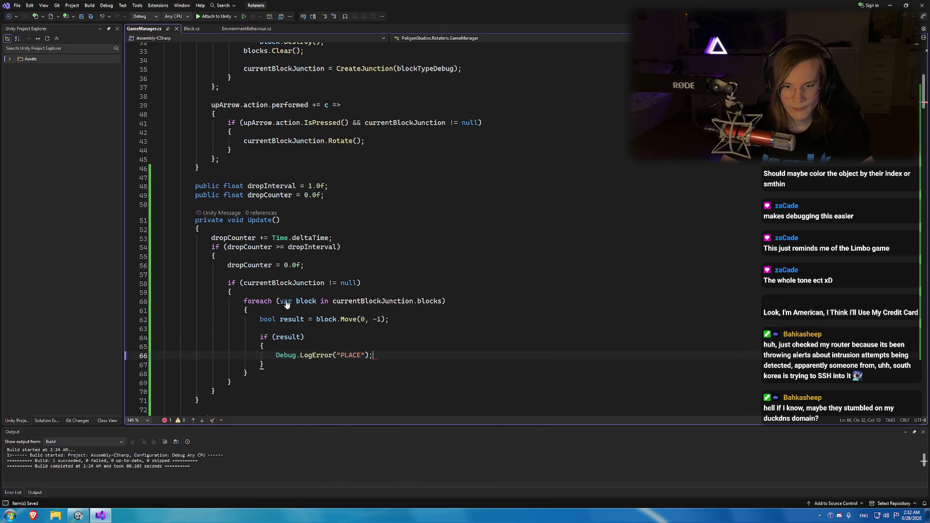
Build the project to check for errors.
left_click(332, 336)
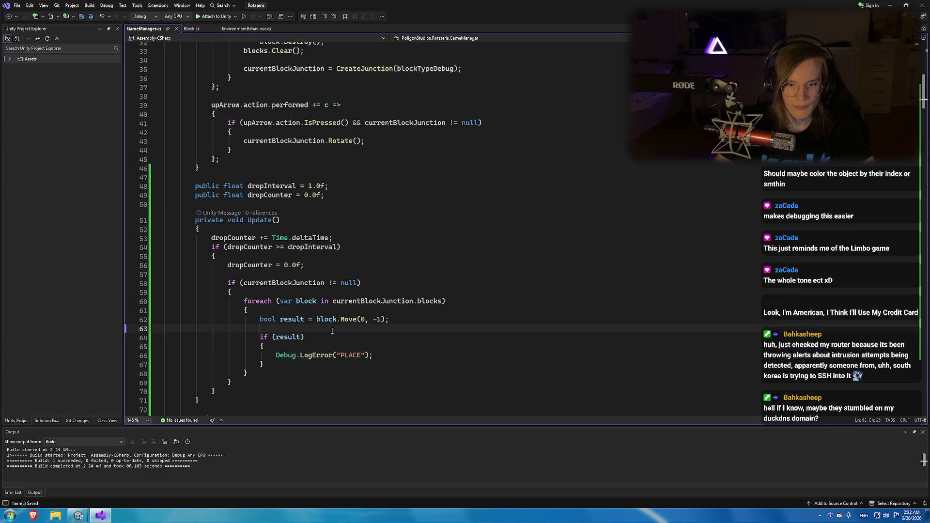
key("ctrl+shift+b")
scroll(333, 330, "down", 2)
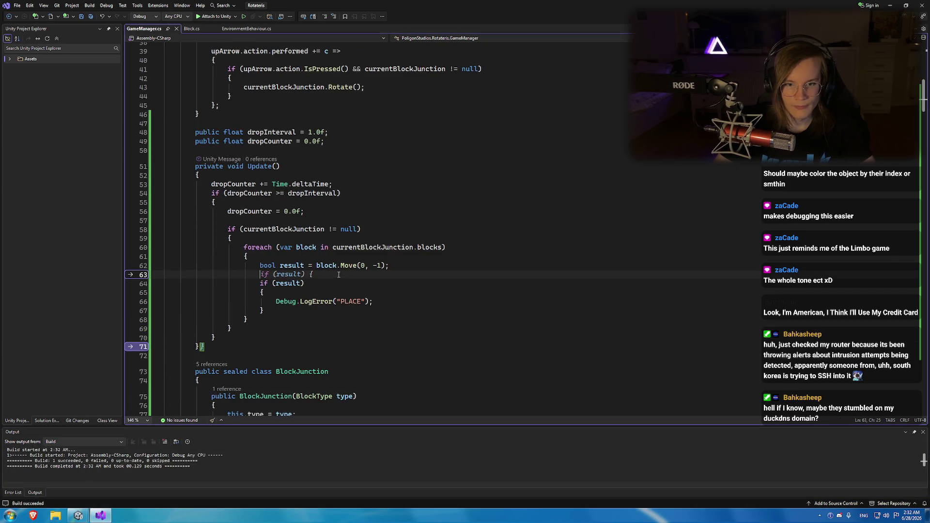
left_click(418, 262)
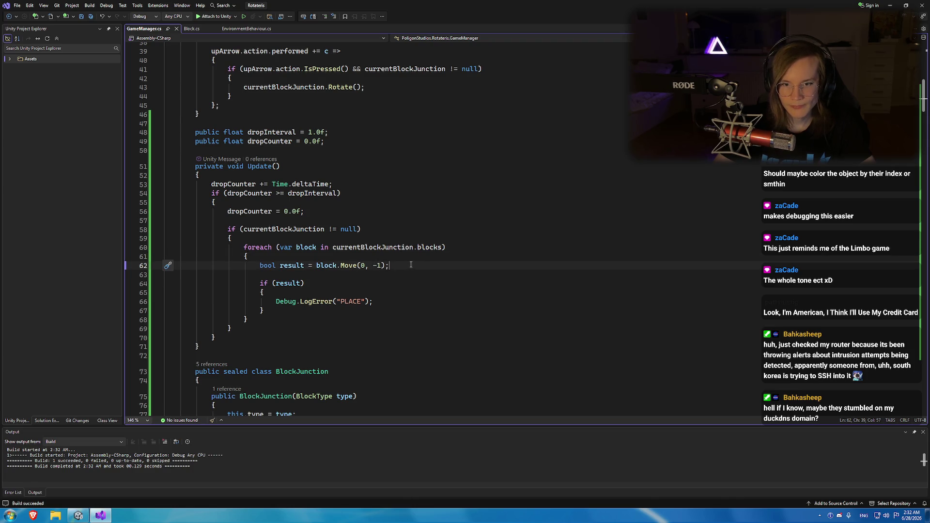
Extend the PLACE condition to result || block.position.y <= -5.
key("Down")
key("Down")
key("Left")
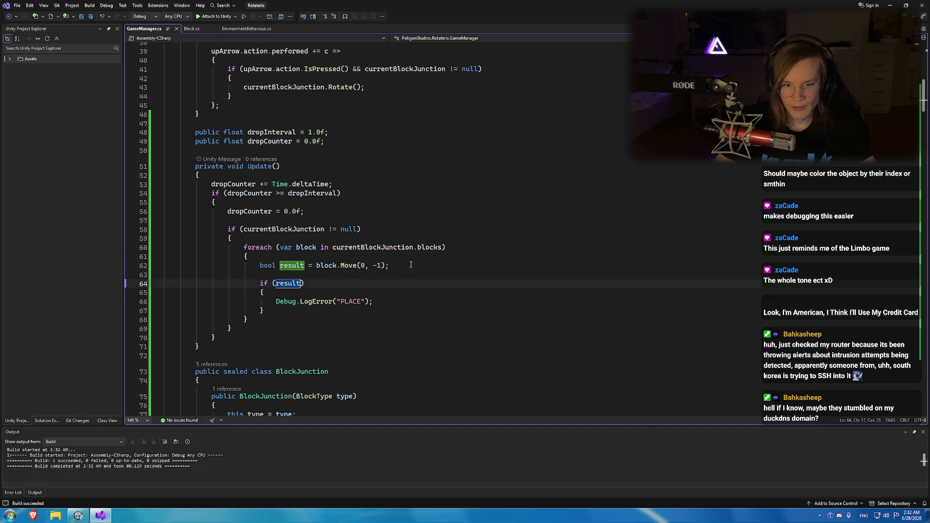
type("b")
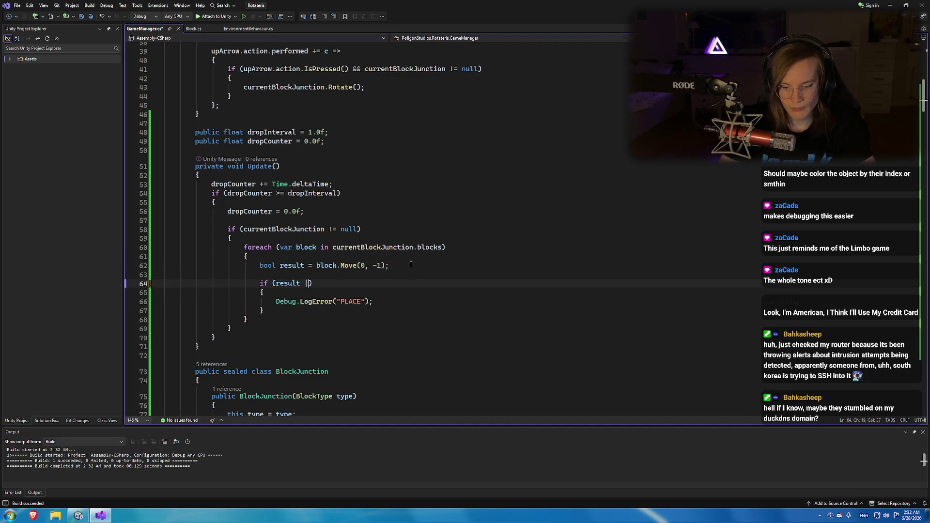
type("lock.position")
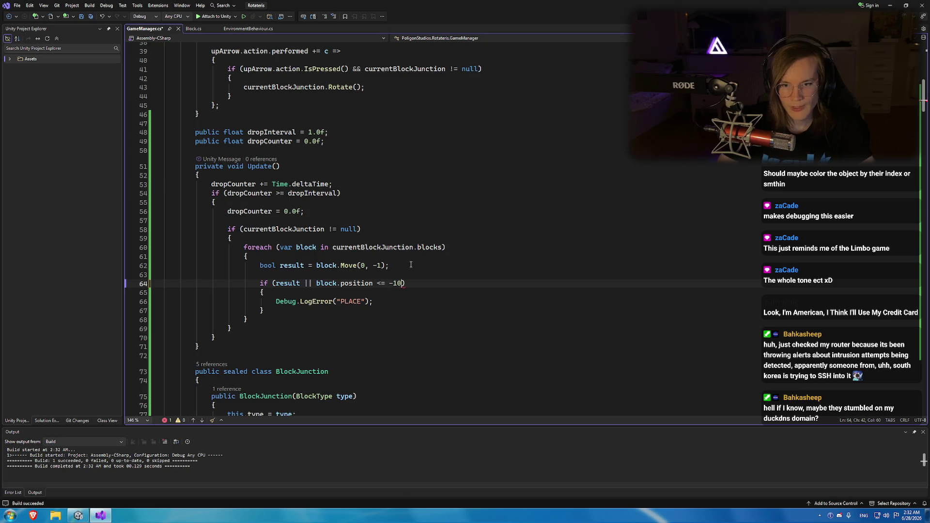
type(".y")
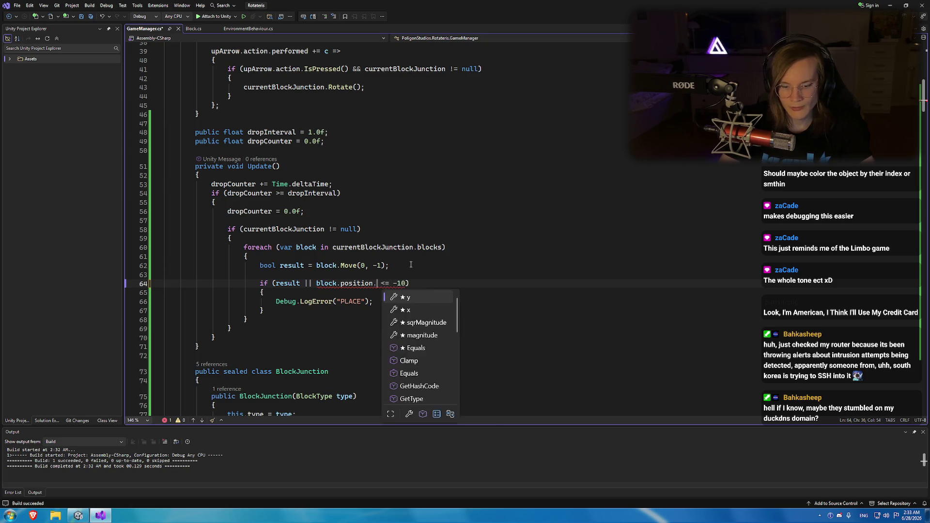
key("End")
key("Left")
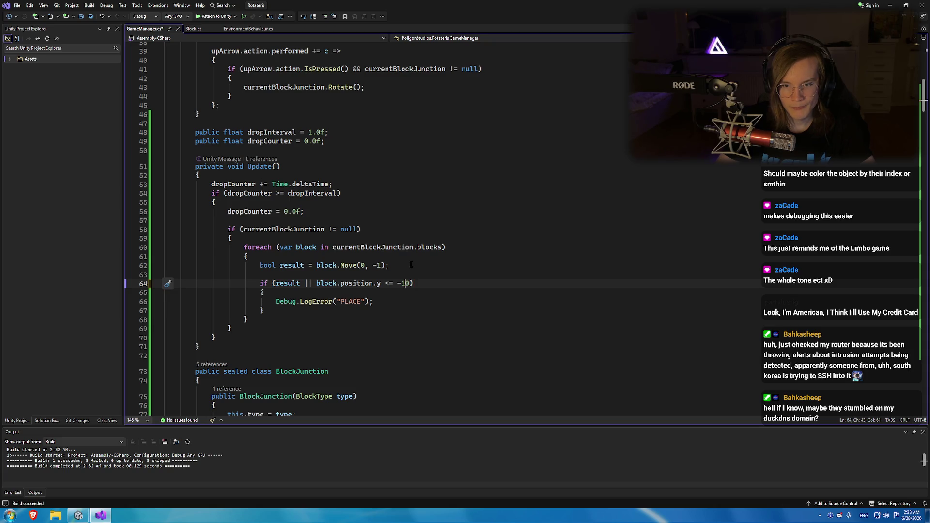
key("BackSpace")
key("Delete")
type("5")
Save GameManager.cs, rebuild the project, and switch to Unity.
key("ctrl+s")
left_click(415, 267)
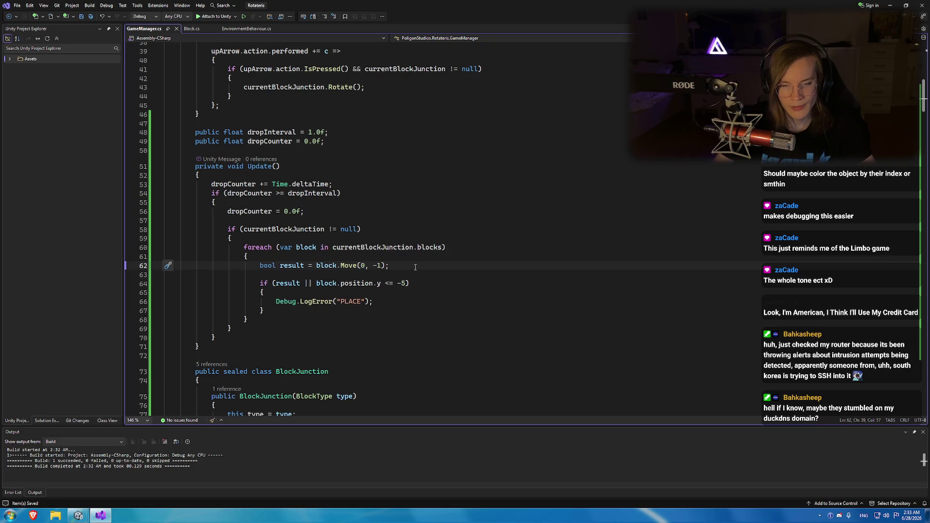
key("ctrl+shift+b")
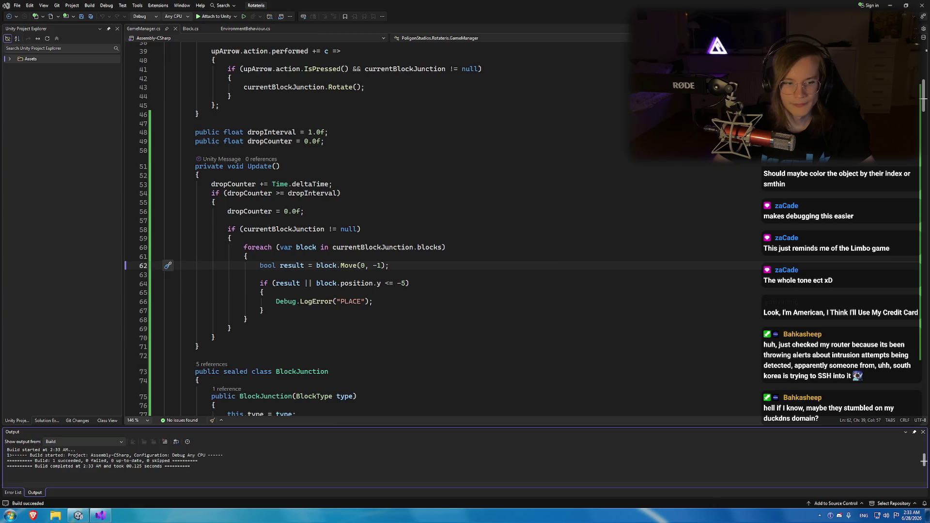
key("alt+Tab")
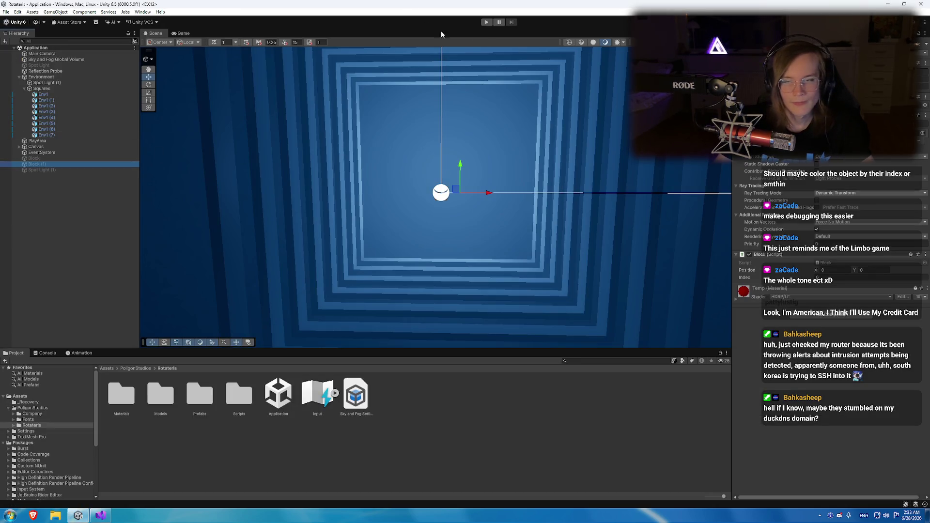
Play-test the game to watch a block drop, stop it, and return to Visual Studio.
left_click(485, 23)
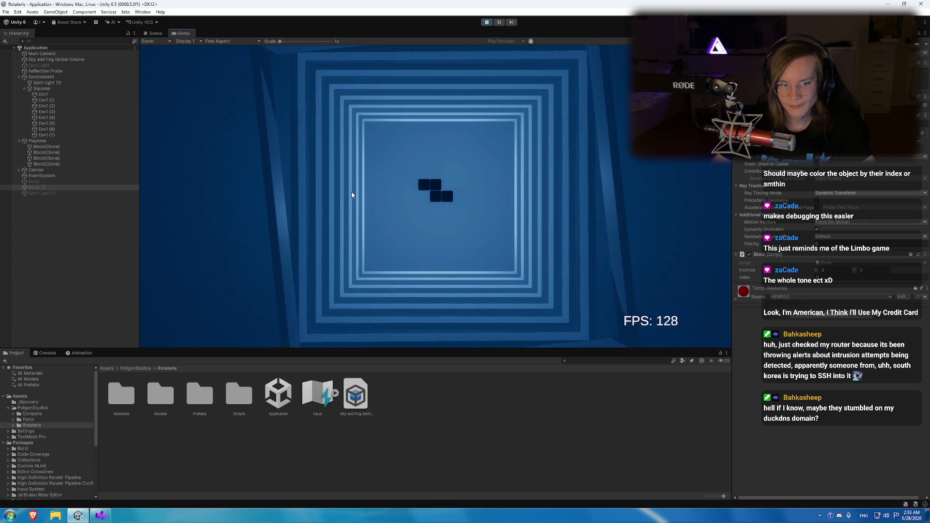
left_click(488, 22)
key("alt+Tab")
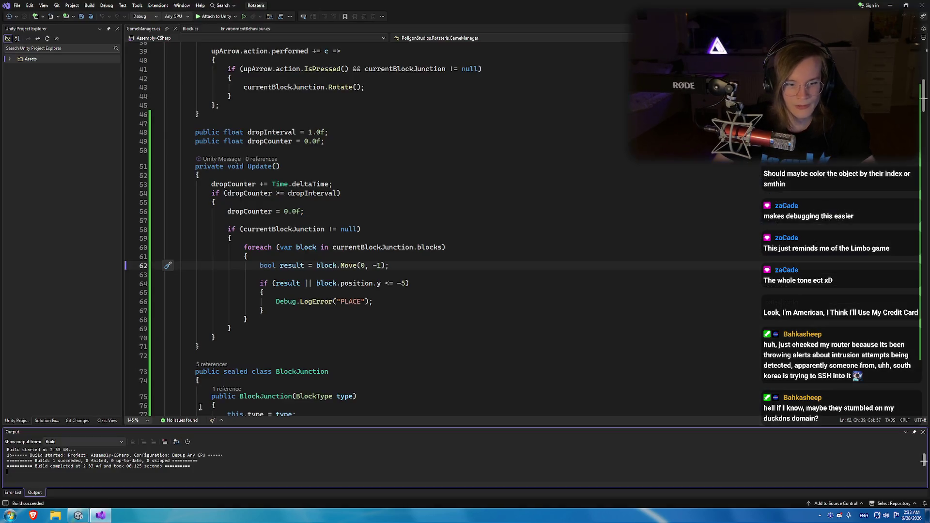
Inspect where currentBlockJunction is declared and created, review dropInterval and dropCounter, then return to Unity.
left_click(410, 248, "ctrl")
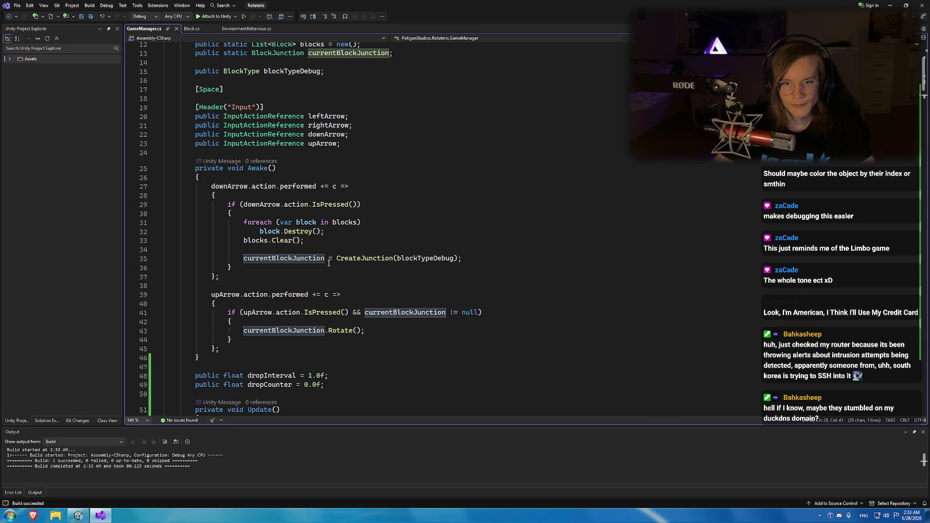
left_click(338, 250)
double_click(307, 258)
scroll(307, 255, "down", 9)
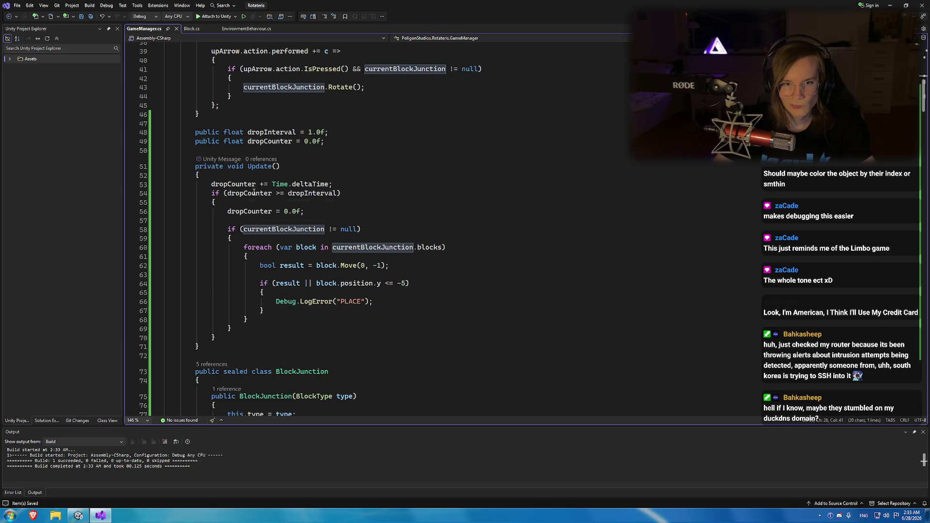
left_click(254, 192)
left_click(304, 193)
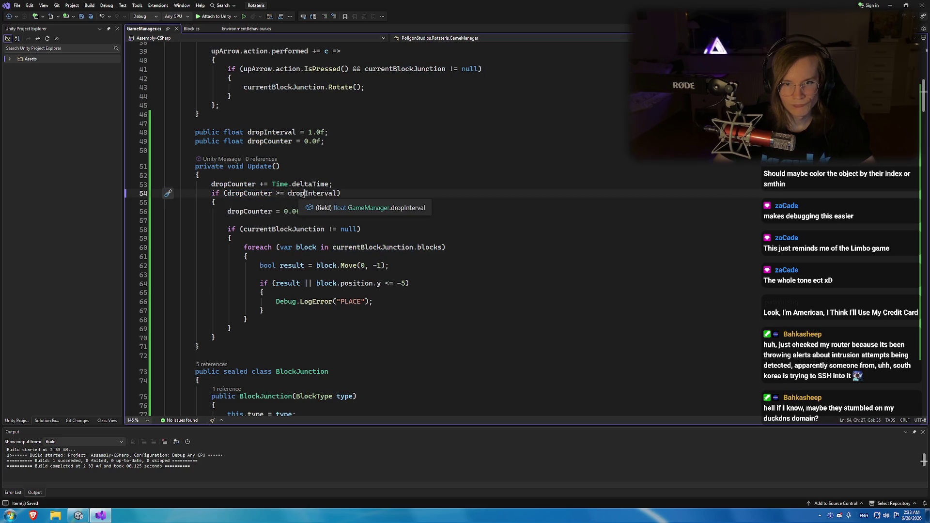
left_click(260, 193)
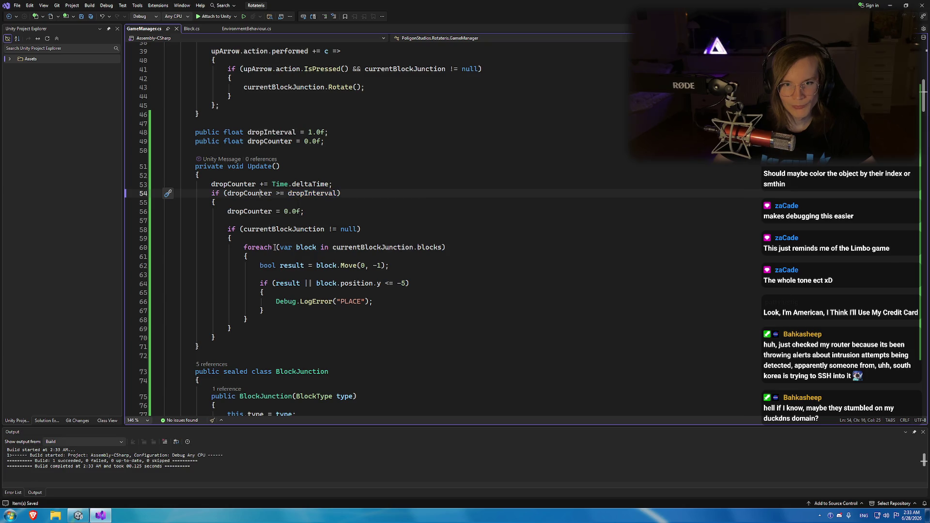
left_click(109, 512)
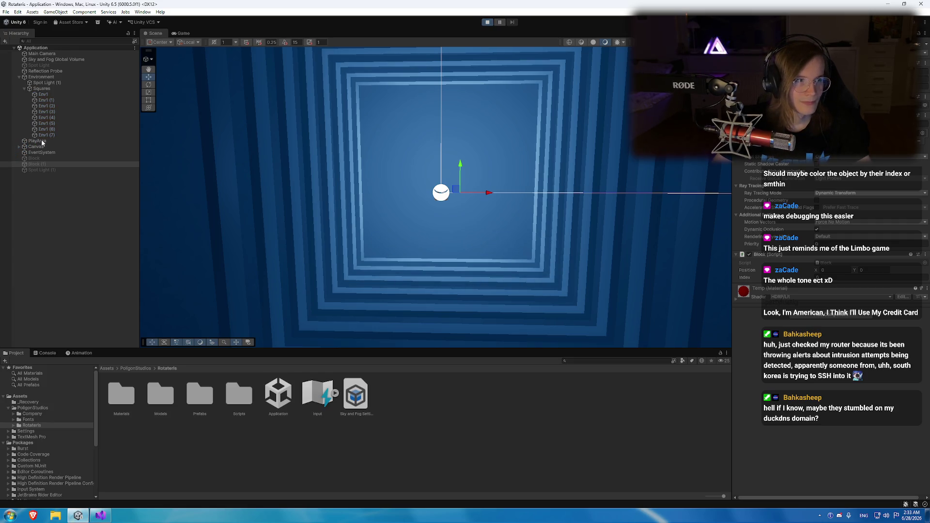
Play-test the dropping blocks, stop play mode, and return to GameManager.cs in Visual Studio.
left_click(42, 141)
left_click(441, 197)
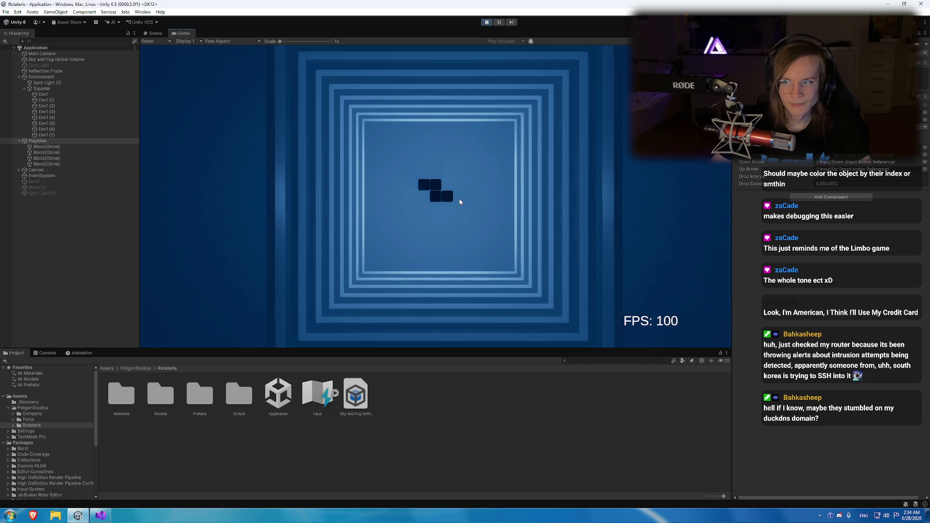
key("ctrl+p")
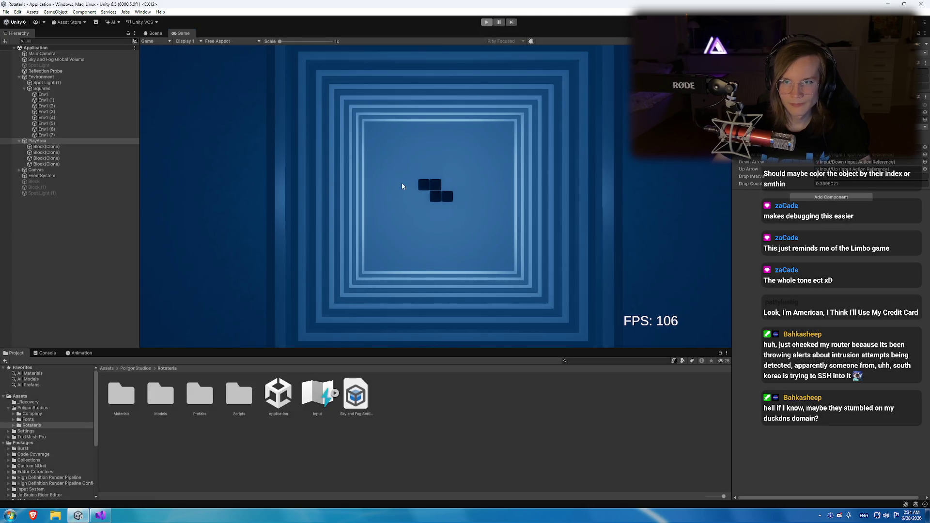
key("alt+Tab")
scroll(308, 221, "down", 2)
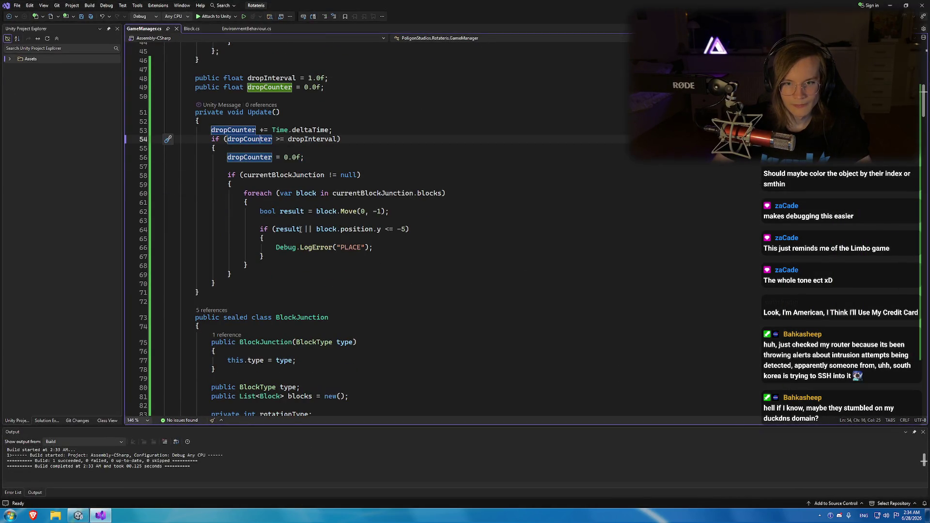
After the PLACE log in Update, add 'currentBlockJunction = null;' and 'break;', then save.
left_click(305, 211)
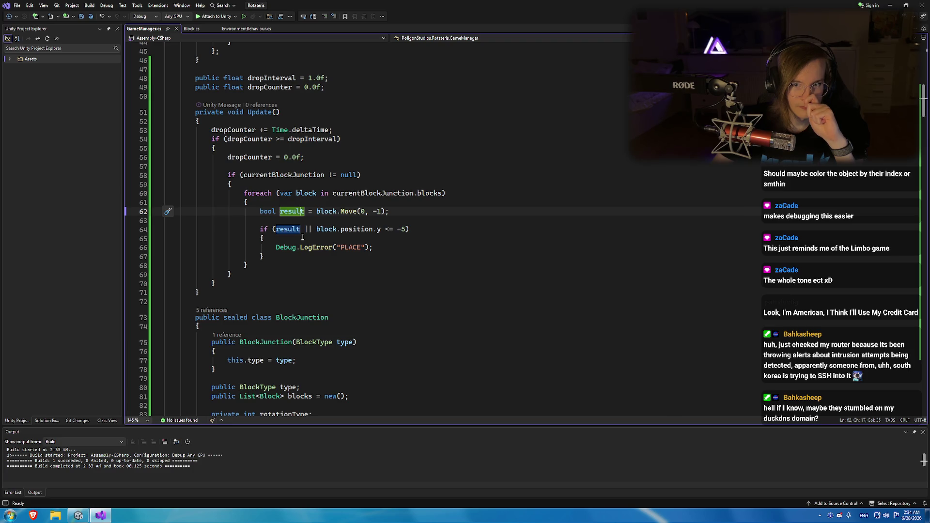
left_click(388, 250)
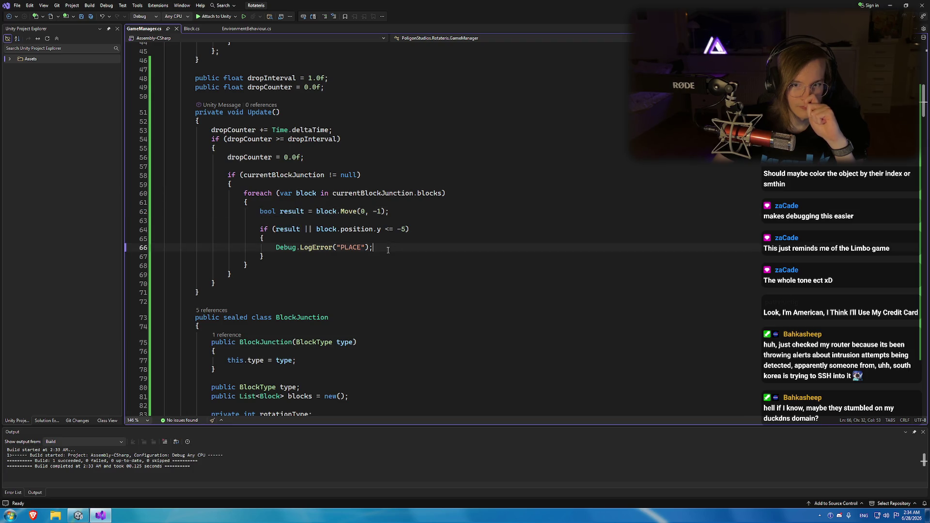
key("Return")
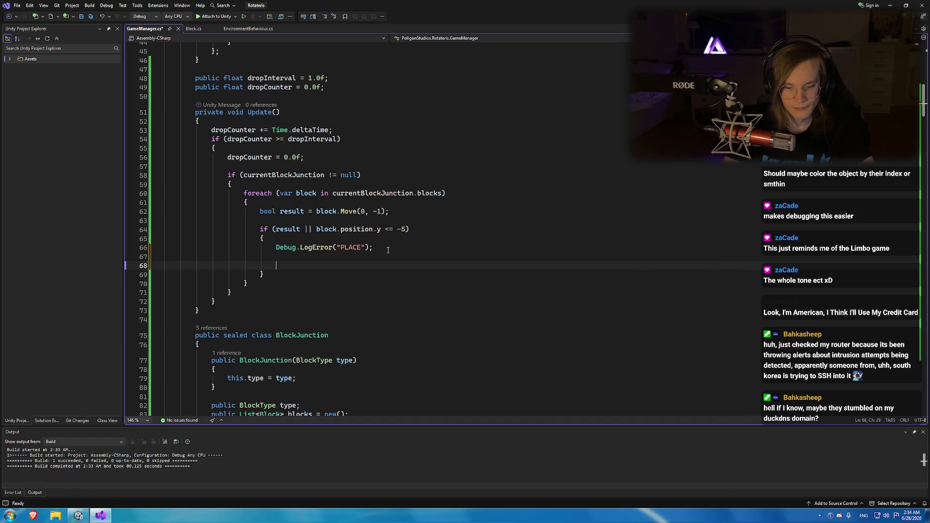
type("return;")
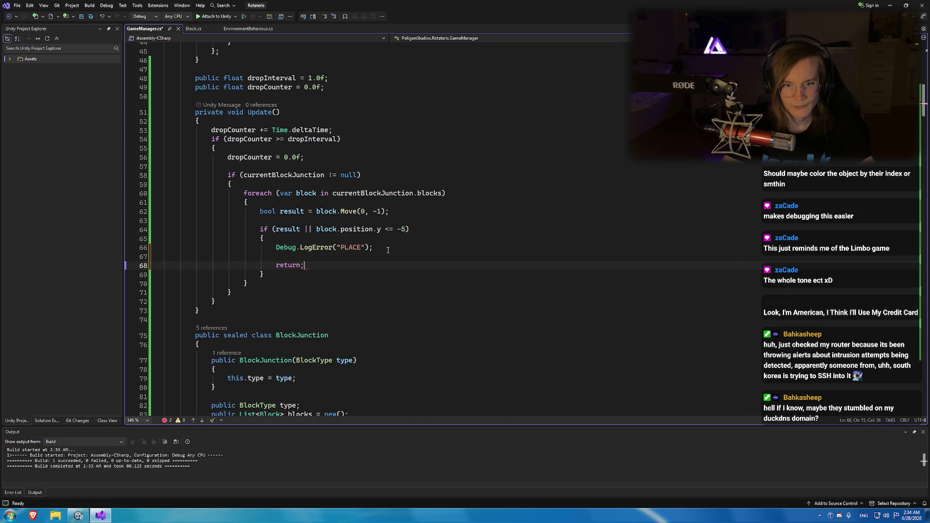
key("ctrl+shift+Left")
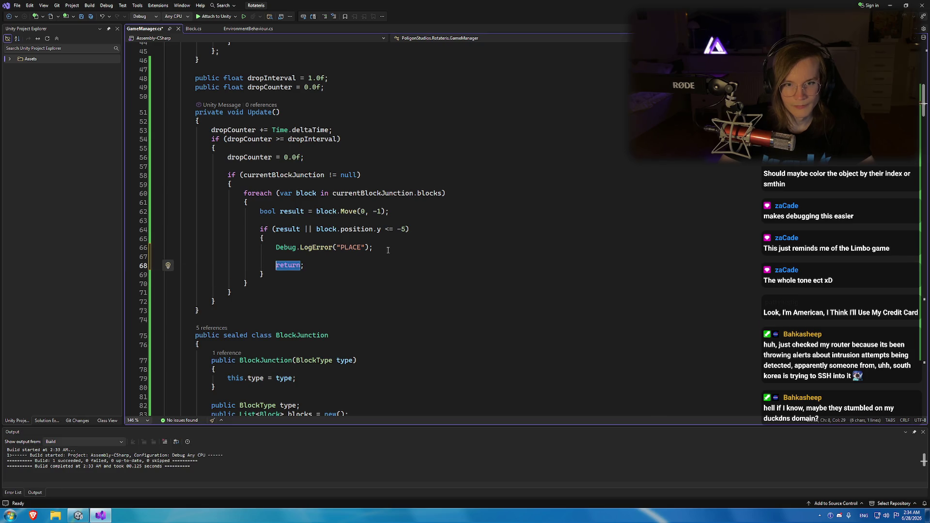
type("break")
key("Up")
key("Return")
key("Return")
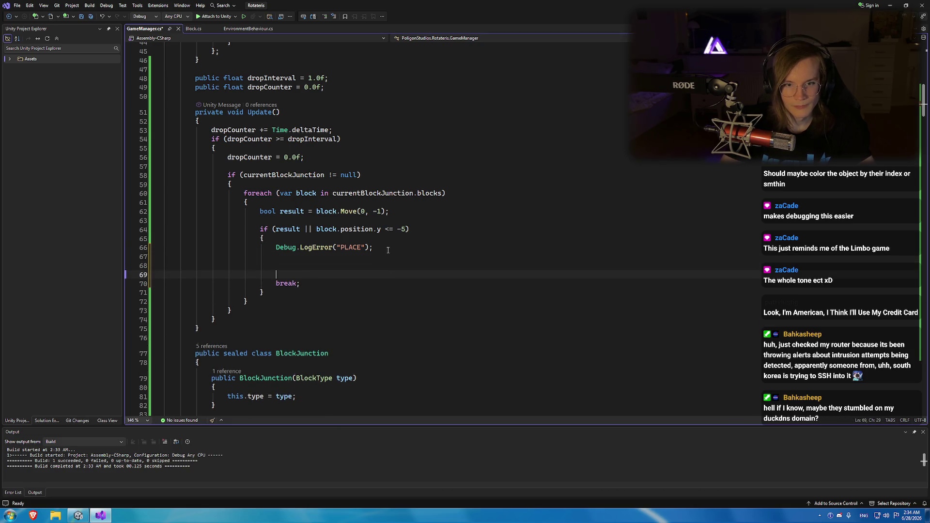
type("curr")
key("Tab")
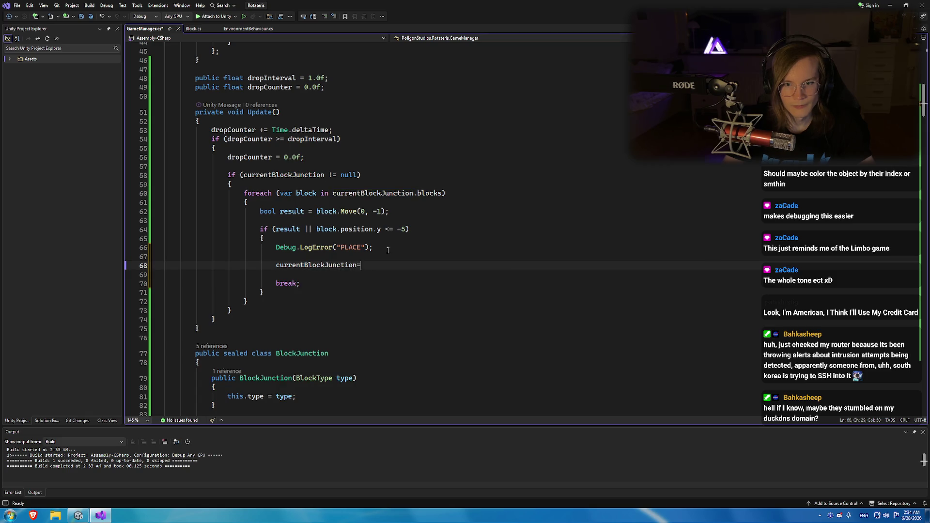
type("= null;")
key("ctrl+s")
key("Up")
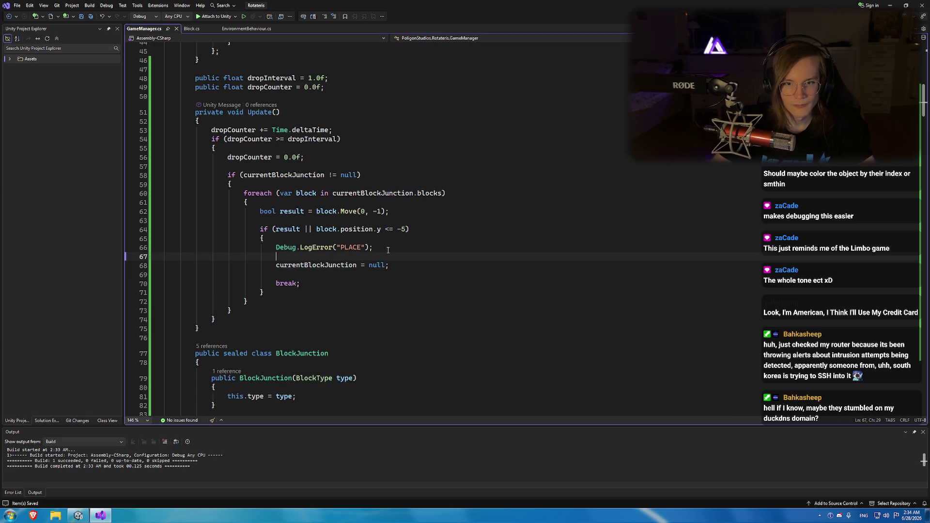
Insert a Debug.LogError("MOVe") line before each block's Move call in the foreach loop.
scroll(343, 242, "up", 2)
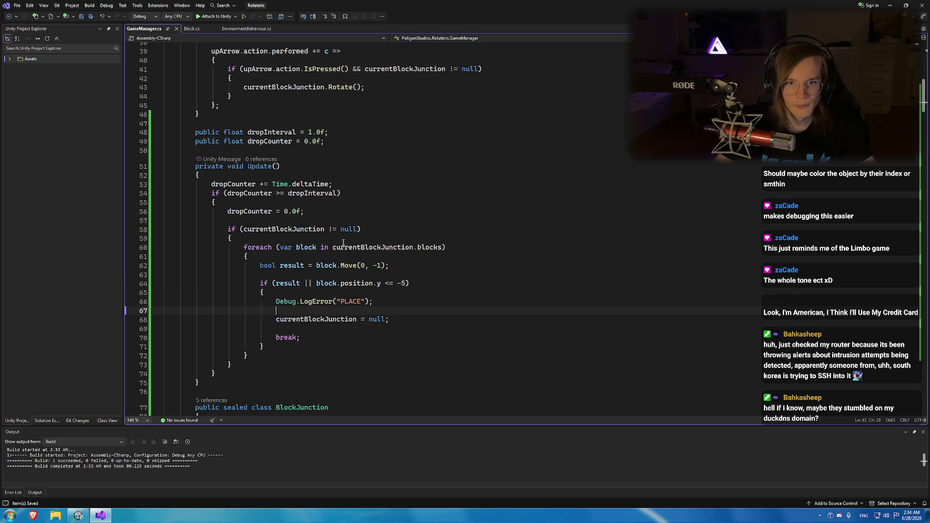
double_click(295, 228)
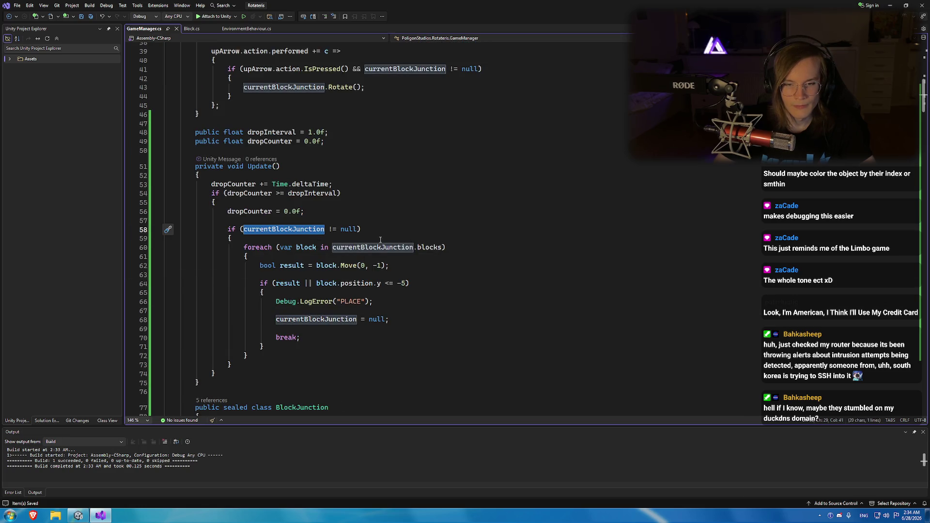
left_click(362, 258)
key("Return")
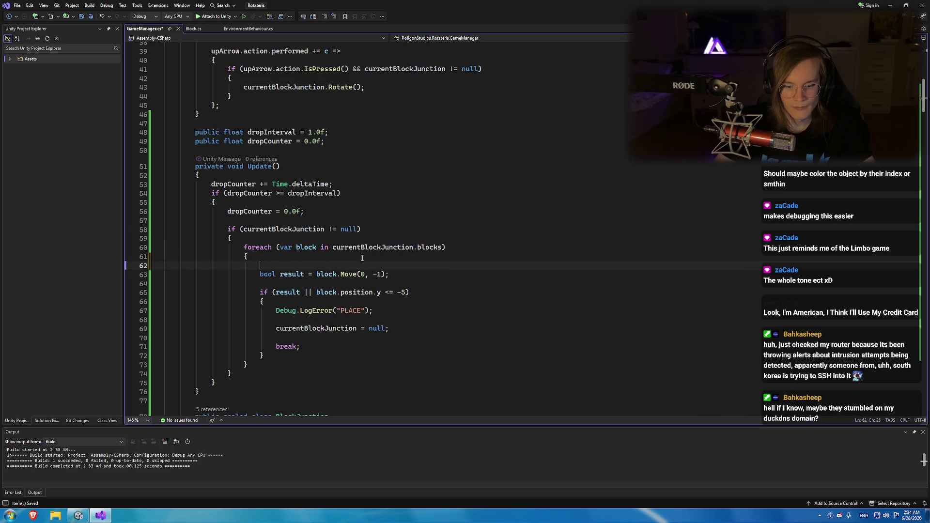
type("Debug.logError(\"")
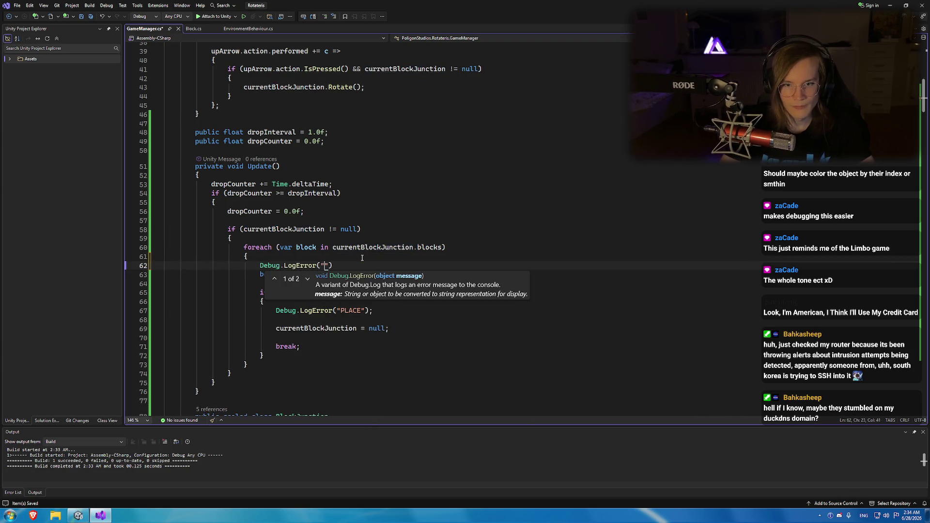
type("\")")
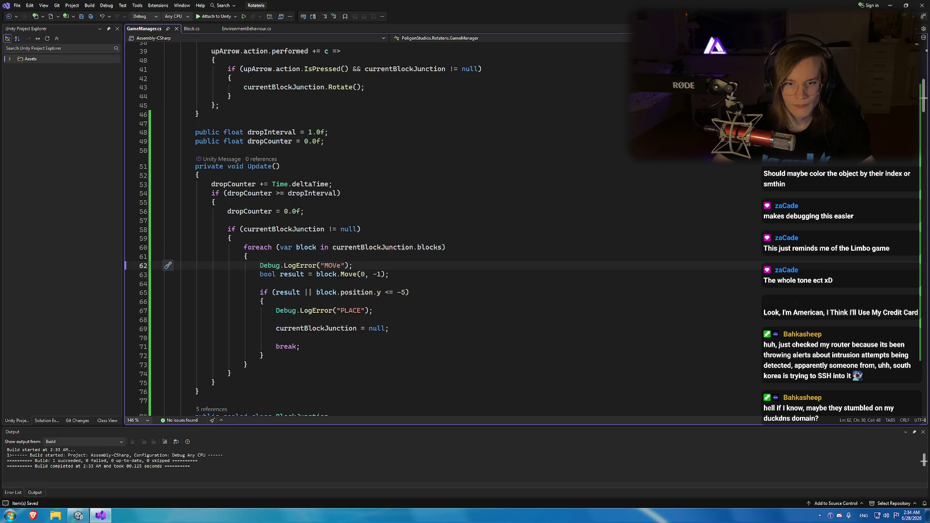
key("alt+Tab")
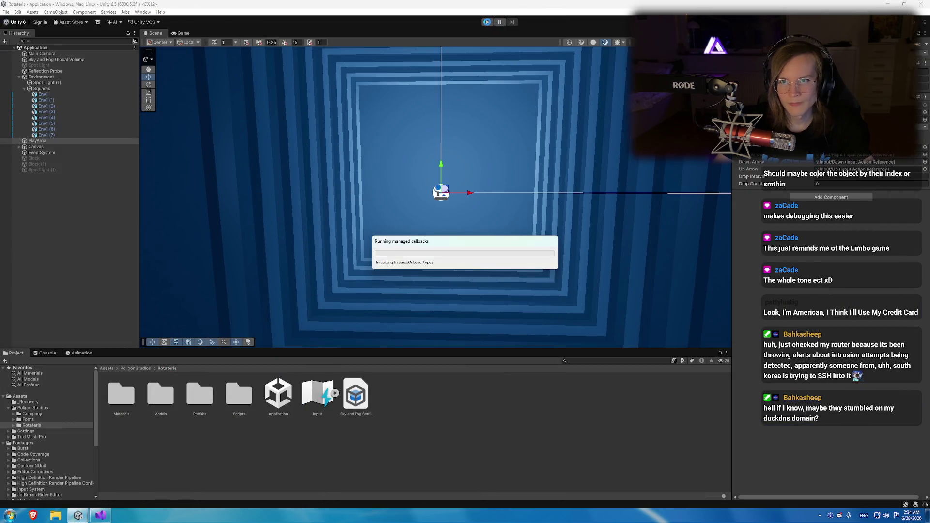
Play-test with the Console showing repeated MOVe errors, inspect a Block(Clone) in the Scene, then stop.
left_click(487, 21)
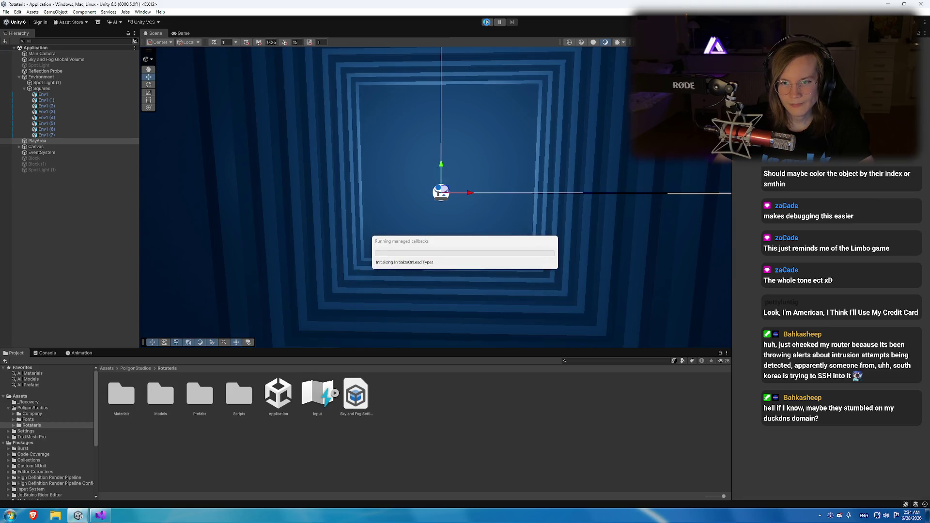
left_click(487, 23)
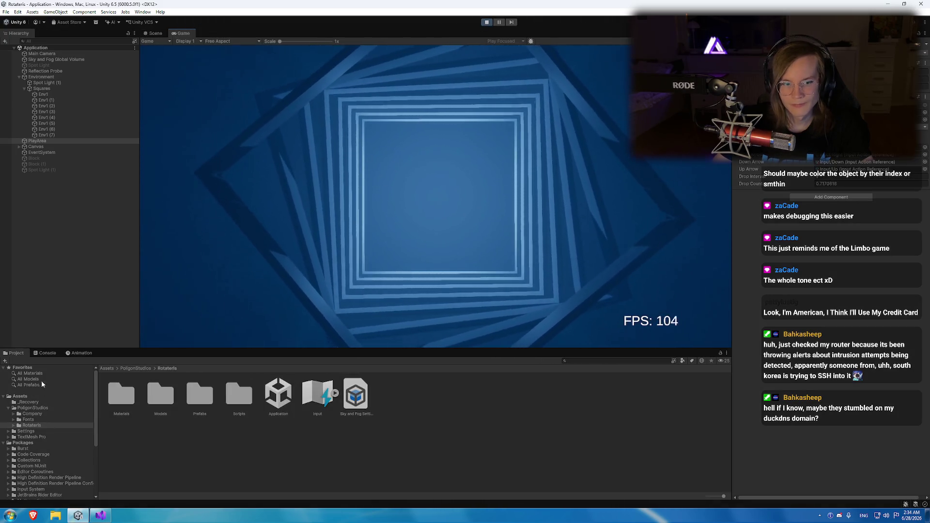
left_click(46, 353)
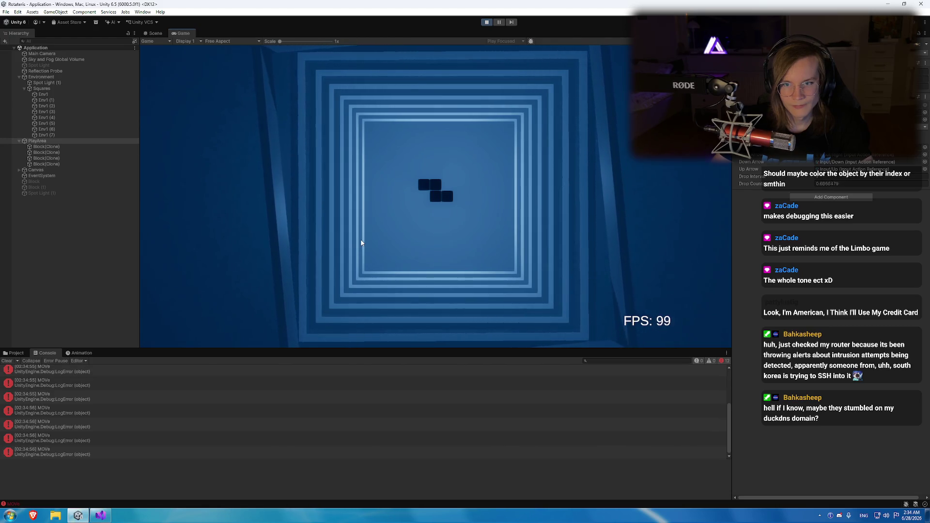
left_click(46, 147)
mouse_move(297, 111)
left_mouse_down()
mouse_move(363, 110)
mouse_move(362, 151)
left_mouse_up()
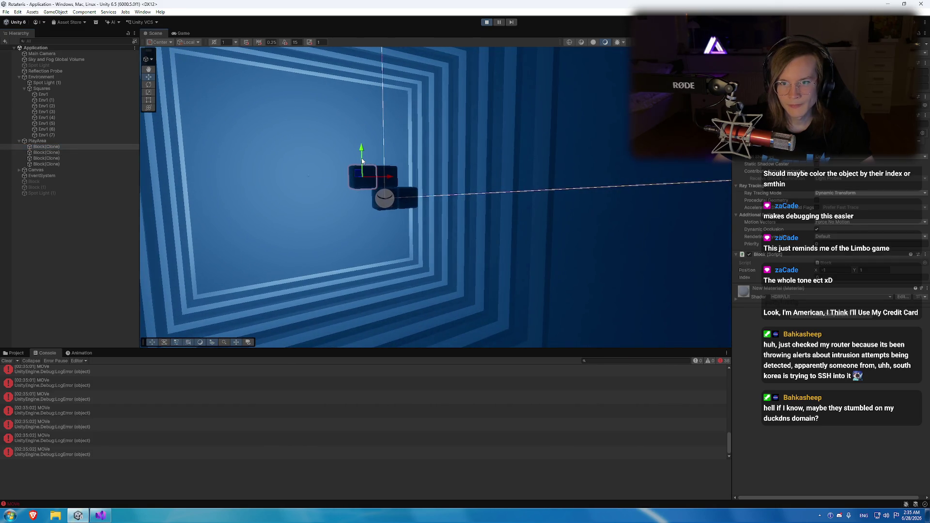
left_click(488, 23)
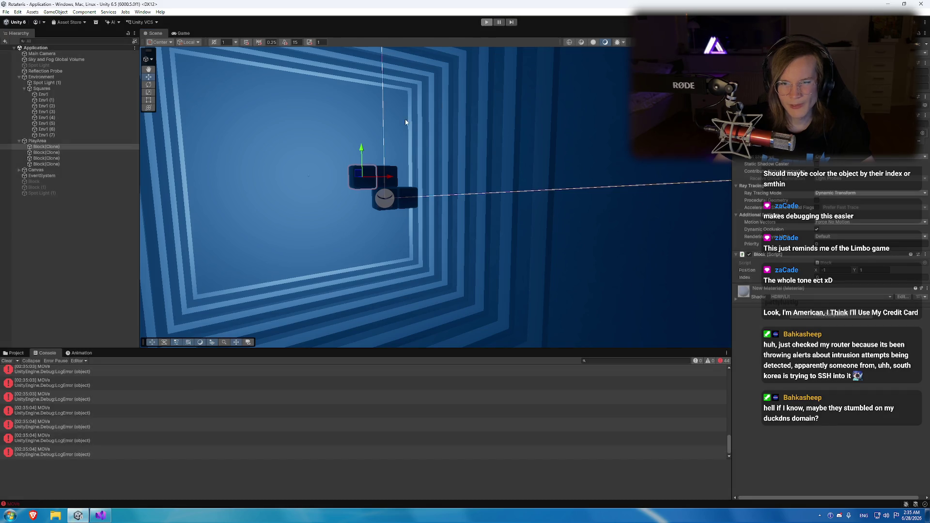
key("alt+Tab")
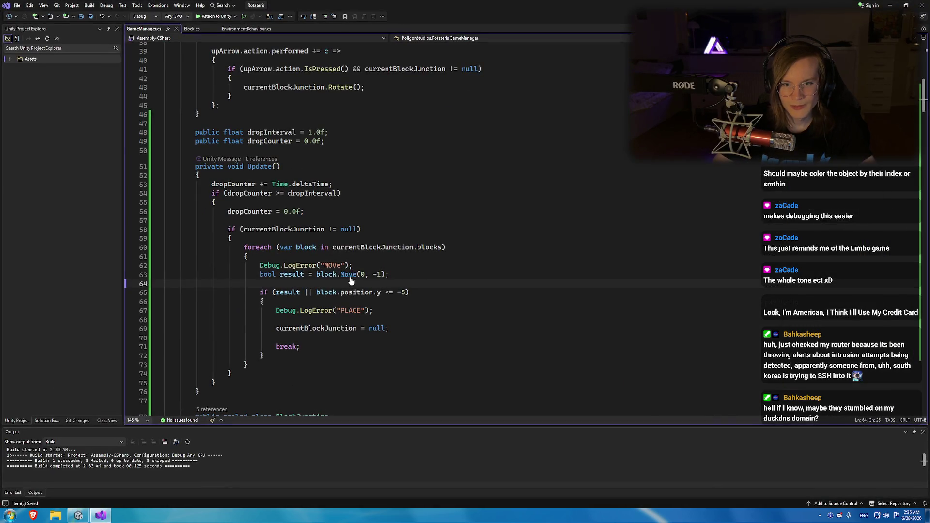
Jump to Block.Move's definition and review its y parameter, return statements and position checks.
left_click(349, 275, "ctrl")
left_click(318, 144)
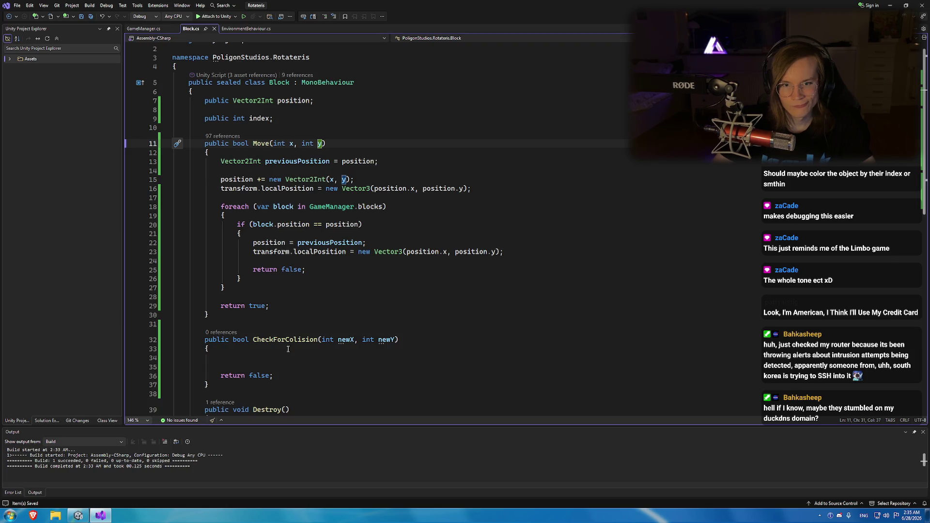
left_click(266, 270)
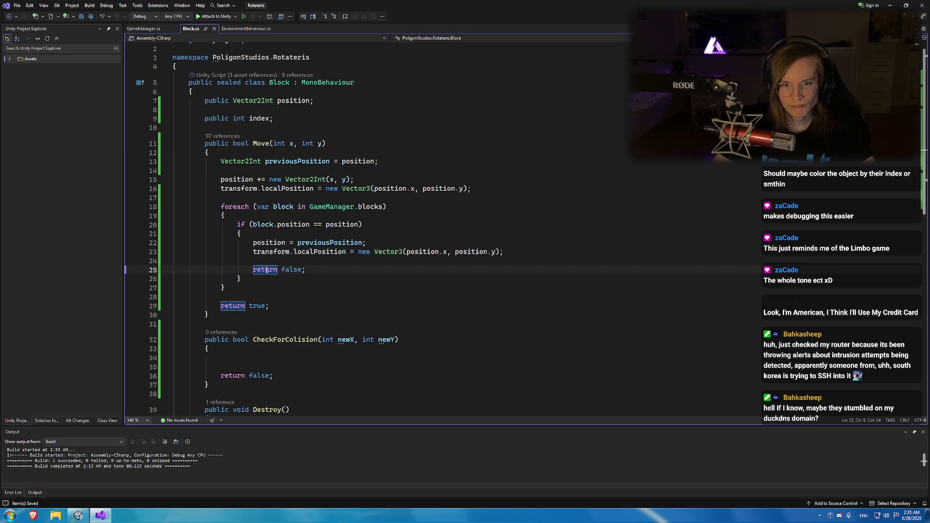
left_click(334, 224)
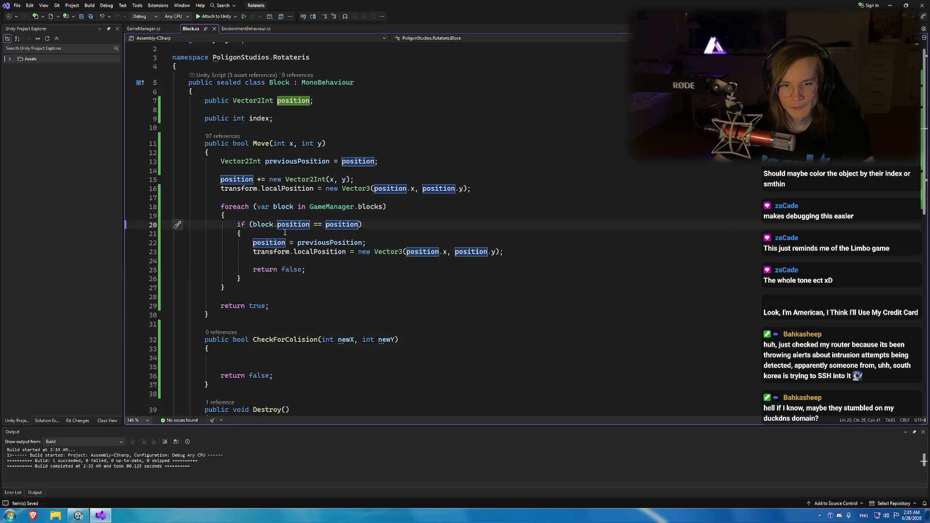
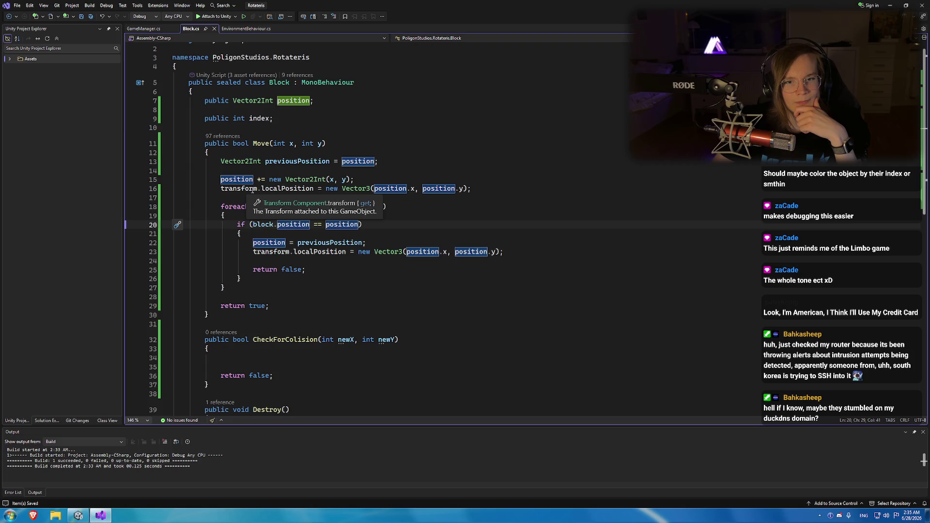
Return to Block.cs's collision loop and review its position comparison and uses of the blocks list.
key("ctrl+minus")
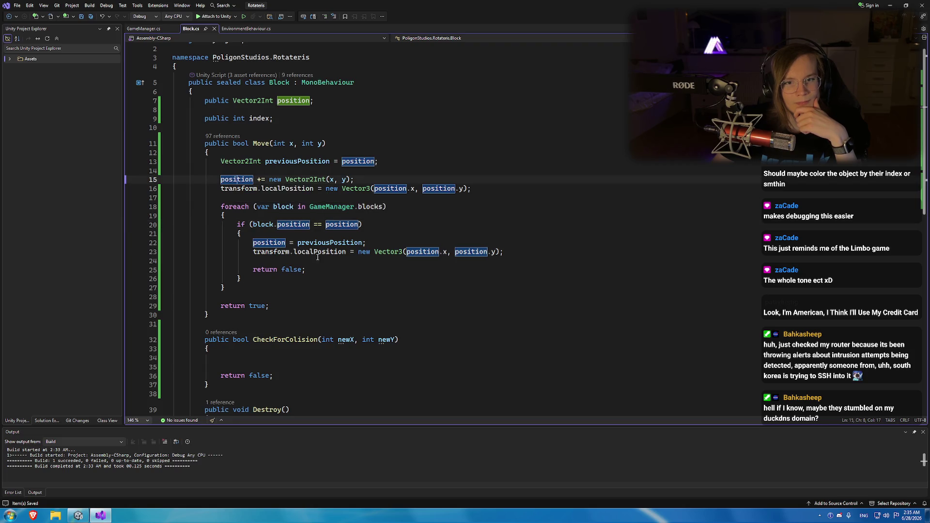
left_click(370, 285)
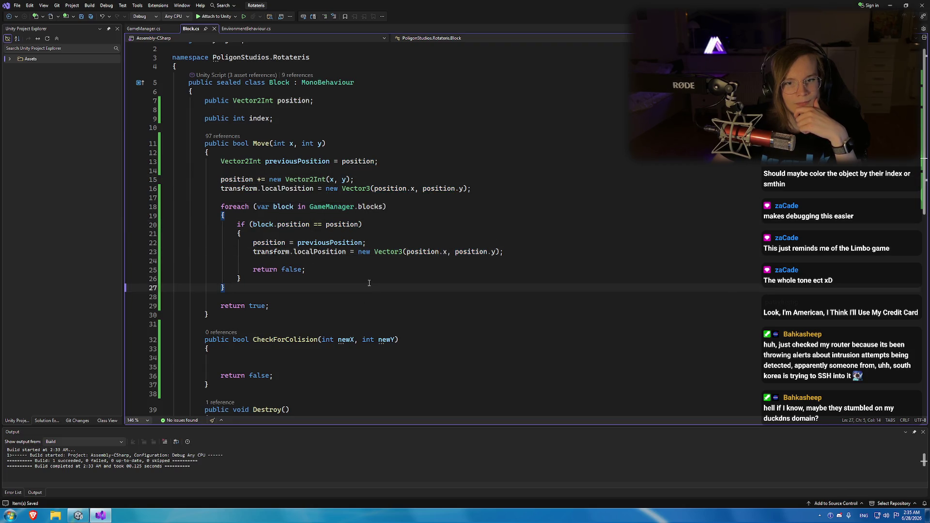
left_click(342, 224)
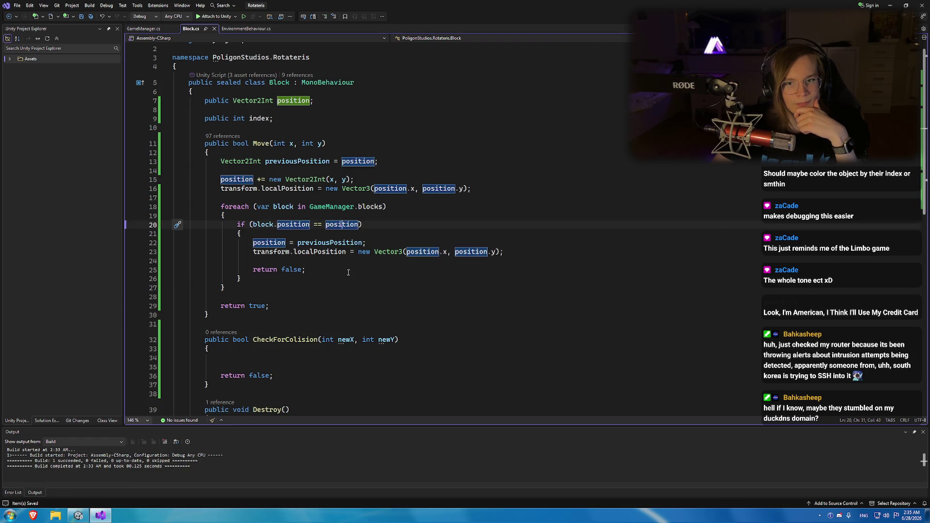
left_click(370, 206)
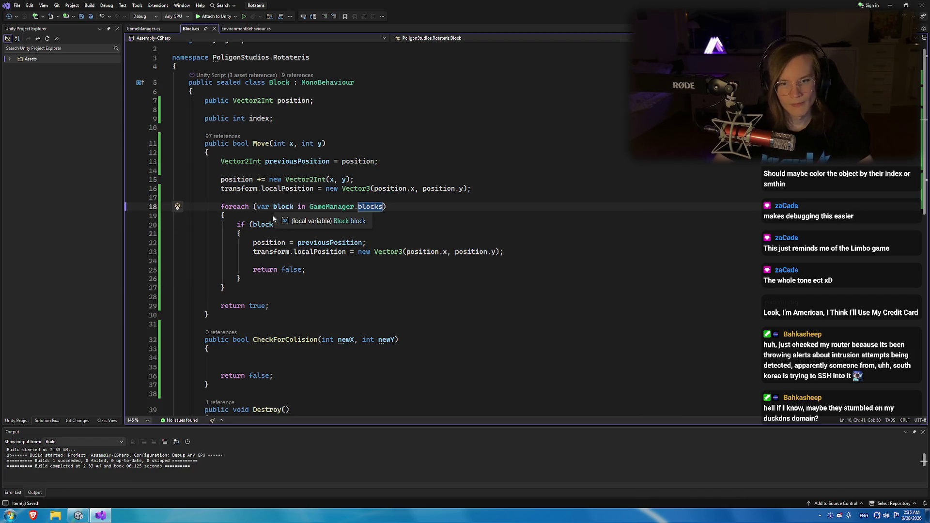
key("Home")
key("Right")
key("Return")
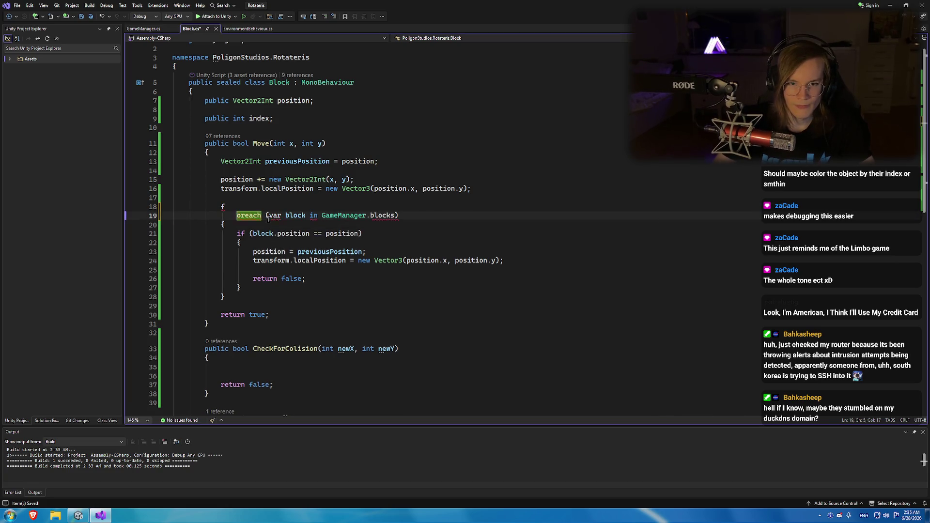
key("ctrl+z")
Add 'if (block == this) continue;' at the top of the foreach loop.
left_click(268, 219)
key("Return")
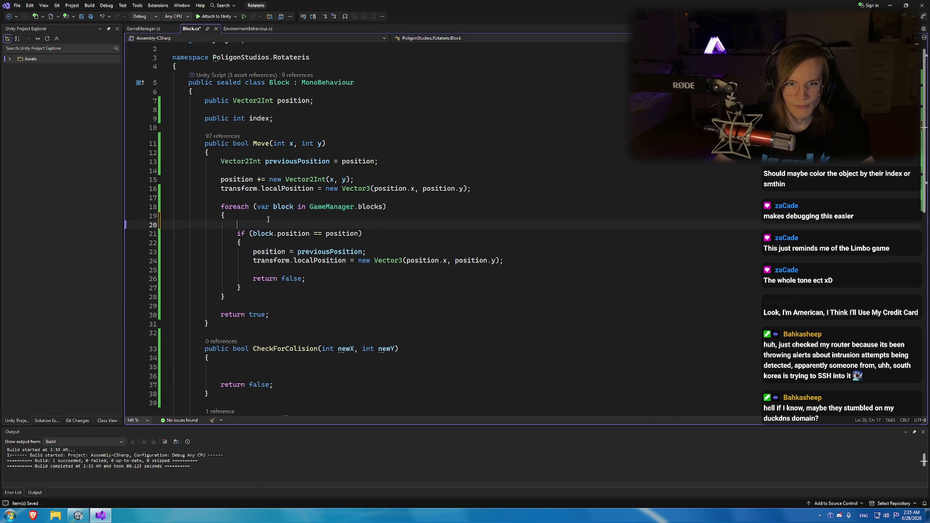
type("i")
key("BackSpace")
type("if (")
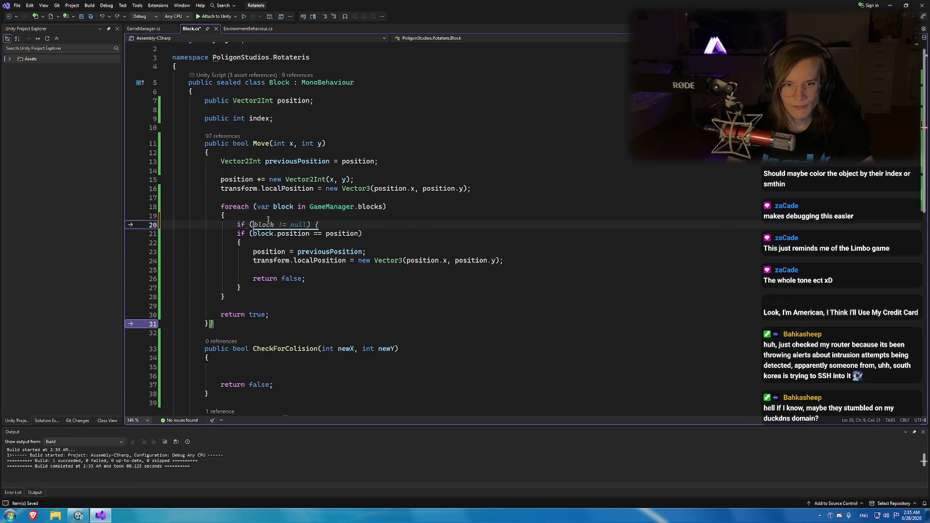
type("block == ")
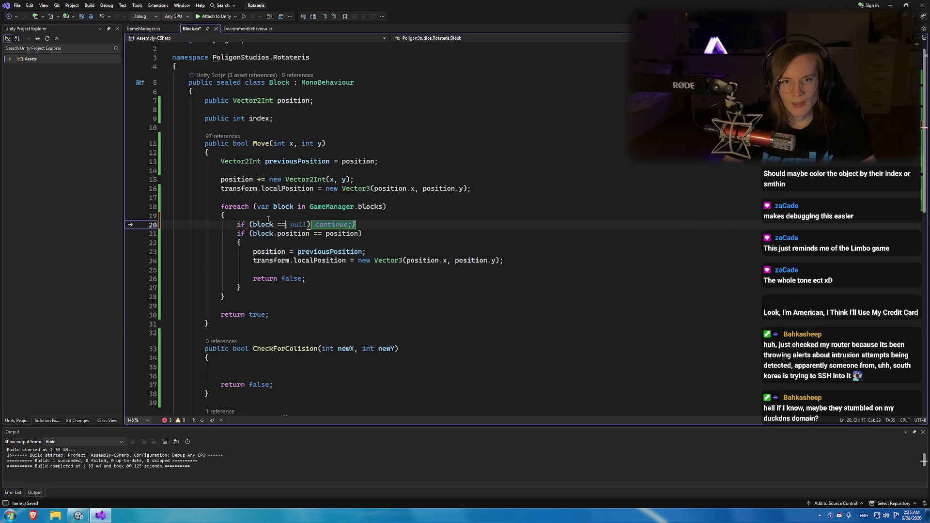
type("this)")
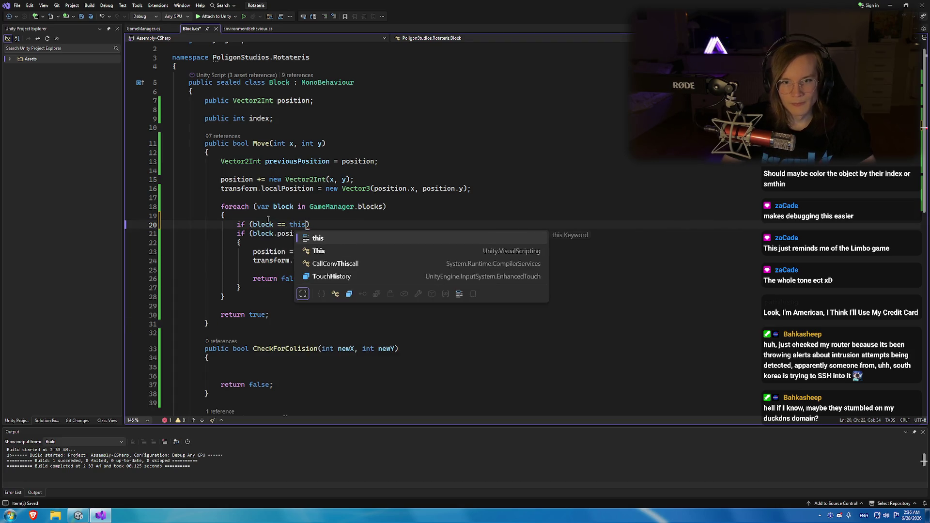
key("Return")
type("continue;")
key("Return")
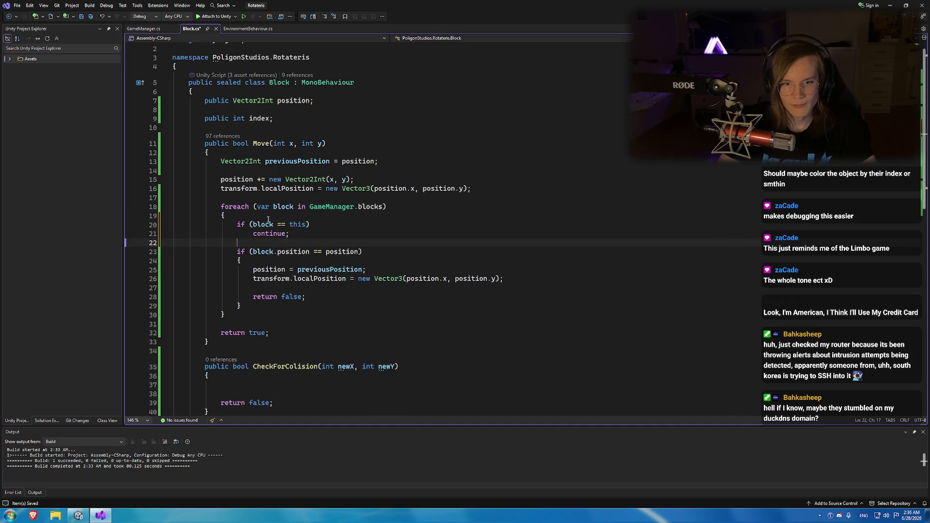
Save and build Block.cs, then start the game in Unity's play mode.
key("ctrl+s")
key("ctrl+shift+b")
left_click(268, 220)
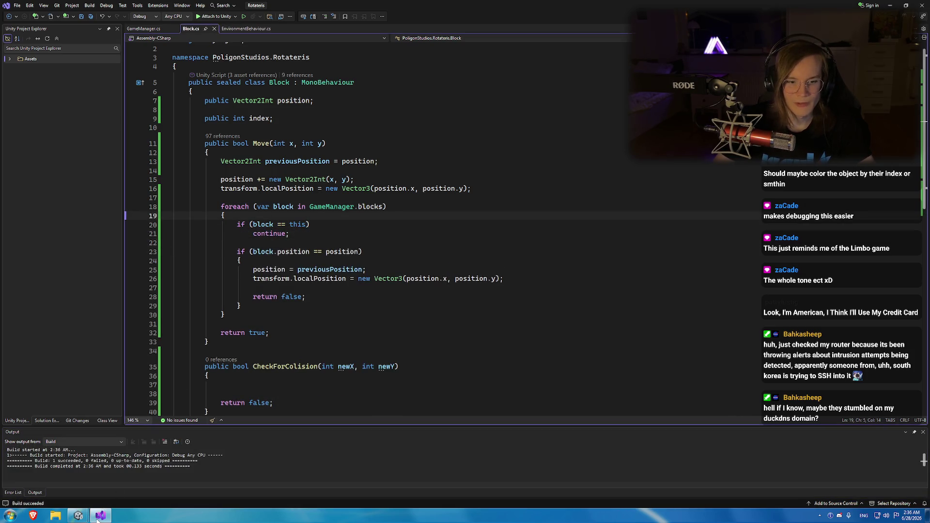
mouse_move(99, 516)
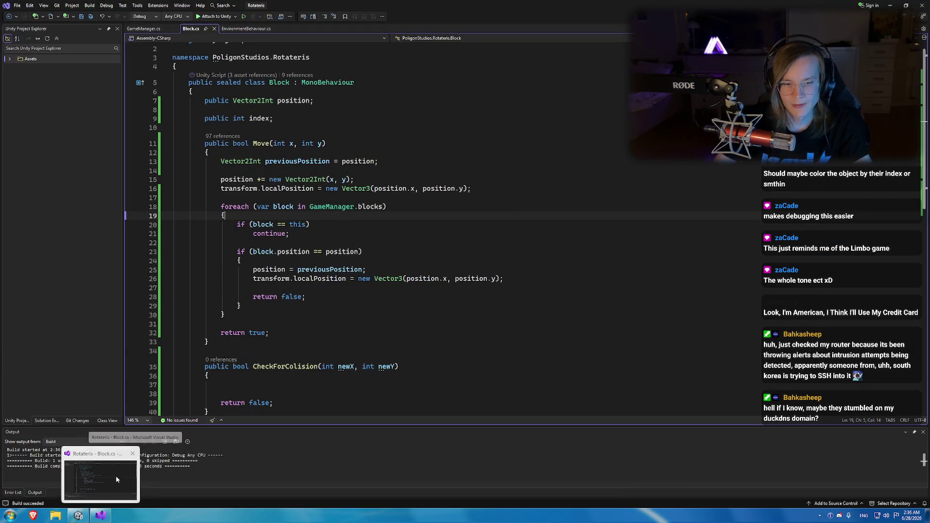
key("alt+Tab")
left_click(487, 24)
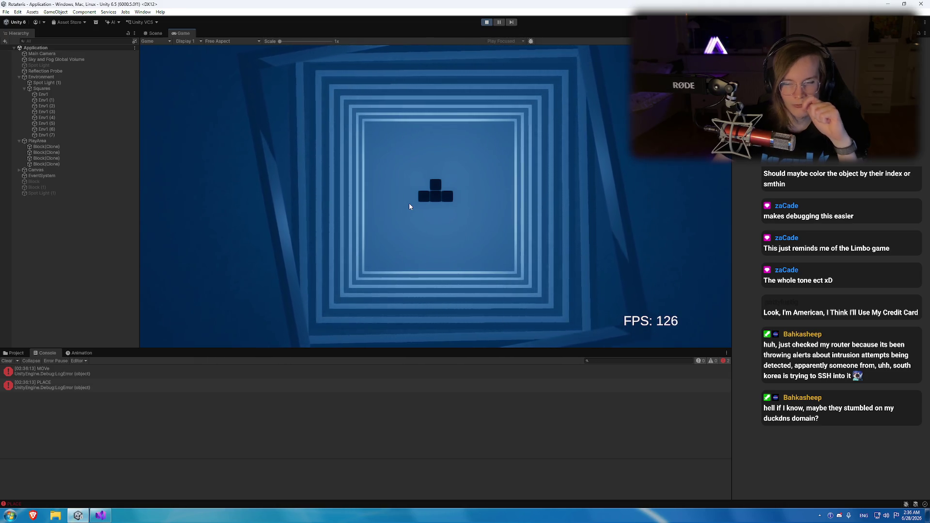
Move the piece twice with space and inspect the Canvas object.
key("space")
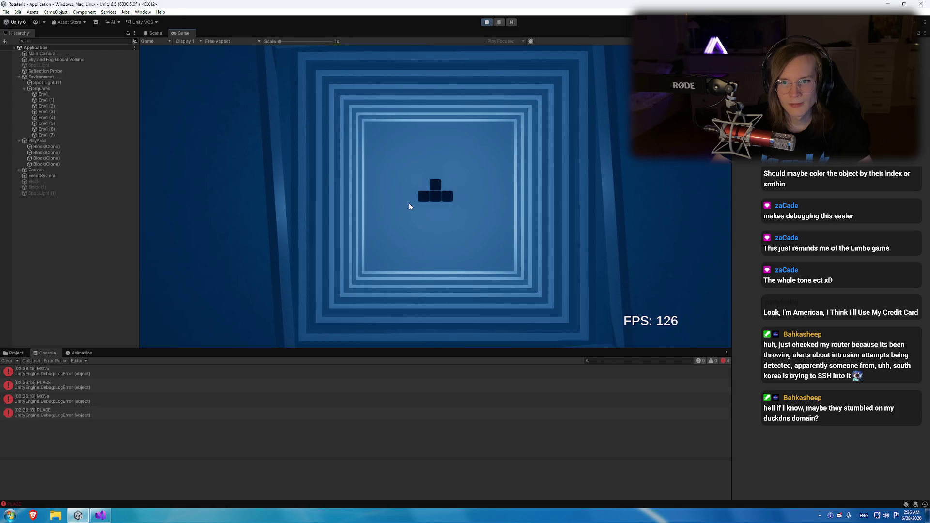
key("space")
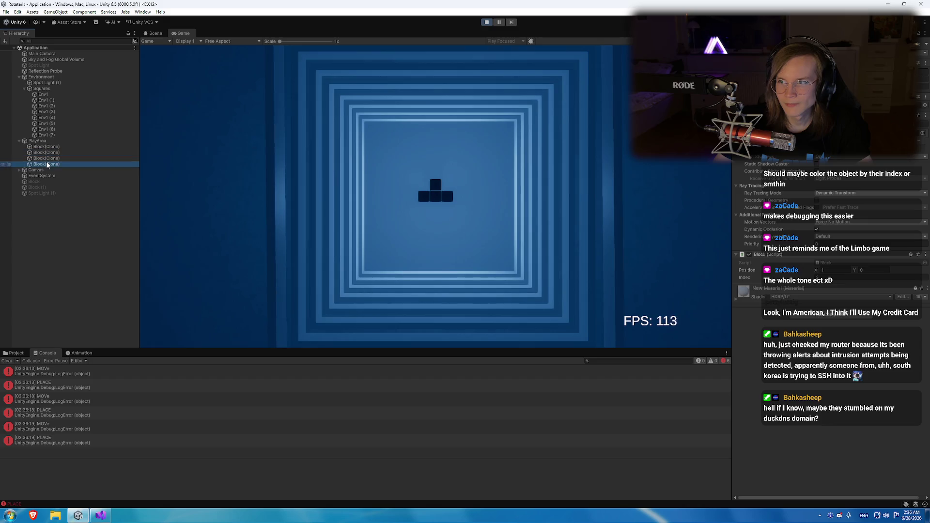
left_click(95, 169)
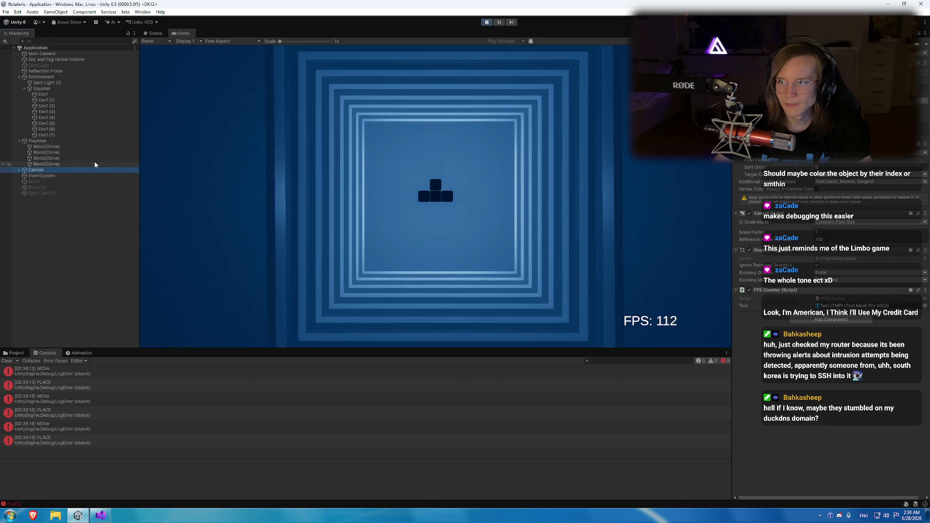
Check each of the four Block(Clone) positions, then stop play and open the logged Block script line.
left_click(53, 158)
left_click(61, 147)
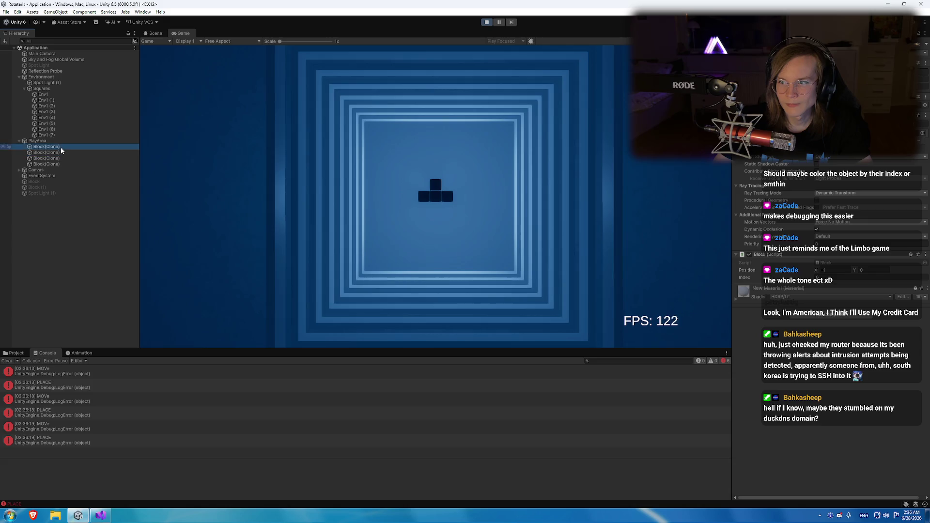
left_click(58, 153)
left_click(58, 158)
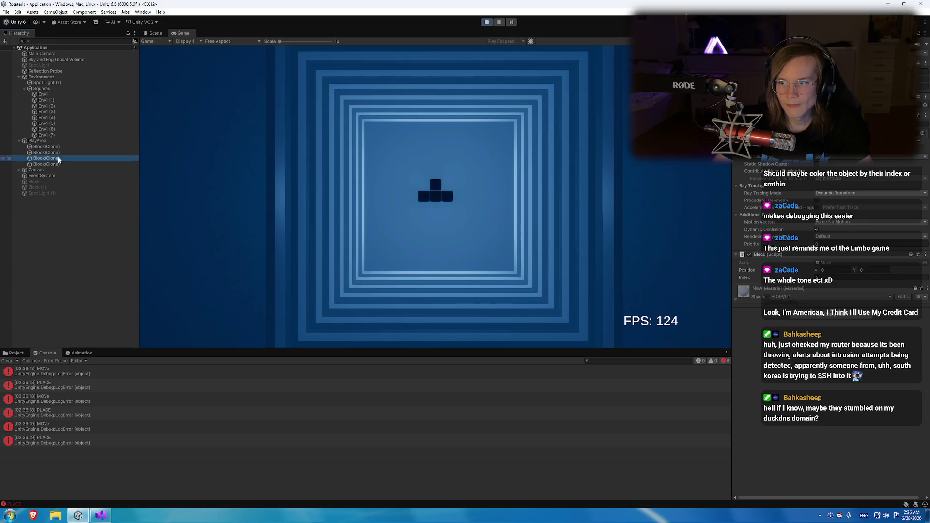
left_click(58, 165)
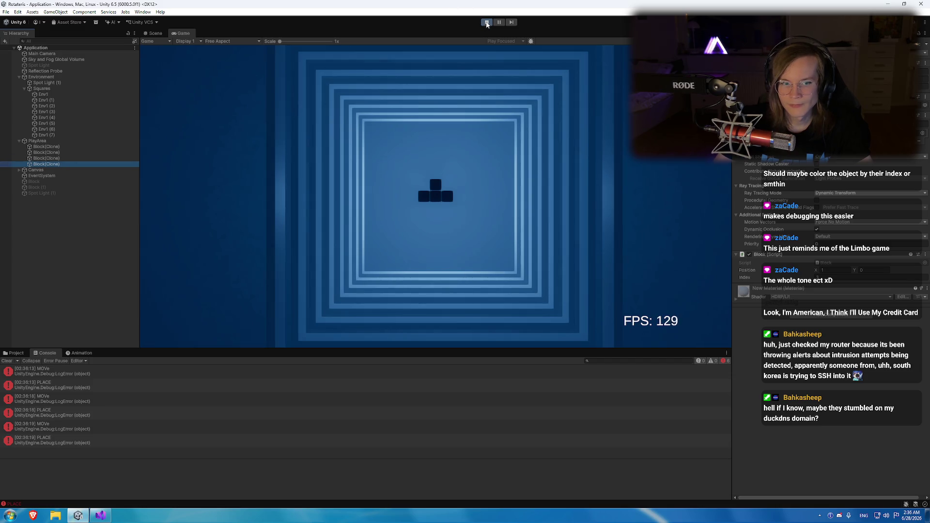
left_click(487, 23)
double_click(212, 425)
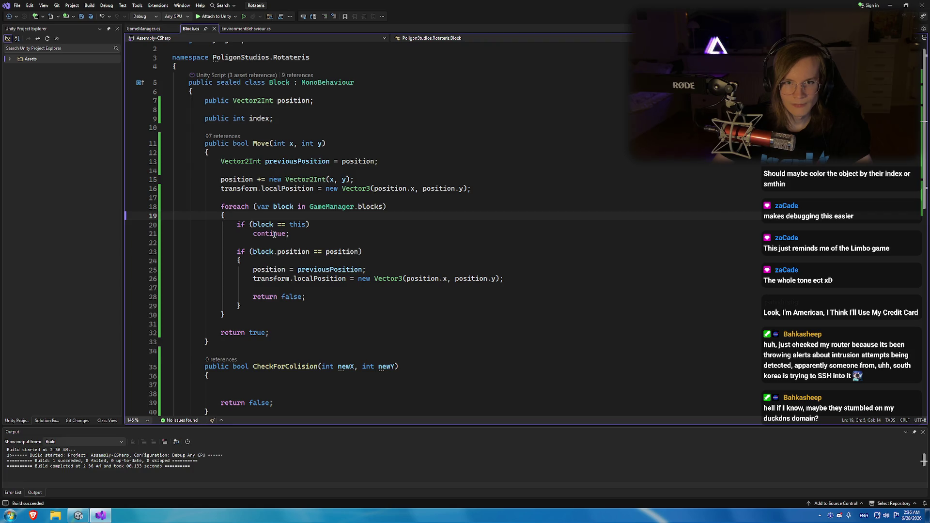
Look up where the blocks list is defined, then return to Block.cs.
left_click(382, 206)
key("F12")
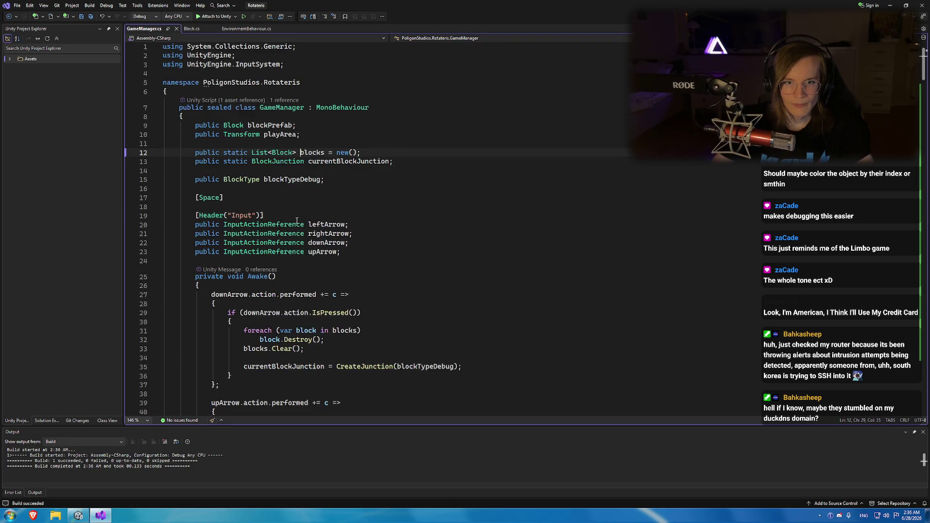
key("ctrl+minus")
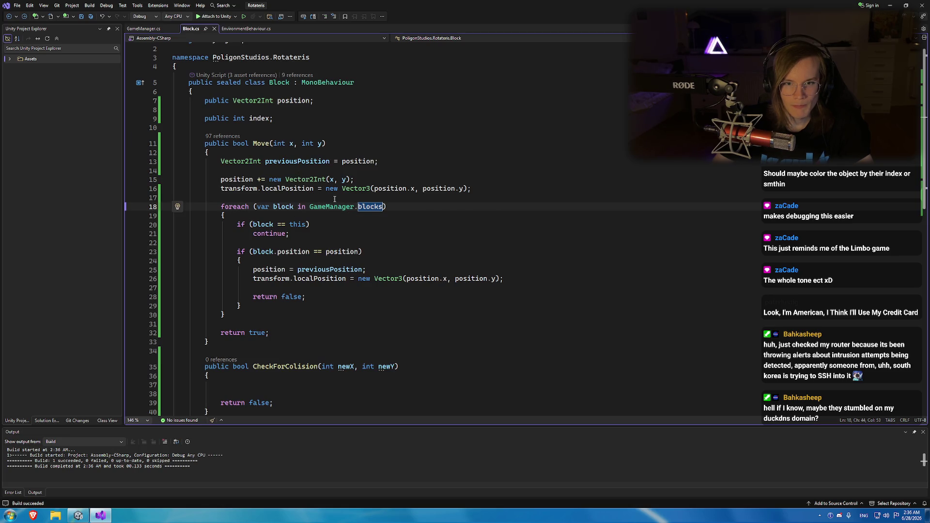
Extend the skip condition with '|| GameManager.currentBlockJunction.blocks.Contains(block)' and save Block.cs.
left_click(310, 225)
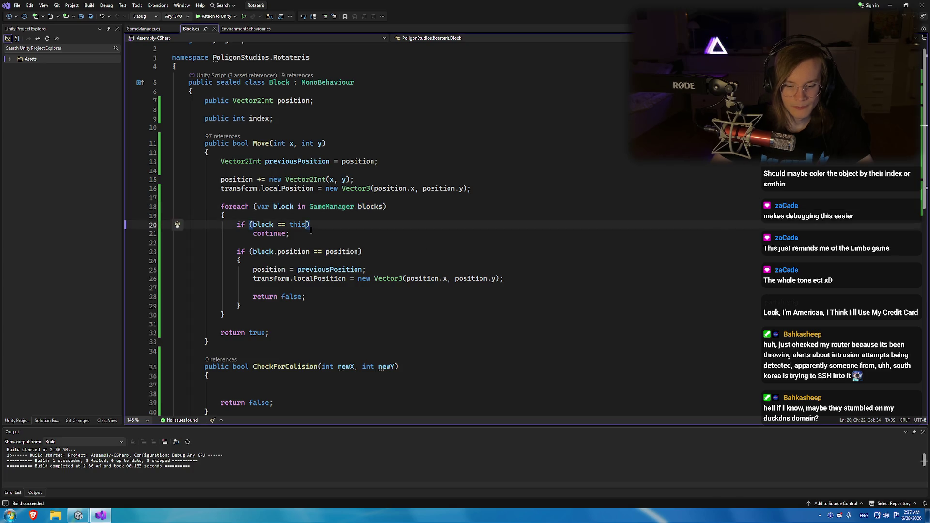
type("|| ")
type("GameManager.cu")
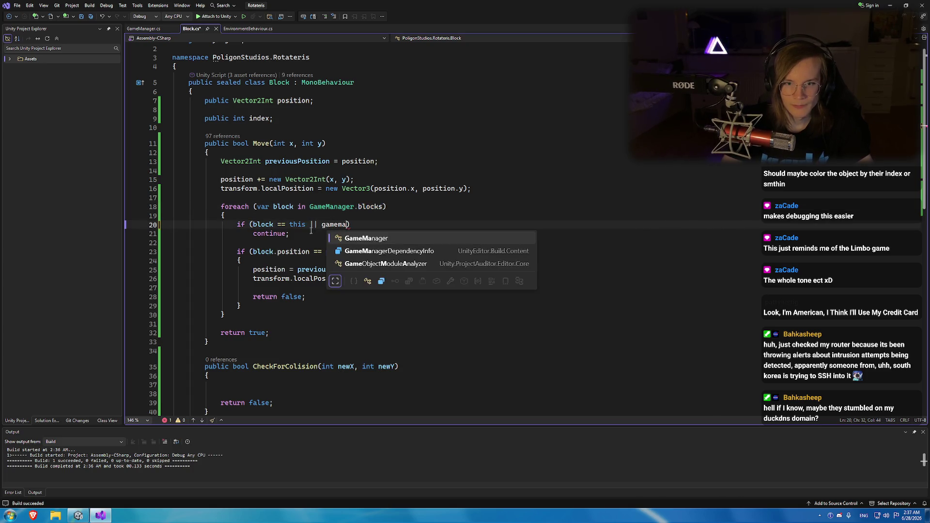
key("Tab")
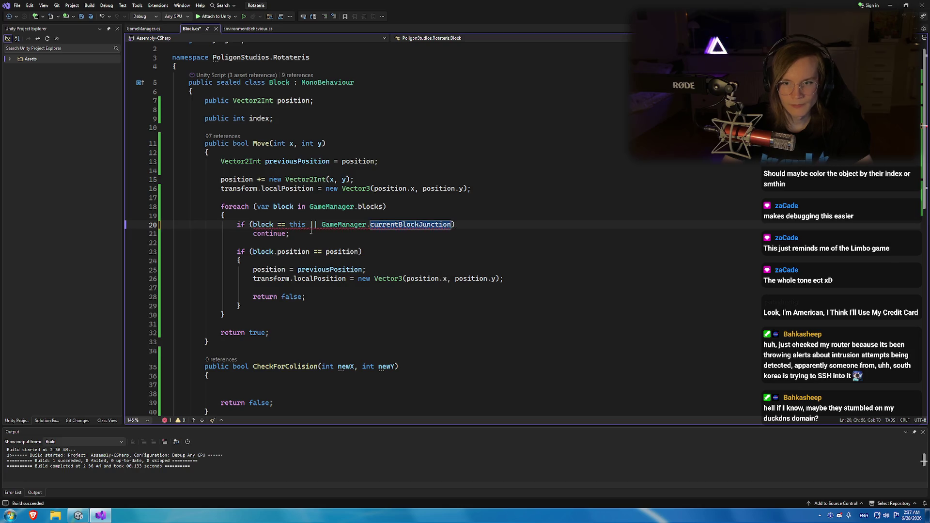
type(".")
type("blocks.Contains(")
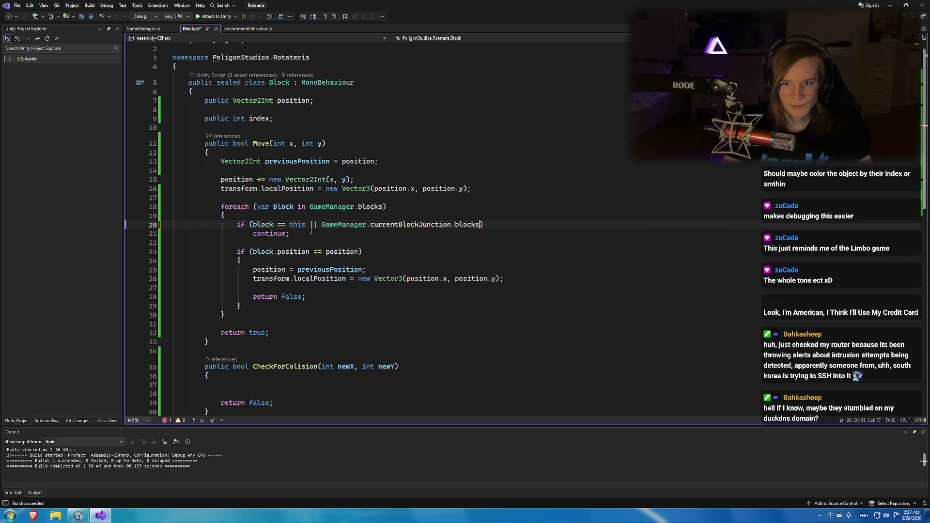
key("Escape")
type("b")
key("Tab")
key("ctrl+Left")
key("ctrl+Left")
key("ctrl+Left")
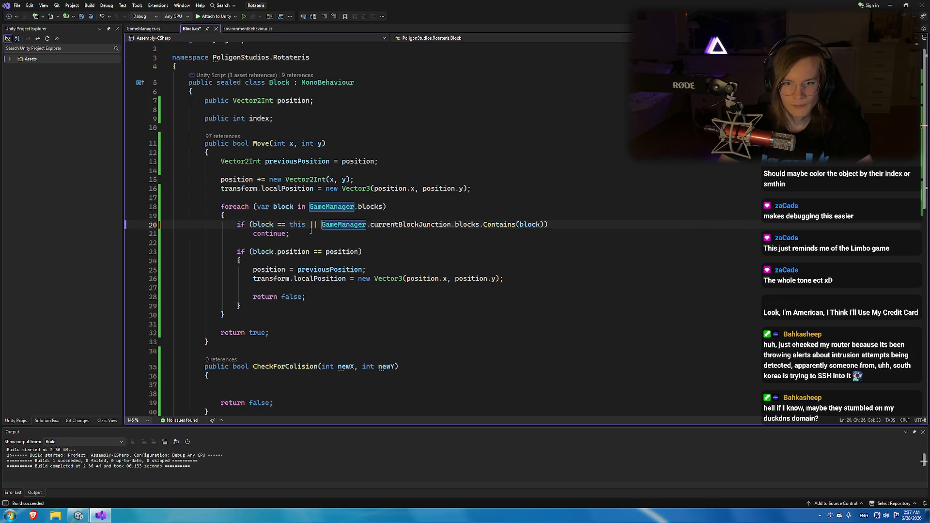
key("Right")
key("ctrl+s")
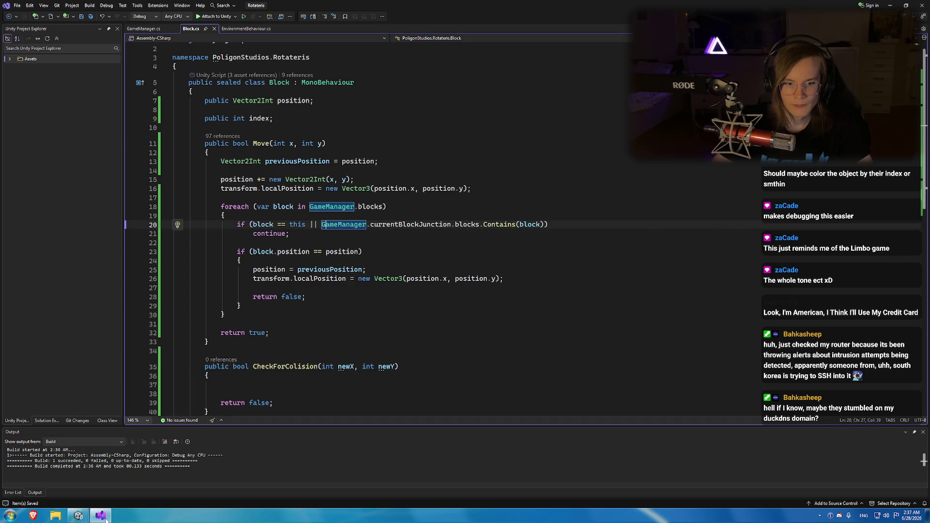
left_click(105, 519)
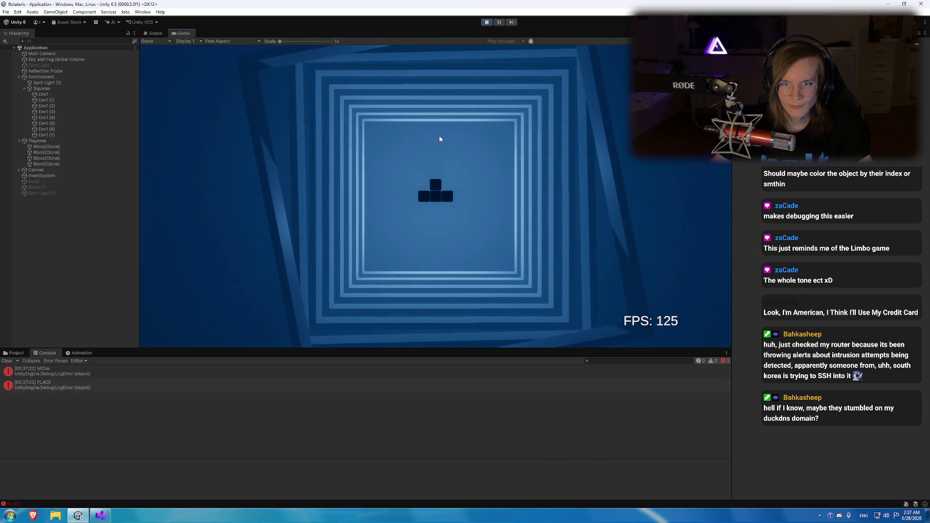
Inspect each of the four Block(Clone) objects in the Inspector, then return to Visual Studio.
left_click(52, 147)
left_click(52, 152)
left_click(53, 158)
left_click(53, 163)
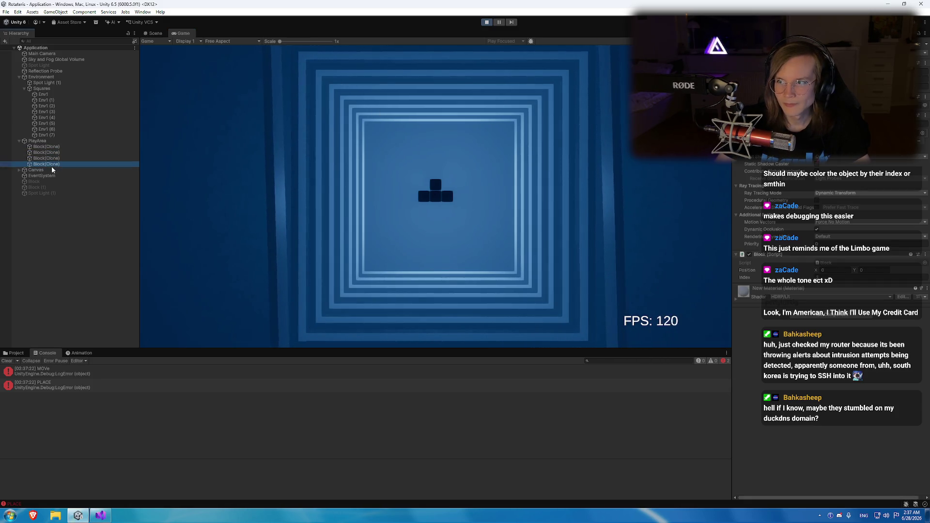
left_click(100, 515)
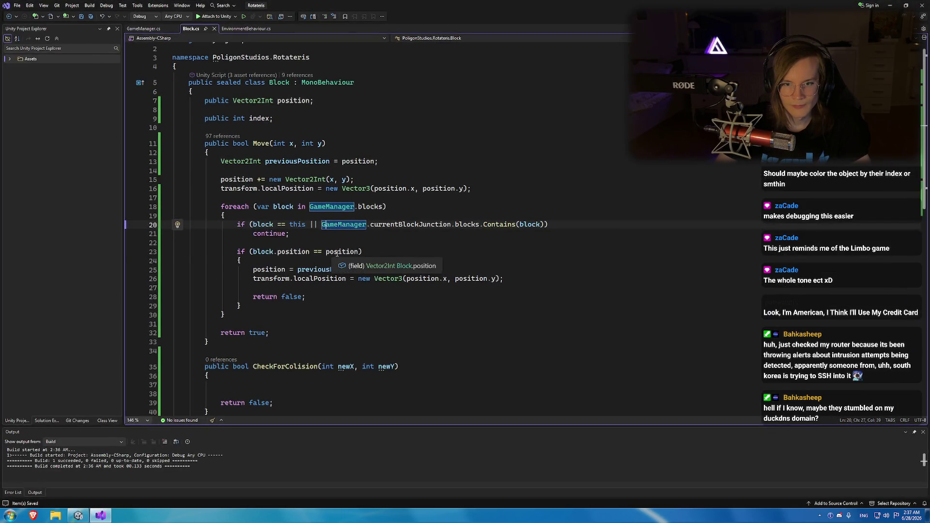
Insert Debug.LogError("Colliding with: " + block.index); on a new line in Move's collision branch.
left_click(318, 264)
key("Return")
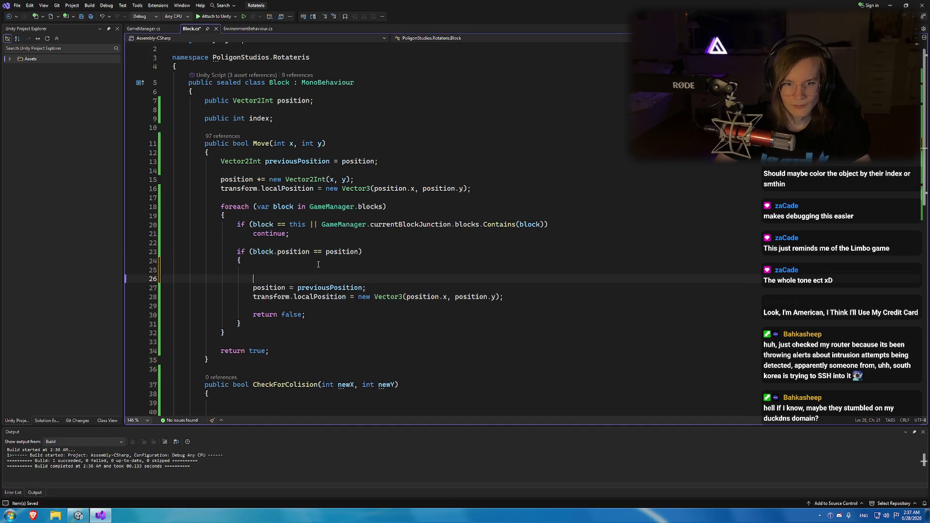
type("Debug.loge(\"c")
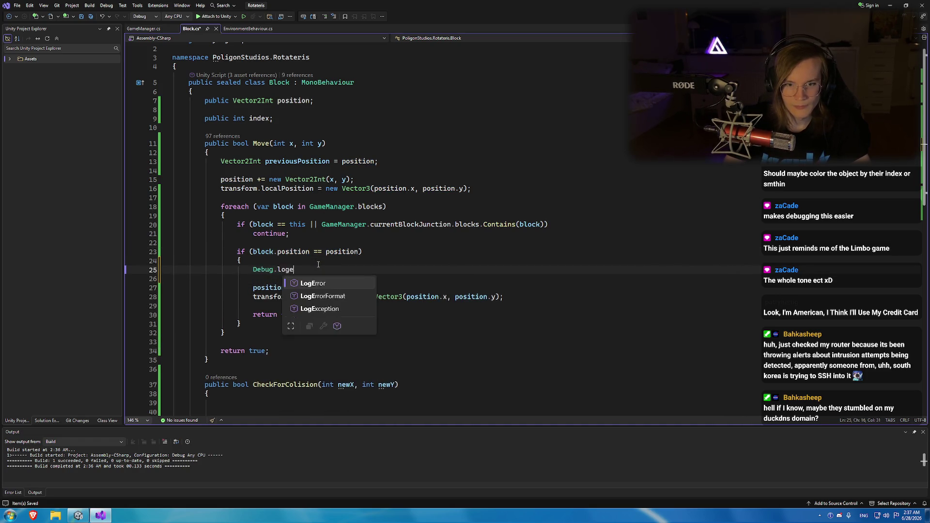
type("iding with: ")
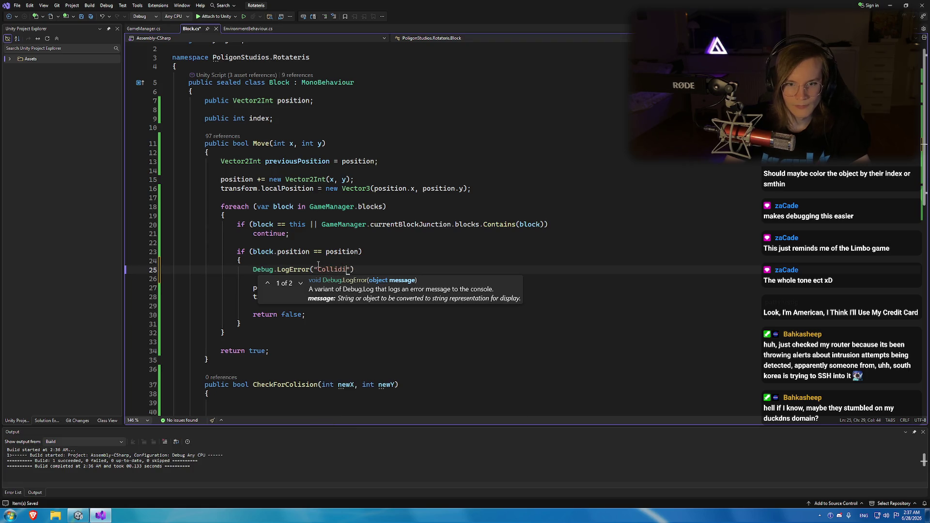
type("+ ")
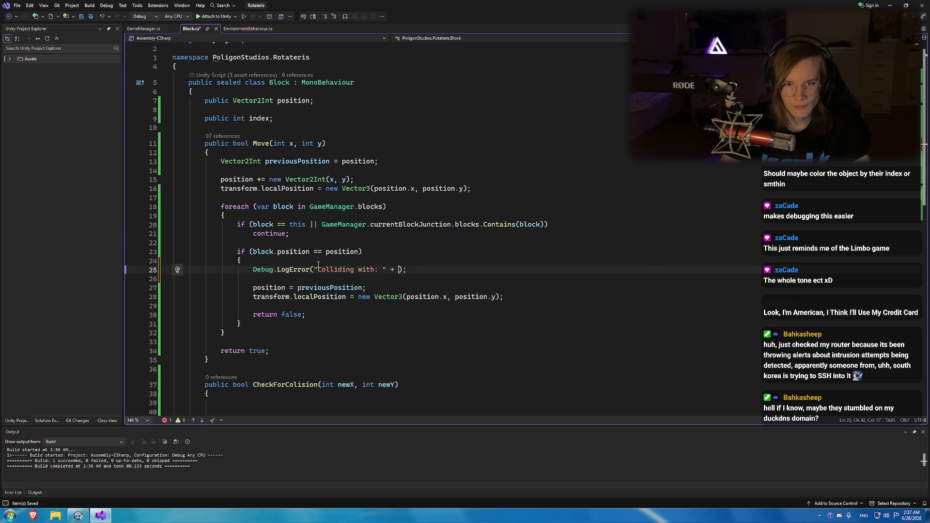
type("block.index")
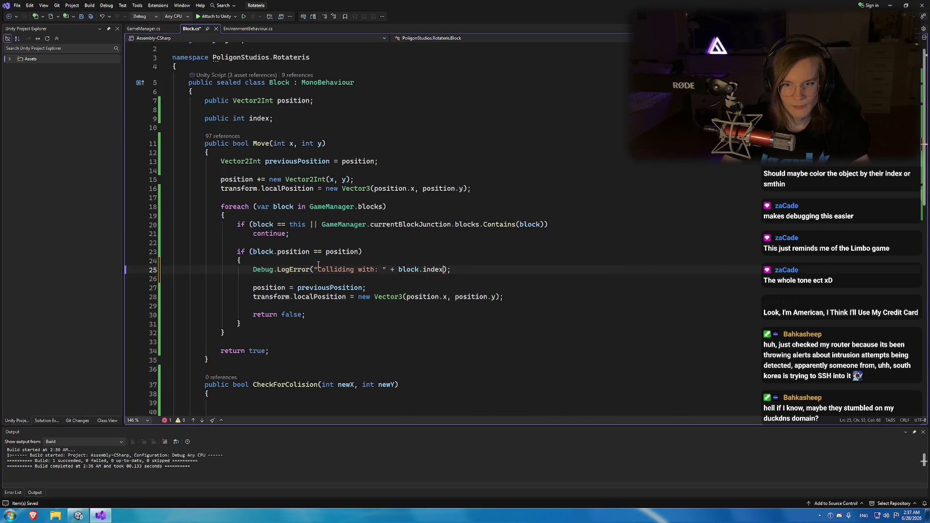
left_click(78, 515)
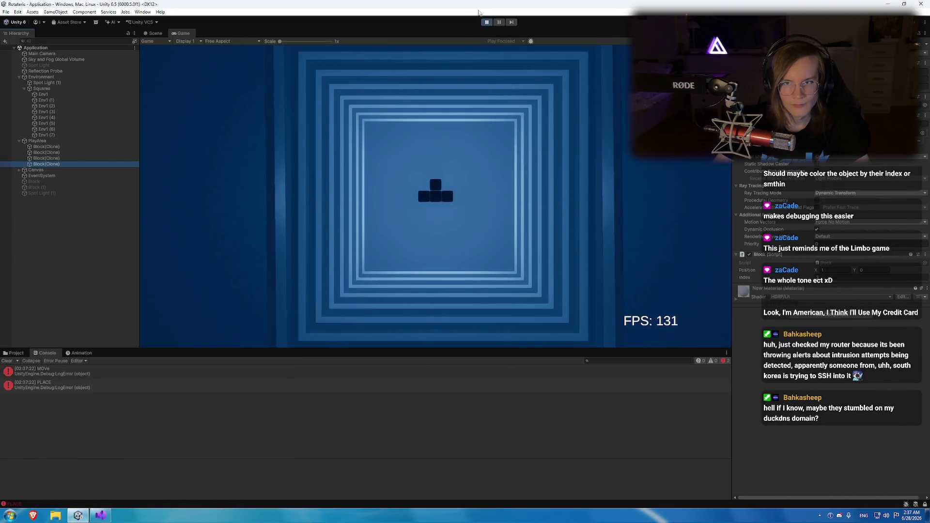
Restart play mode to test the logging, then stop and bring up GameManager.cs in Visual Studio.
left_click(487, 23)
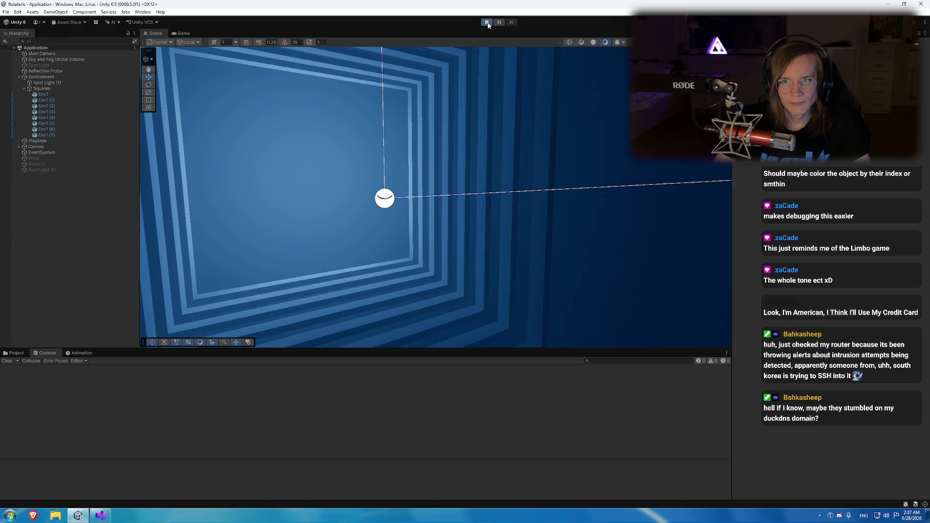
left_click(487, 23)
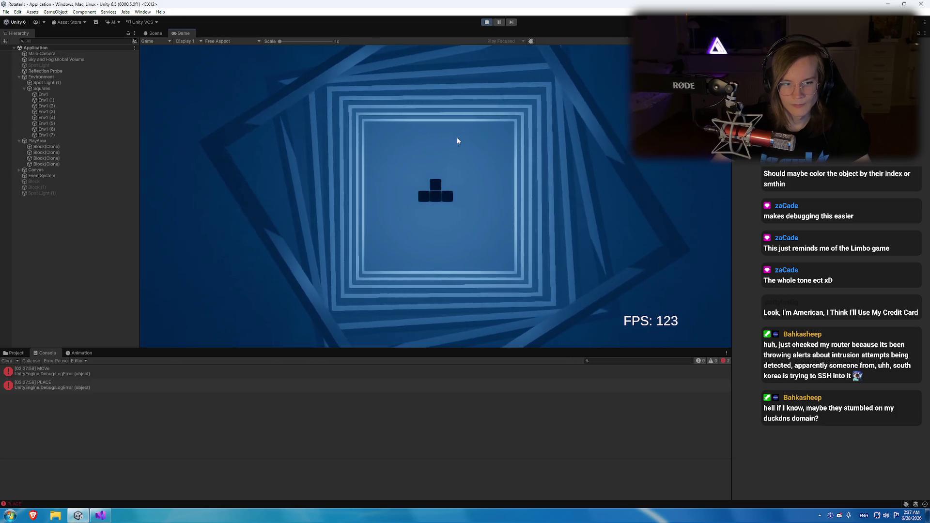
key("ctrl+p")
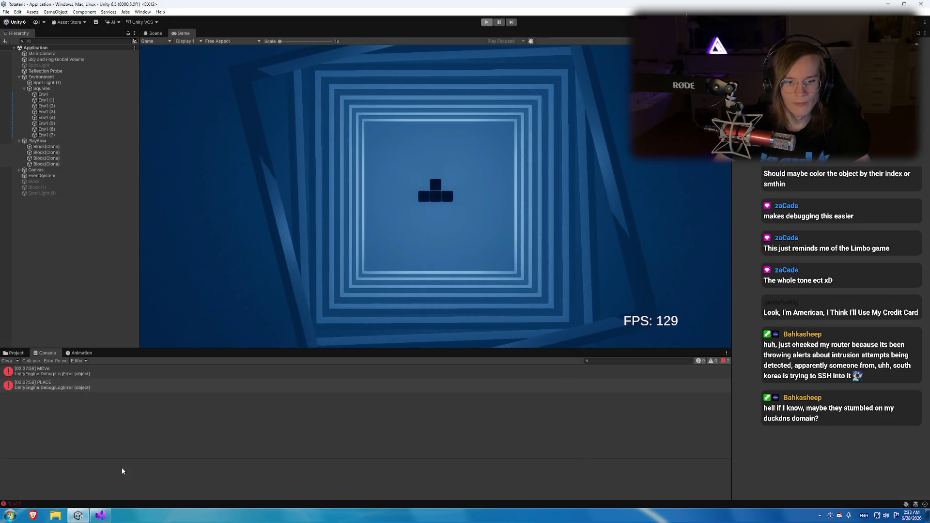
left_click(100, 515)
left_click(235, 29)
left_click(145, 29)
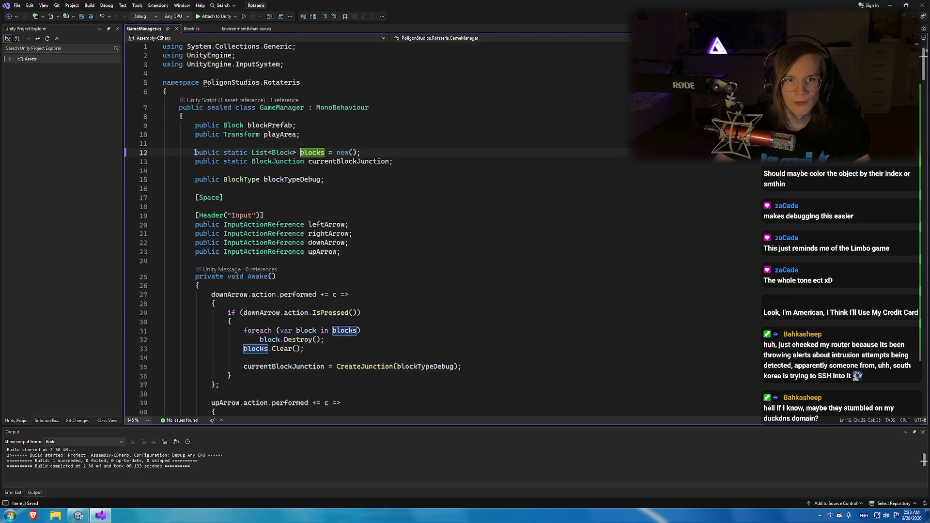
Check Move's definition, change the placement check to '!result', and replay the game in Unity.
scroll(312, 283, "down", 15)
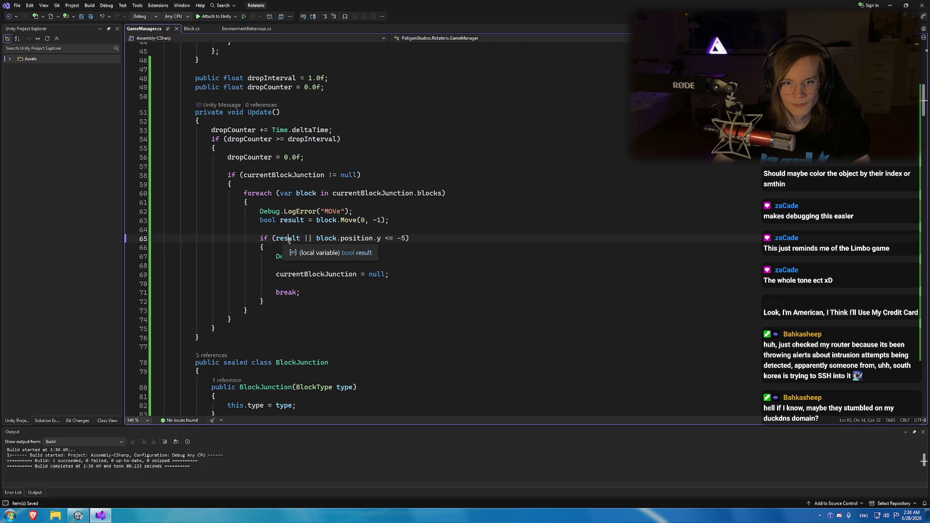
left_click(345, 221, "ctrl")
key("ctrl+minus")
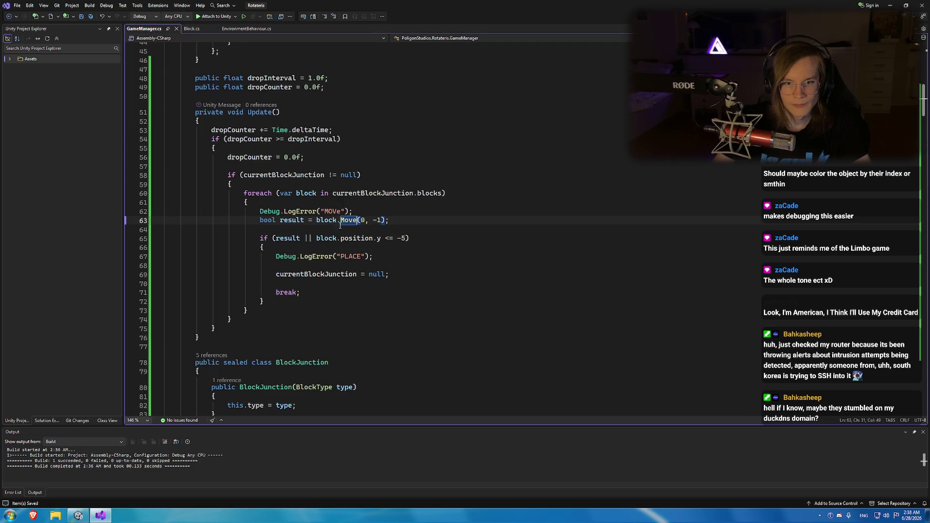
left_click(276, 238)
type("!")
key("Up")
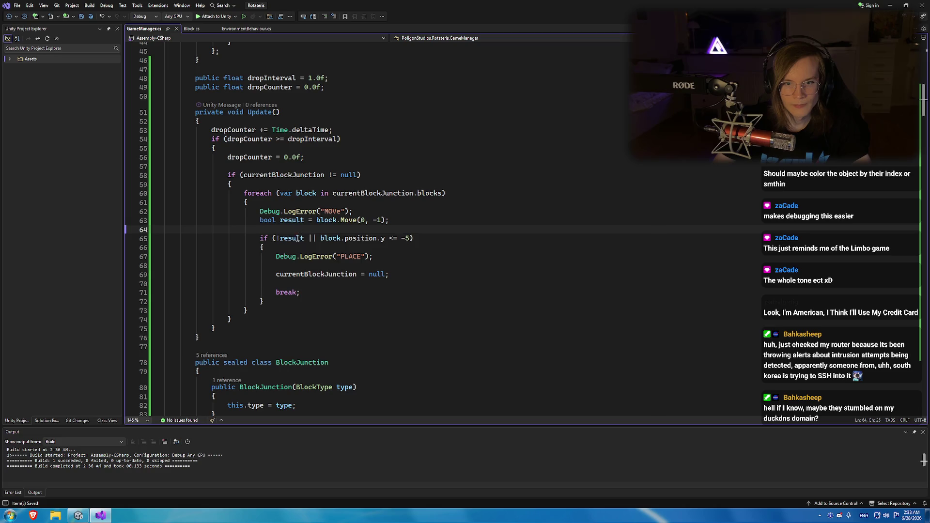
key("alt+Tab")
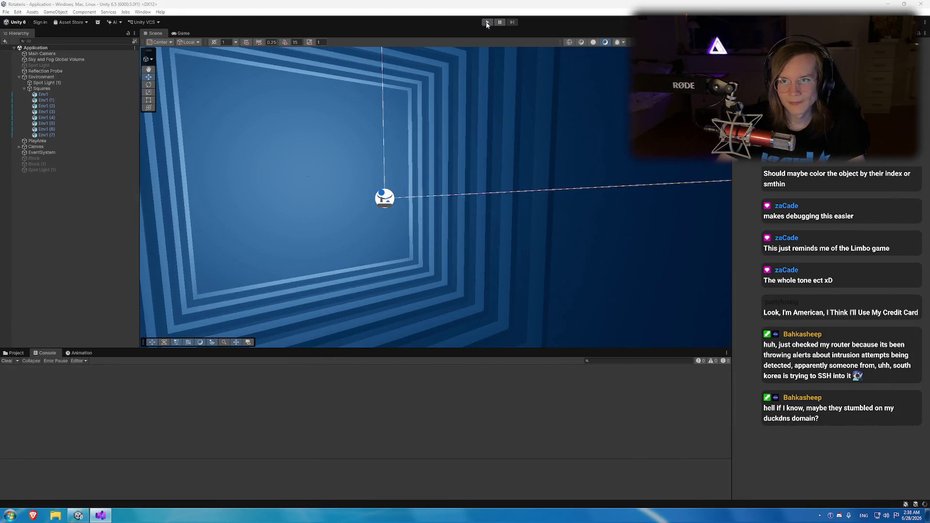
left_click(486, 22)
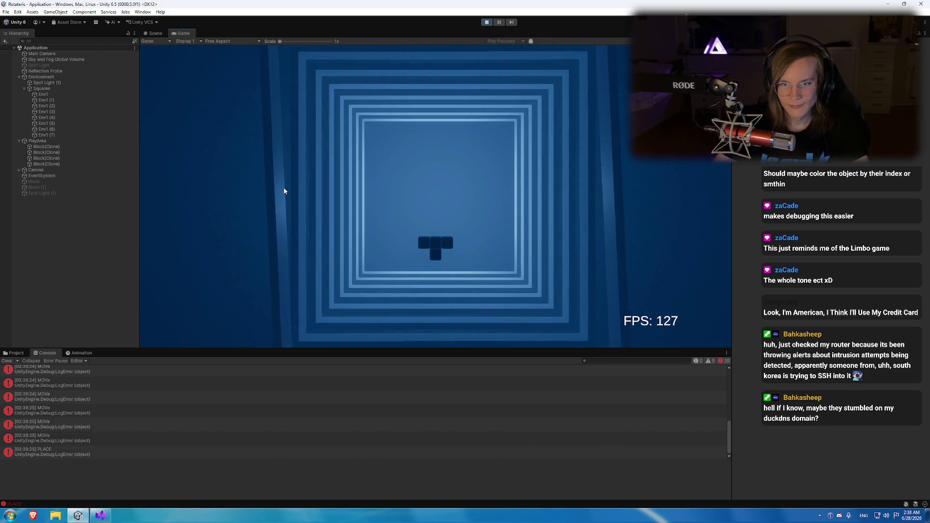
Stop the play test and return to Visual Studio.
left_click(484, 23)
key("alt+Tab")
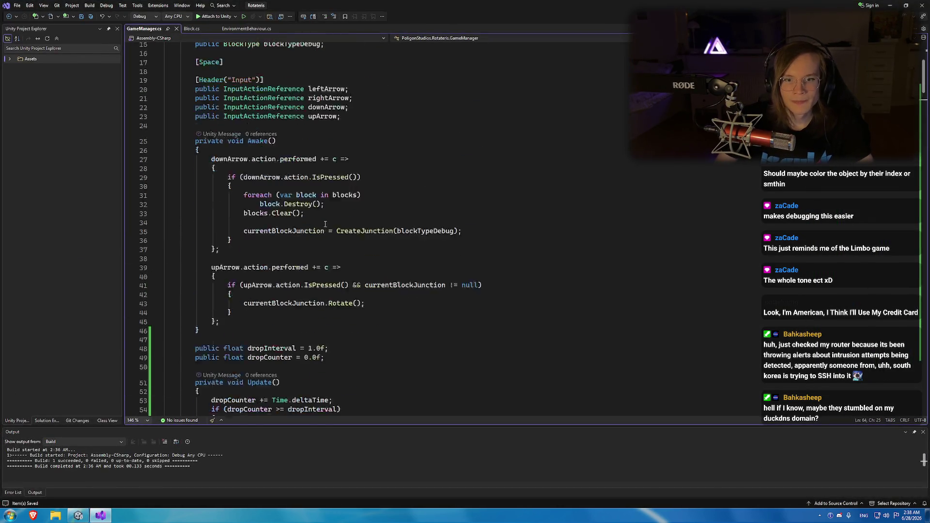
Comment out lines 31–33, the block-destroy loop and blocks.Clear(), with Ctrl+K, Ctrl+C.
scroll(325, 224, "up", 5)
scroll(325, 223, "down", 3)
left_click_drag(304, 267, 183, 258)
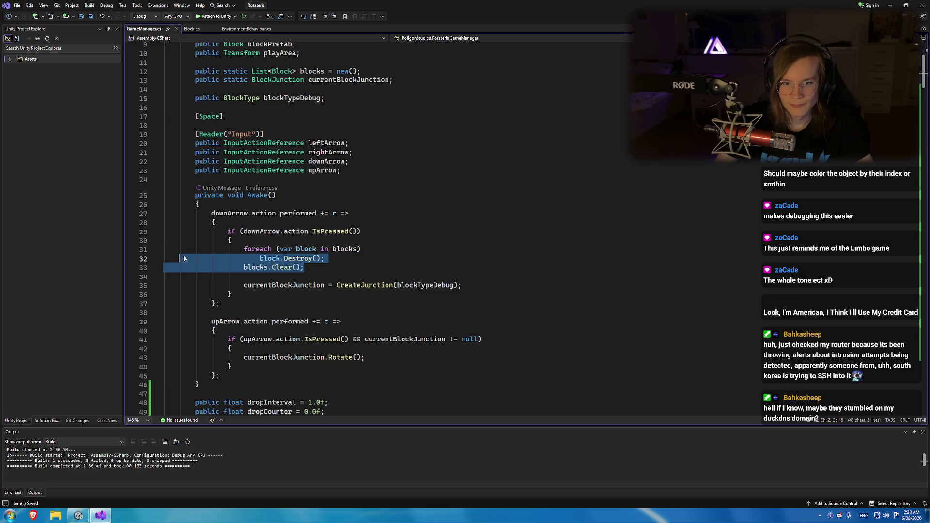
left_click(296, 249)
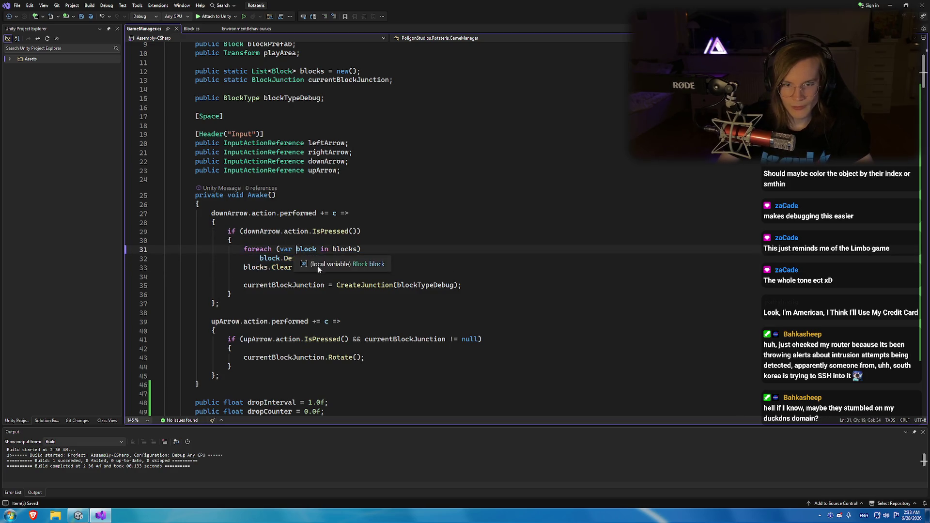
left_click_drag(317, 266, 165, 249)
key("ctrl+k")
key("ctrl+c")
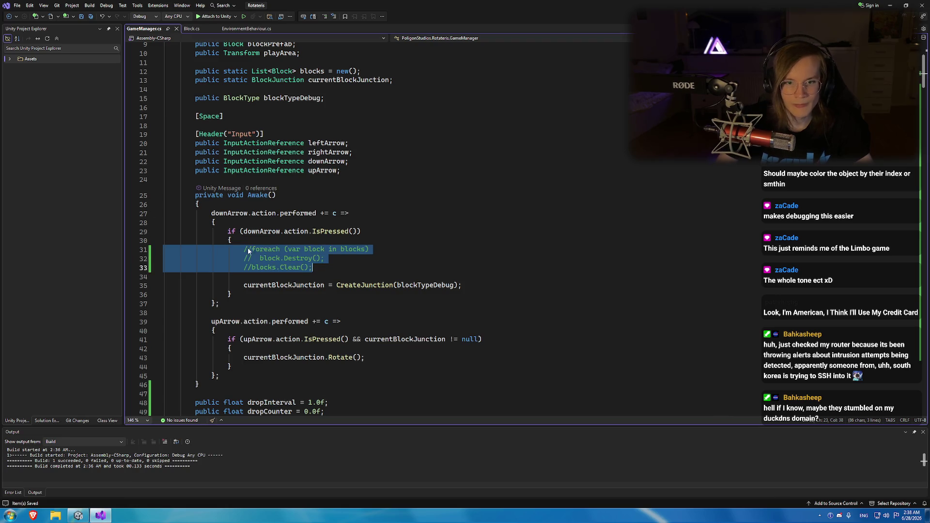
scroll(248, 251, "down", 7)
left_click(273, 246)
scroll(273, 246, "down", 3)
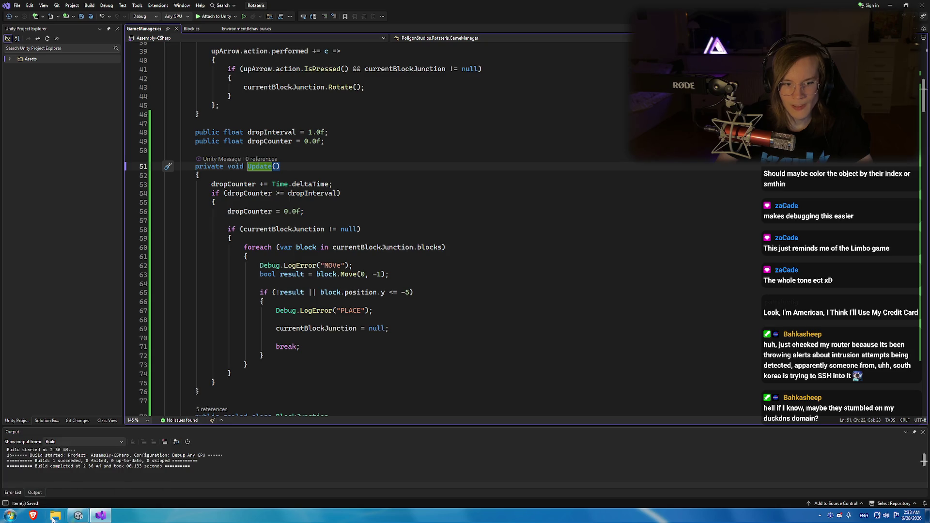
View SRS-pieces.png from the Unity project's Scripts folder, then return to Visual Studio.
left_click(78, 515)
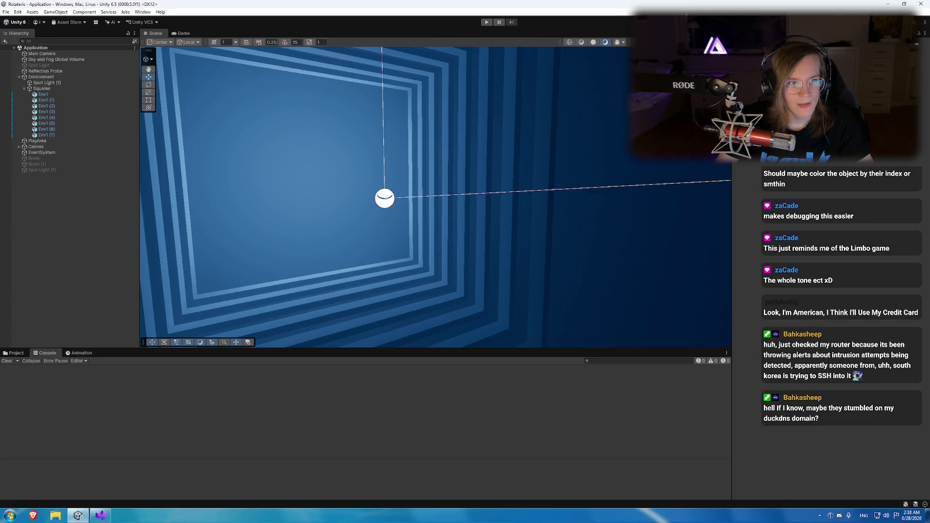
left_click(26, 354)
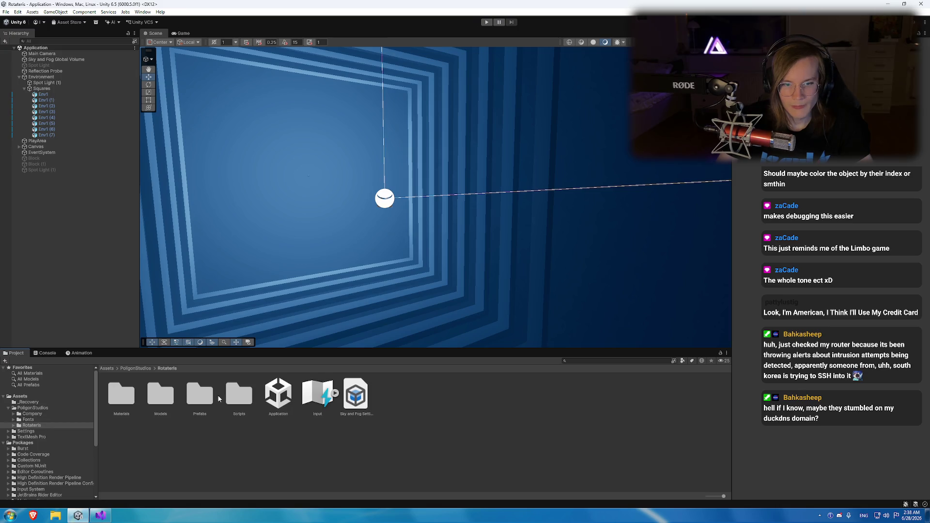
double_click(239, 394)
double_click(317, 393)
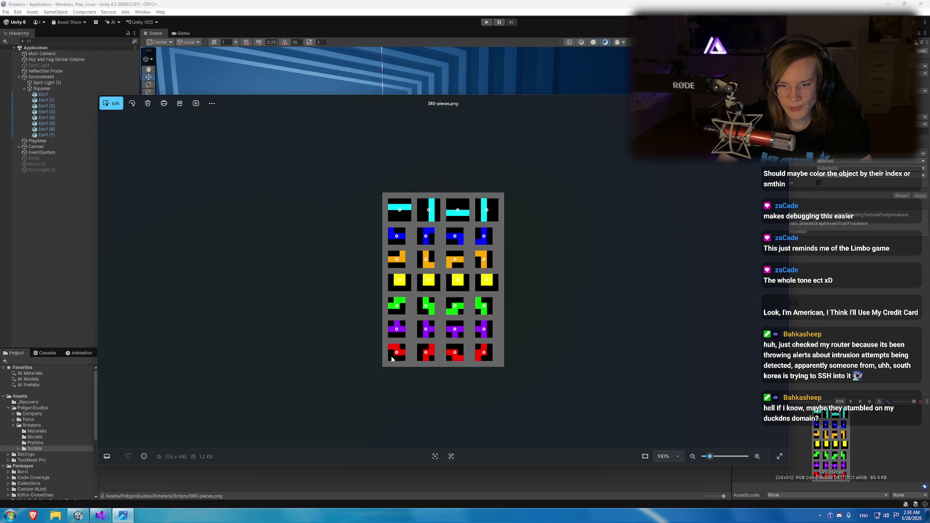
key("alt+Tab")
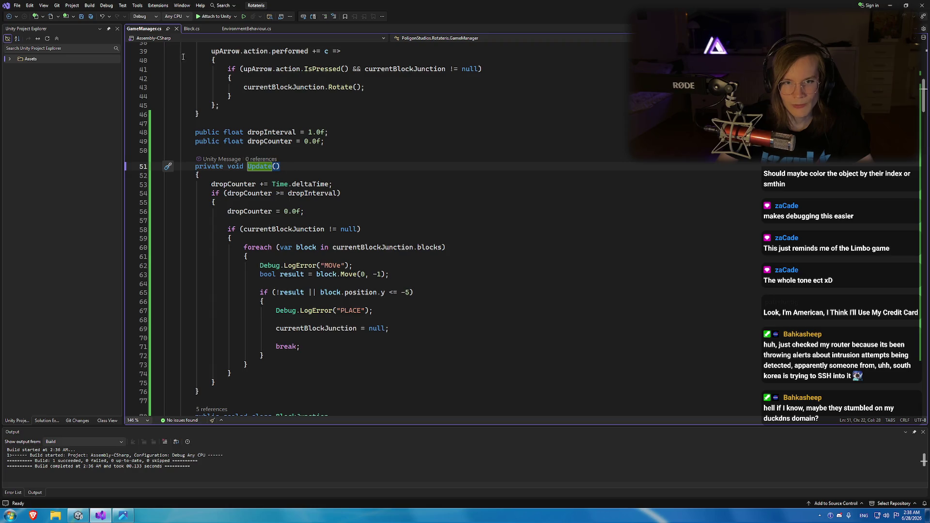
Review the position and previousPosition uses in Block.cs's Move collision code, then return to Unity's Console.
left_click(198, 29)
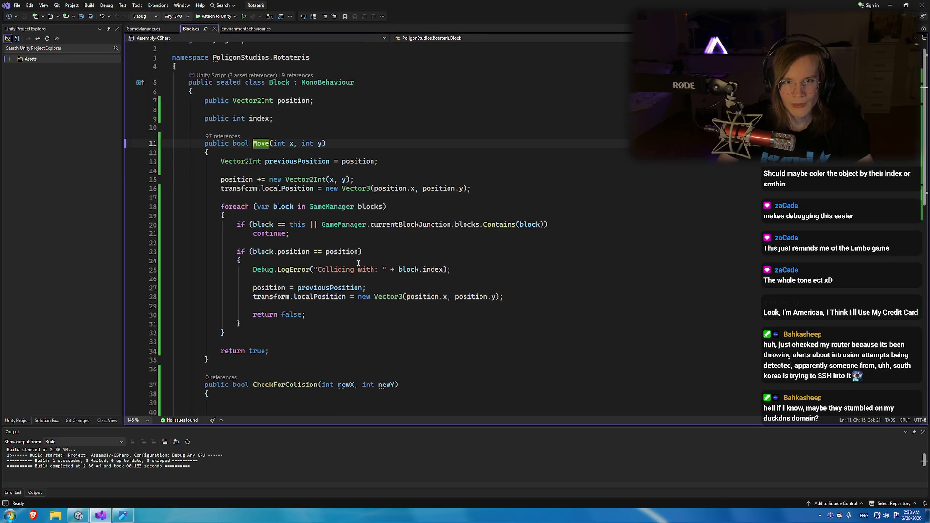
left_click(285, 287)
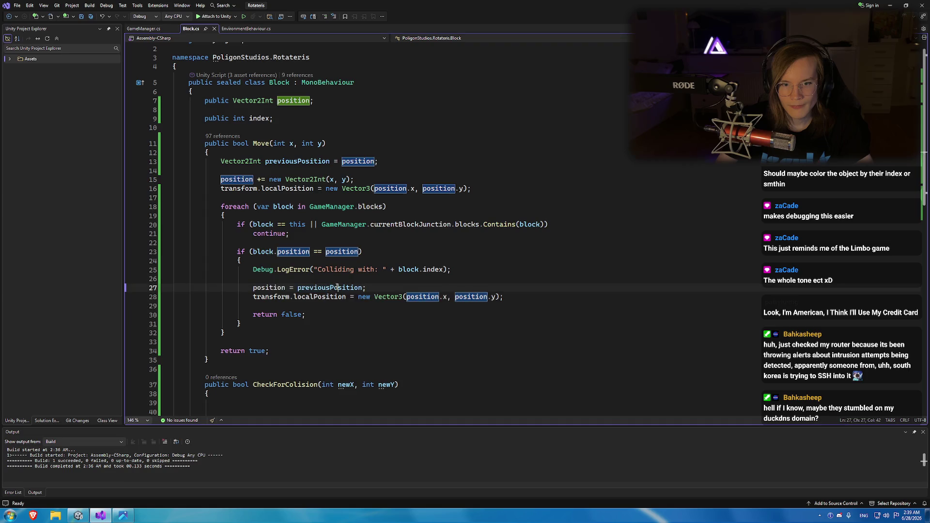
key("Down")
left_click(310, 296)
left_click(422, 297)
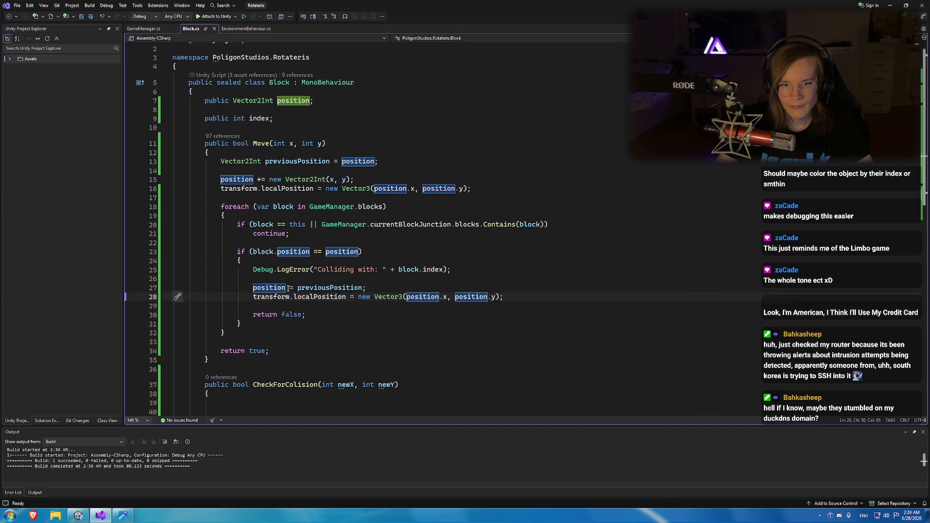
left_click(314, 287)
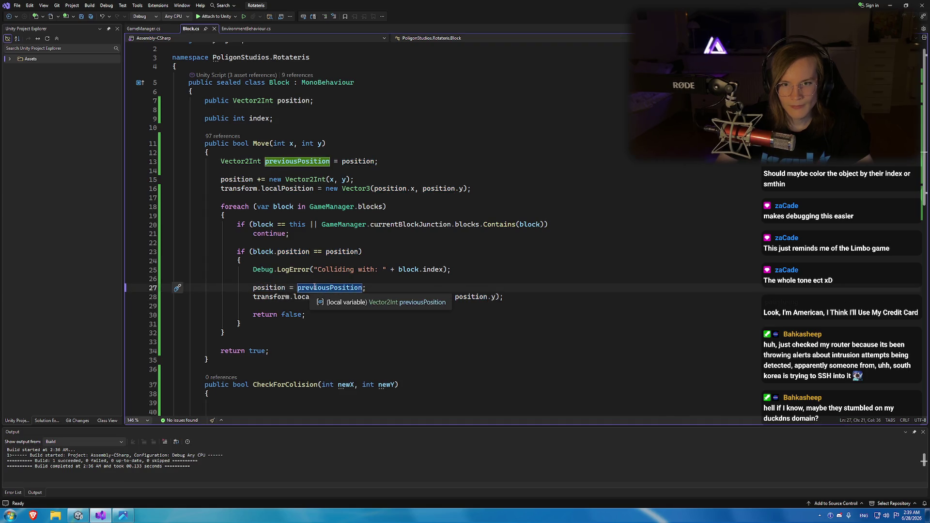
left_click(274, 288)
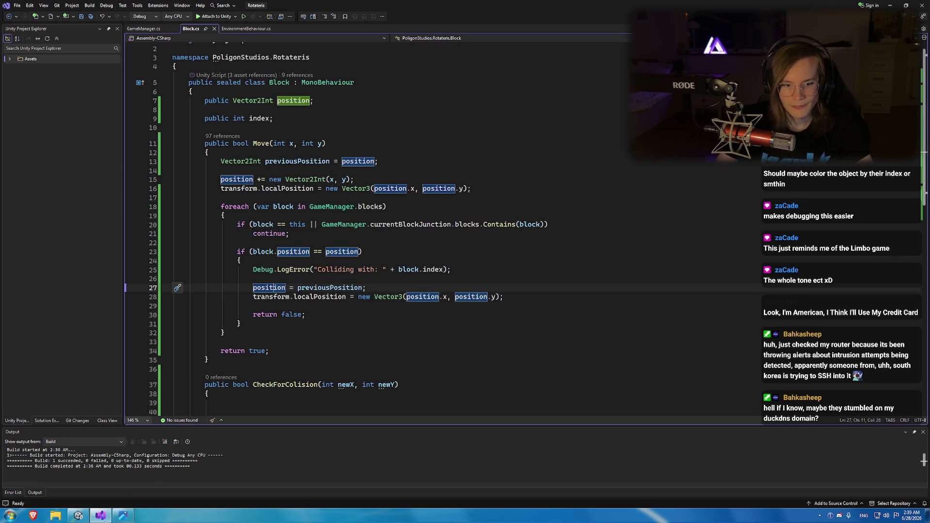
left_click(78, 516)
left_click(46, 353)
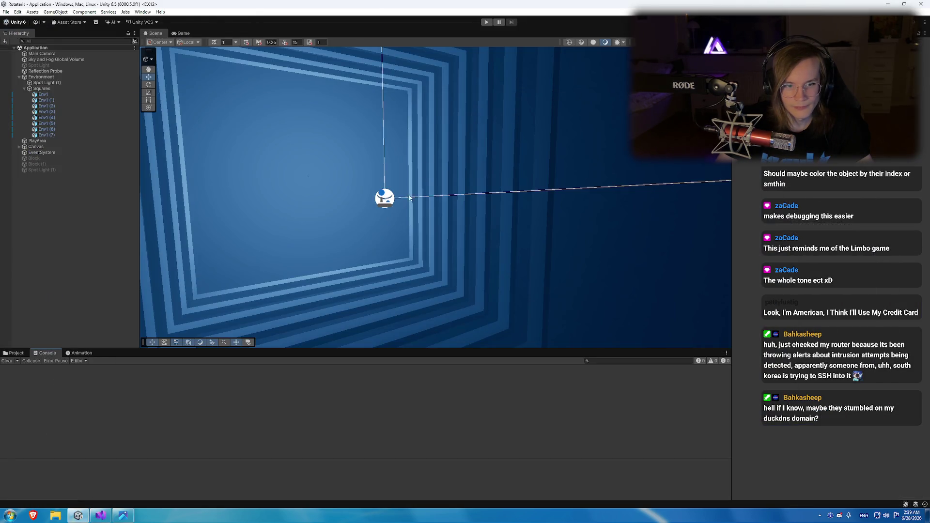
Play the game until the T piece lands, and scroll through the MOVE and PLACE console messages.
key("ctrl+p")
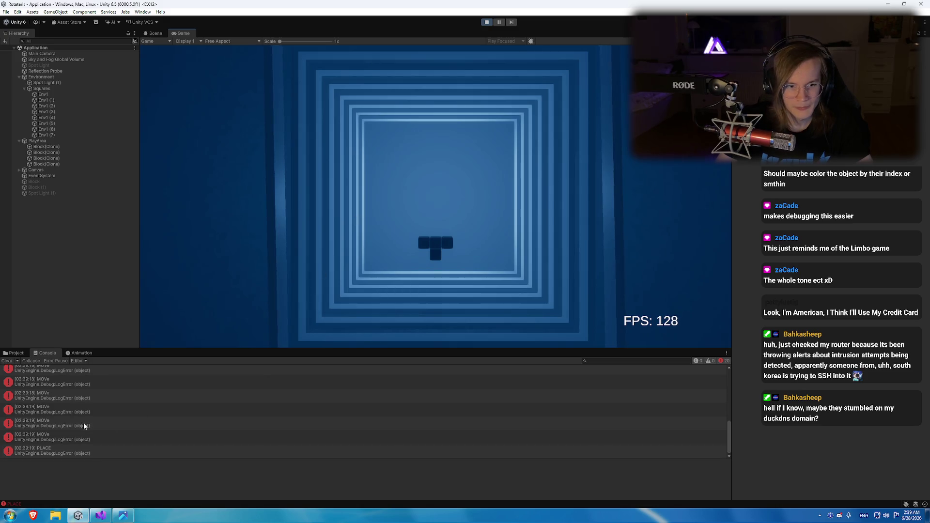
scroll(84, 426, "up", 5)
scroll(85, 426, "down", 5)
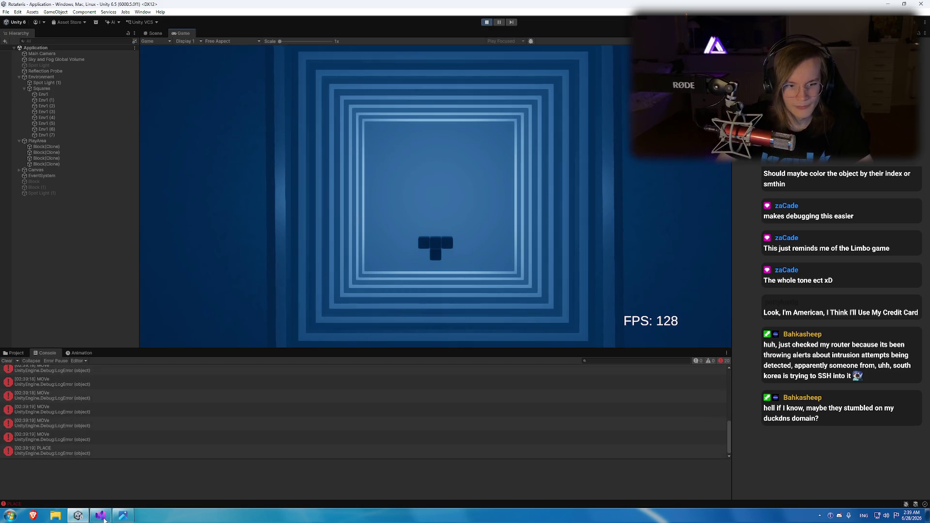
left_click(103, 519)
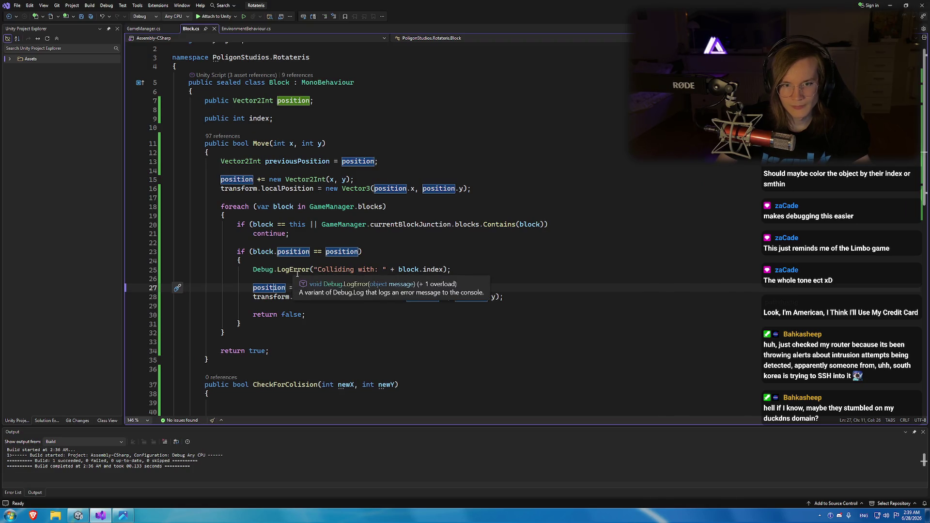
Add an empty void RevertPosition() method after the Move method in Block.
scroll(230, 314, "down", 2)
left_click(230, 313)
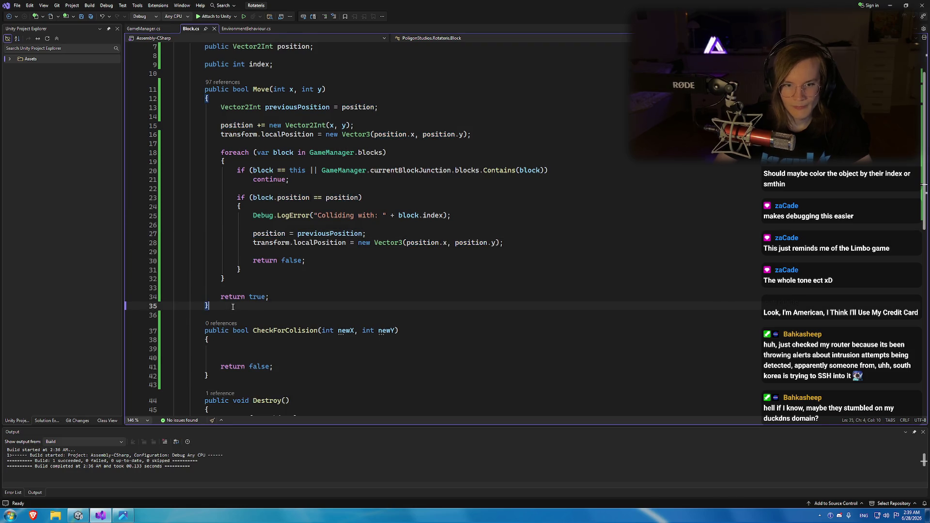
key("Return")
key("Return")
key("Up")
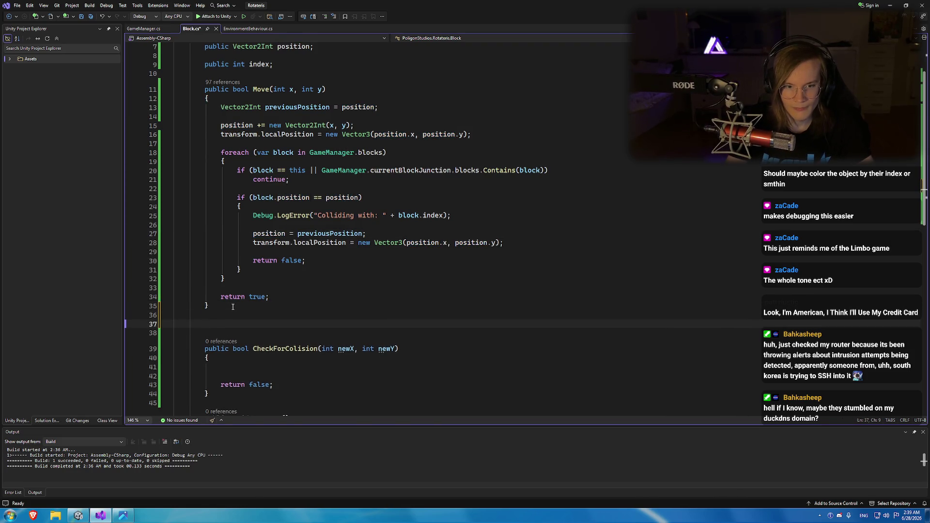
type("public rev")
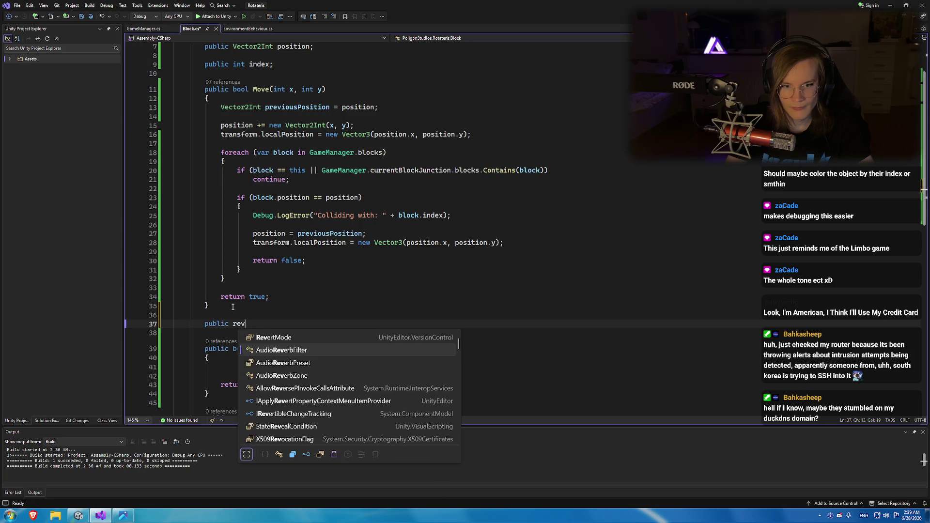
key("BackSpace")
key("BackSpace")
key("BackSpace")
type("void Reve")
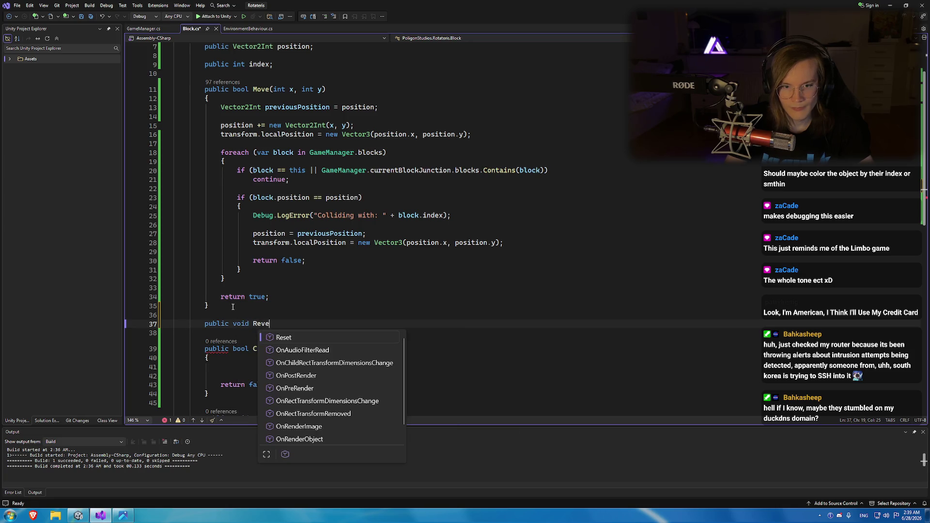
type("rtPosition()")
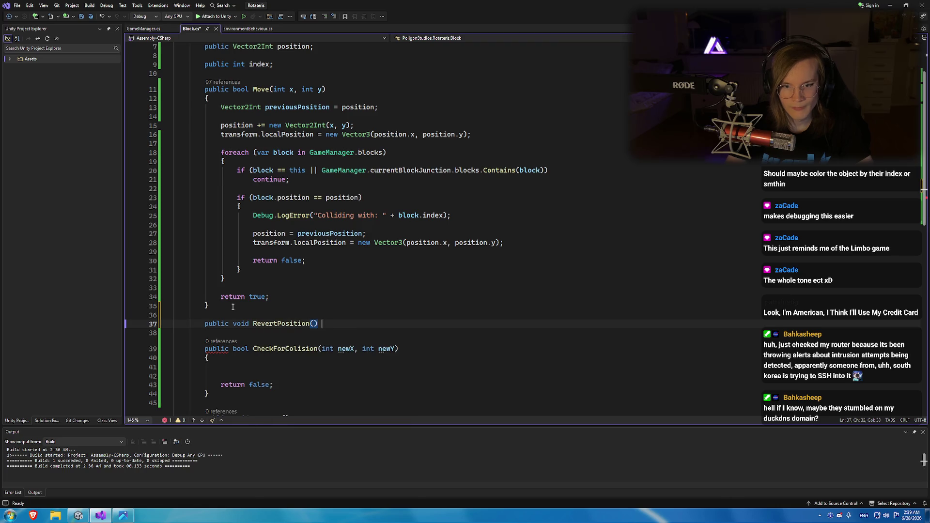
key("Return")
type("{")
key("Return")
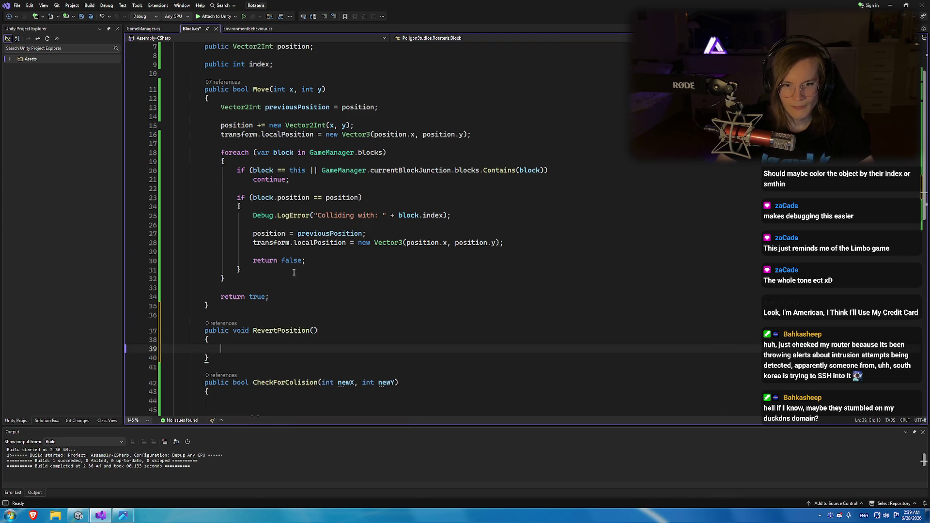
Copy the previousPosition declaration to the top of Block as a public field.
scroll(230, 206, "up", 1)
left_click(245, 134)
scroll(262, 145, "up", 1)
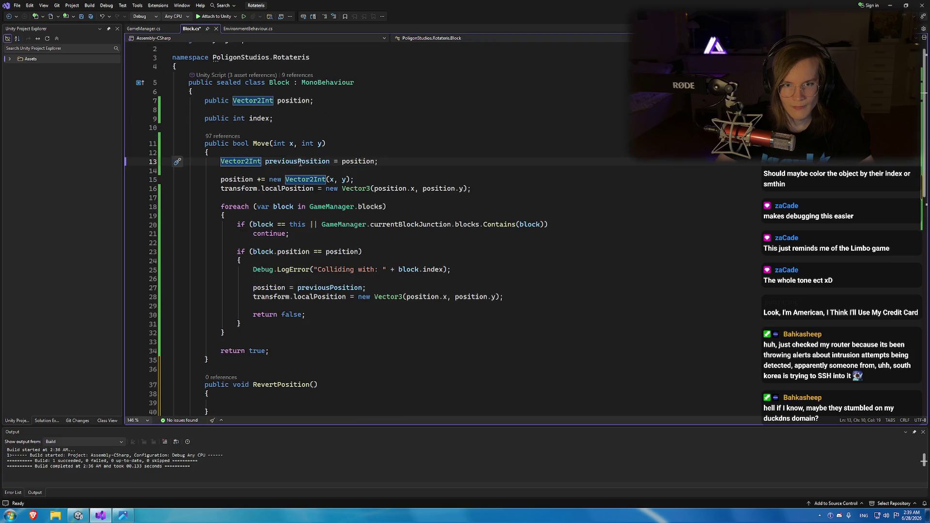
left_click(297, 169)
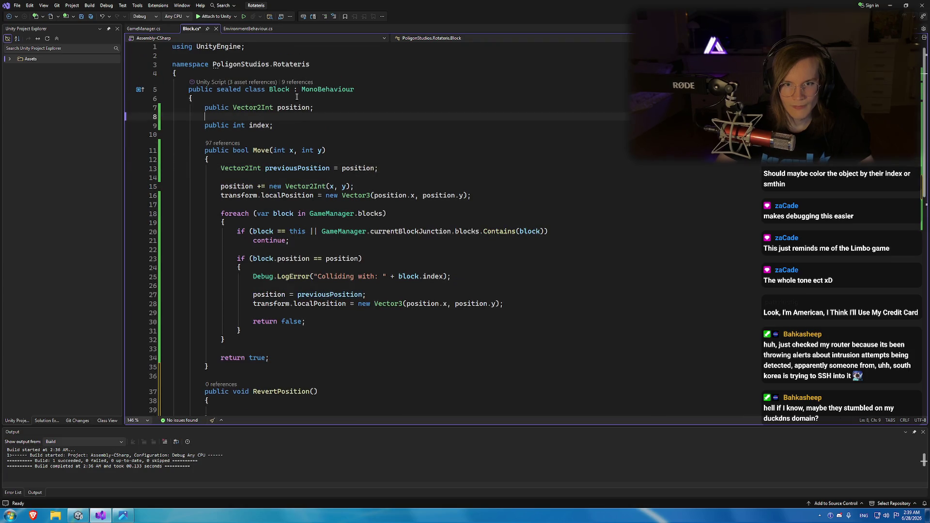
left_click(206, 108)
type("Vector2Int previousPosition = position;")
key("Return")
double_click(205, 125)
key("ctrl+c")
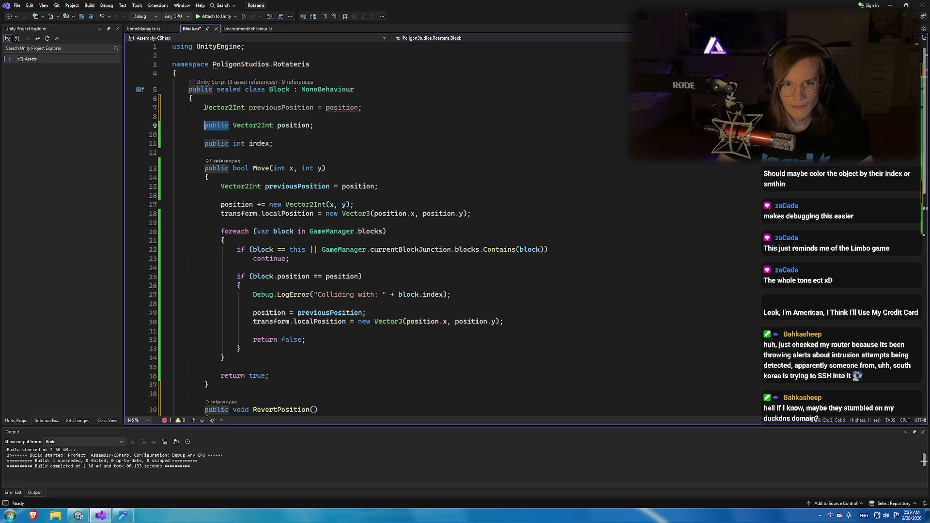
left_click(205, 107)
key("ctrl+v")
Rename the field to prevPosition without an initializer, and assign position to it inside Move.
left_click_drag(387, 107, 344, 107)
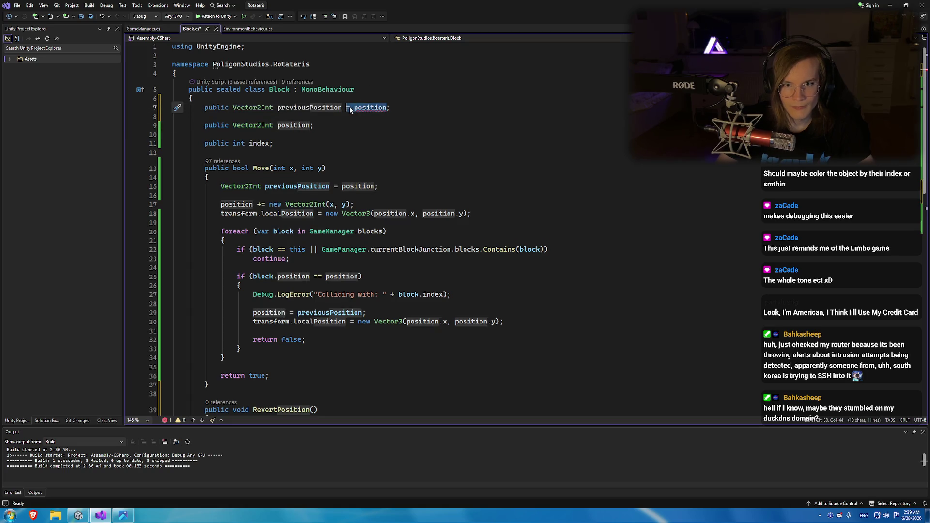
key("Delete")
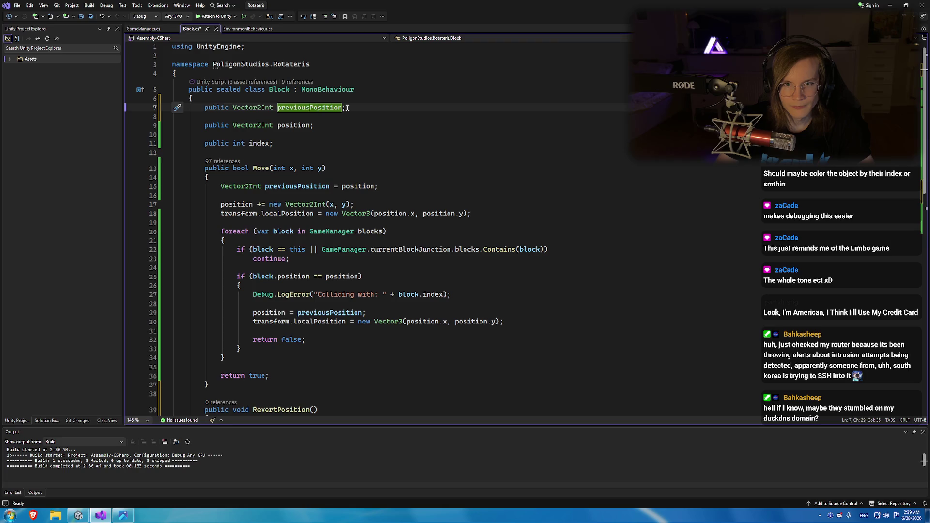
key("BackSpace")
key("BackSpace")
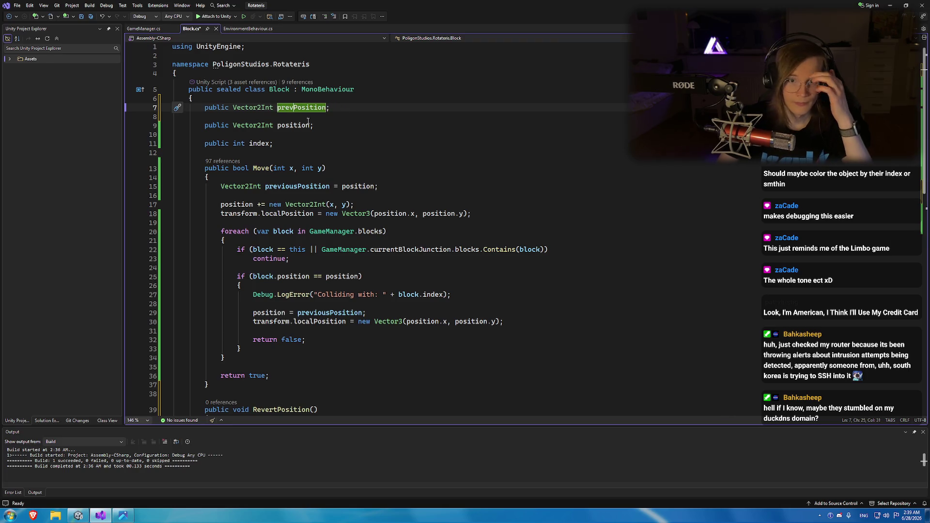
left_click(347, 108)
key("Delete")
left_click(306, 117)
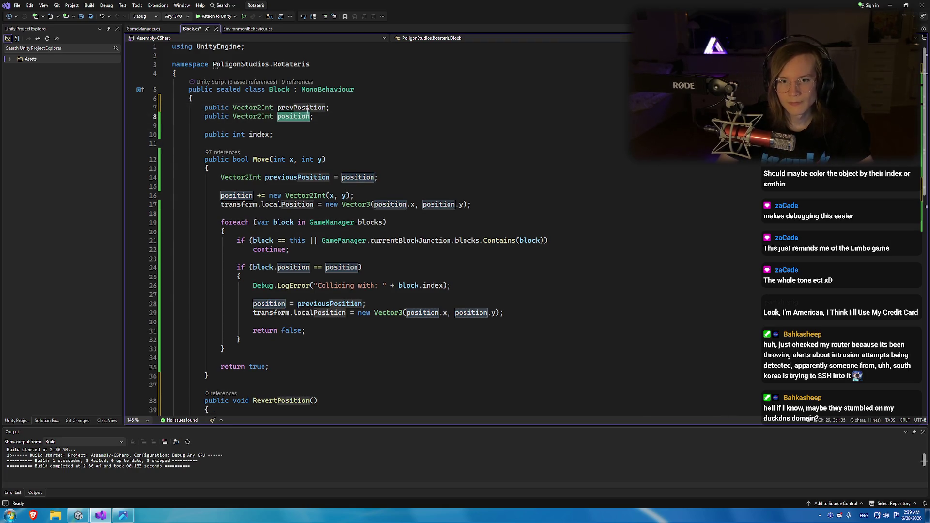
double_click(301, 108)
left_click_drag(330, 177, 220, 177)
key("ctrl+v")
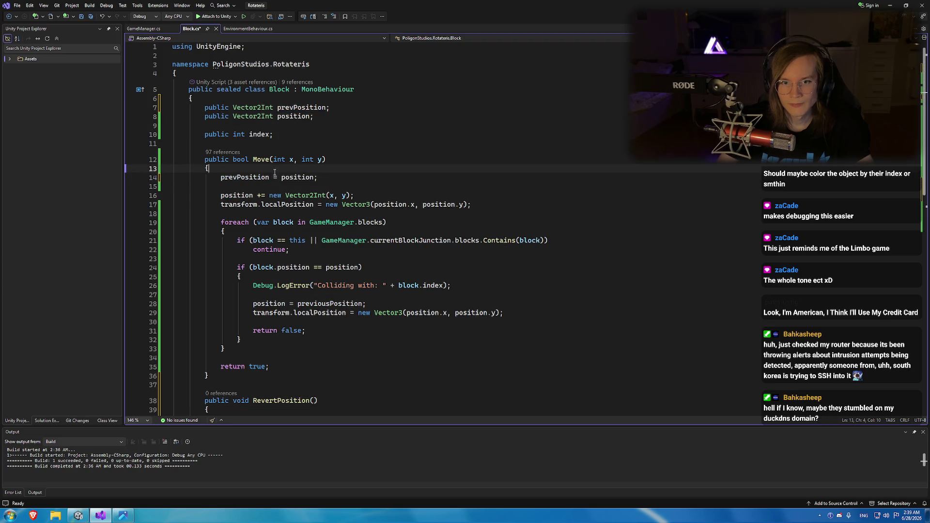